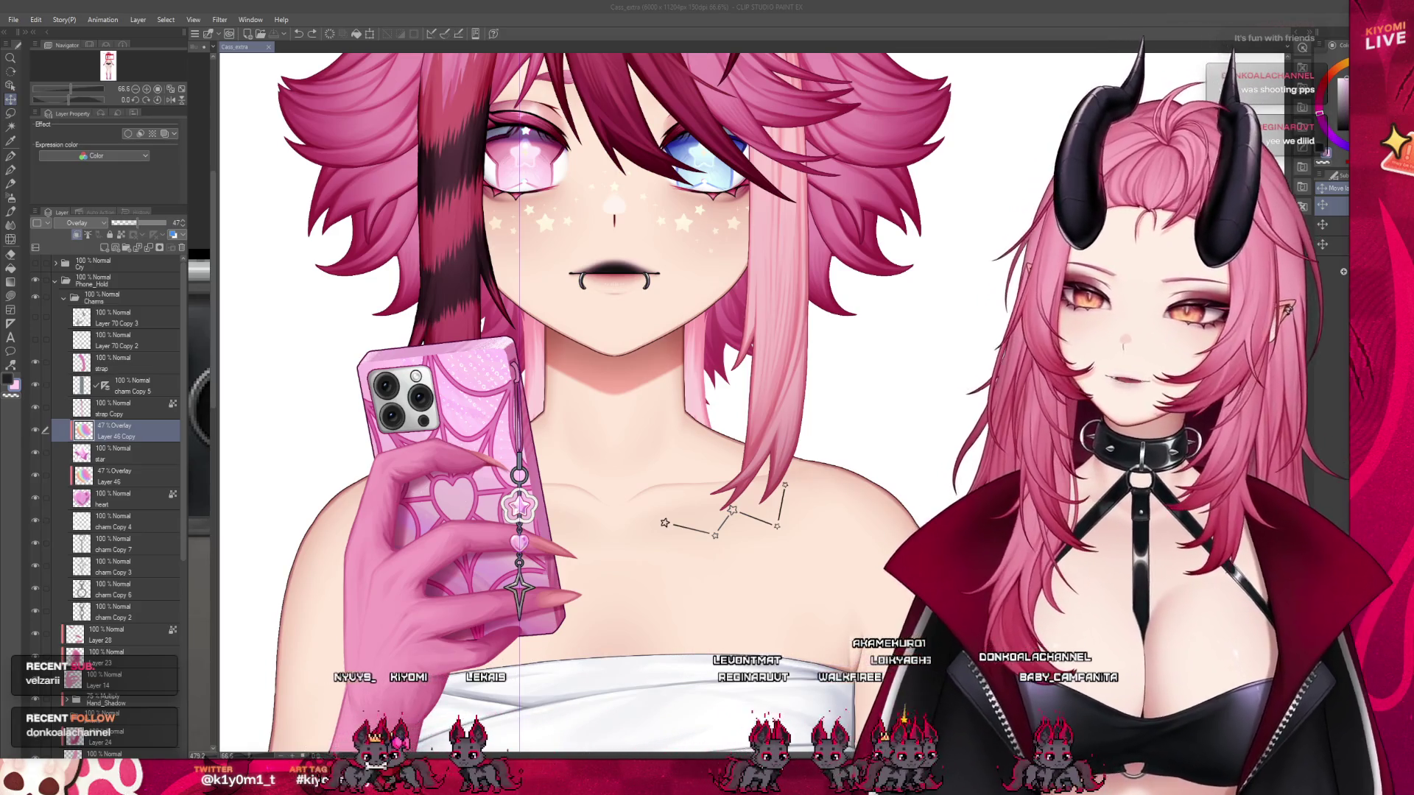
# - Collapse Phone_Hold, show the Cass Copy layer at 38% opacity, and save Cass_extra
pyautogui.scroll(-1, 578, 246)
pyautogui.scroll(-1, 515, 435)
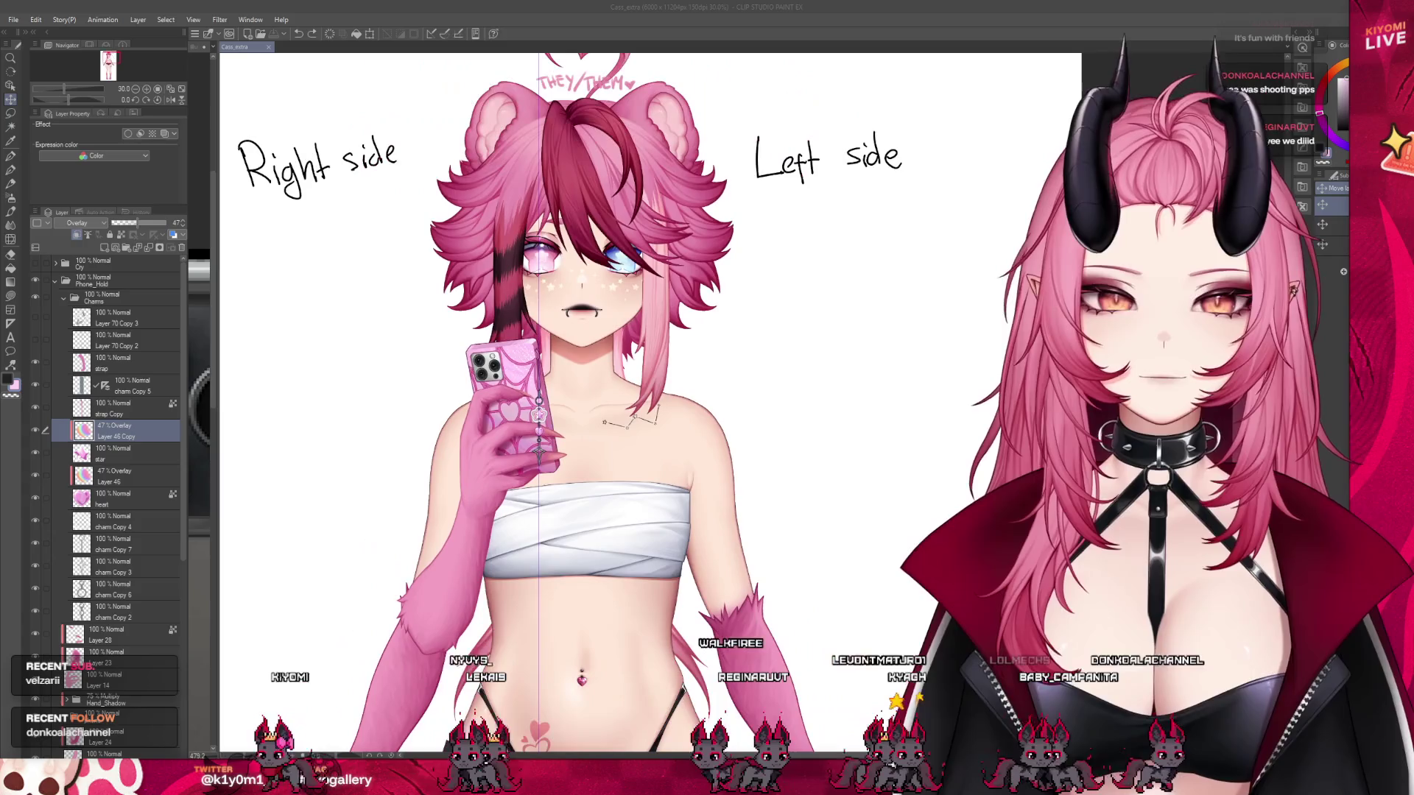
pyautogui.scroll(3, 538, 387)
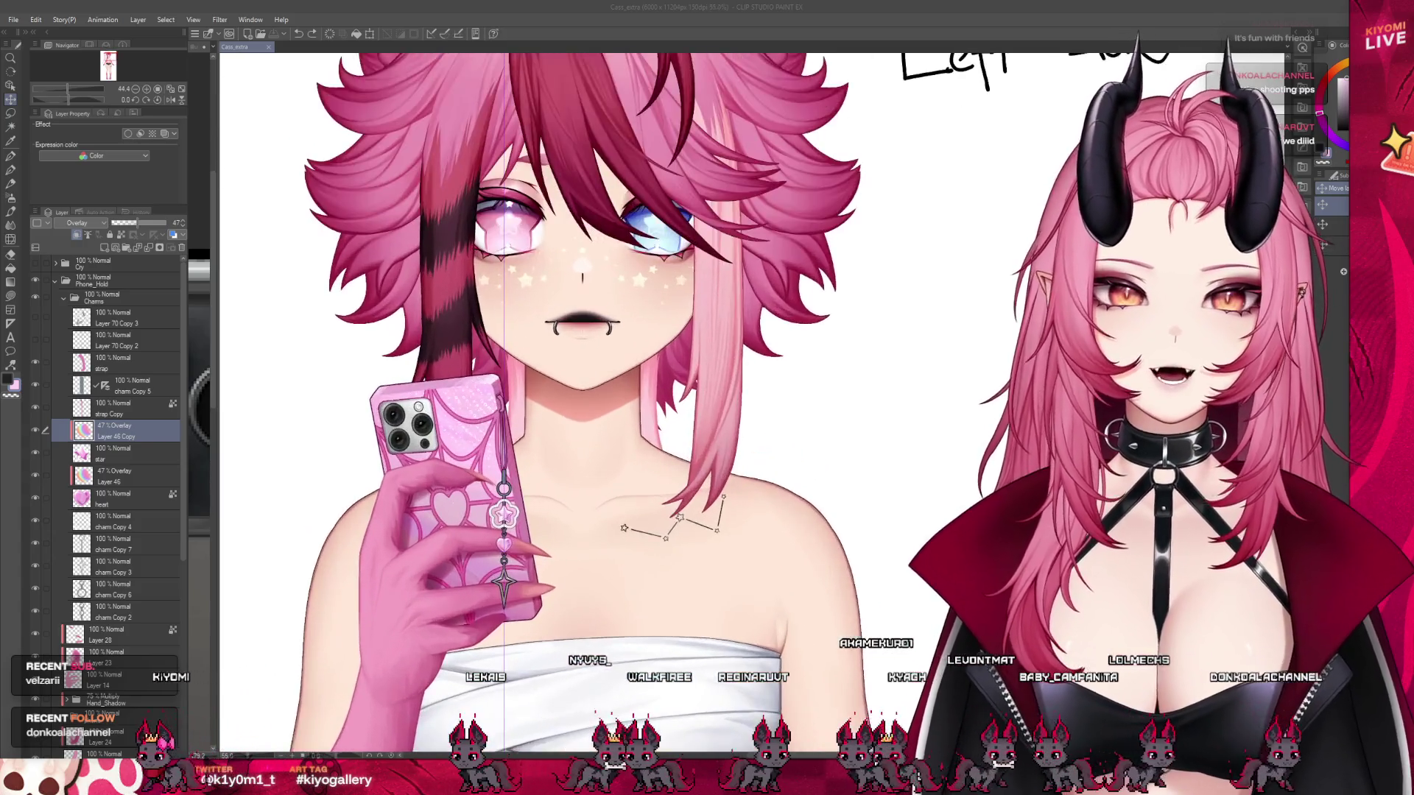
pyautogui.click(55, 281)
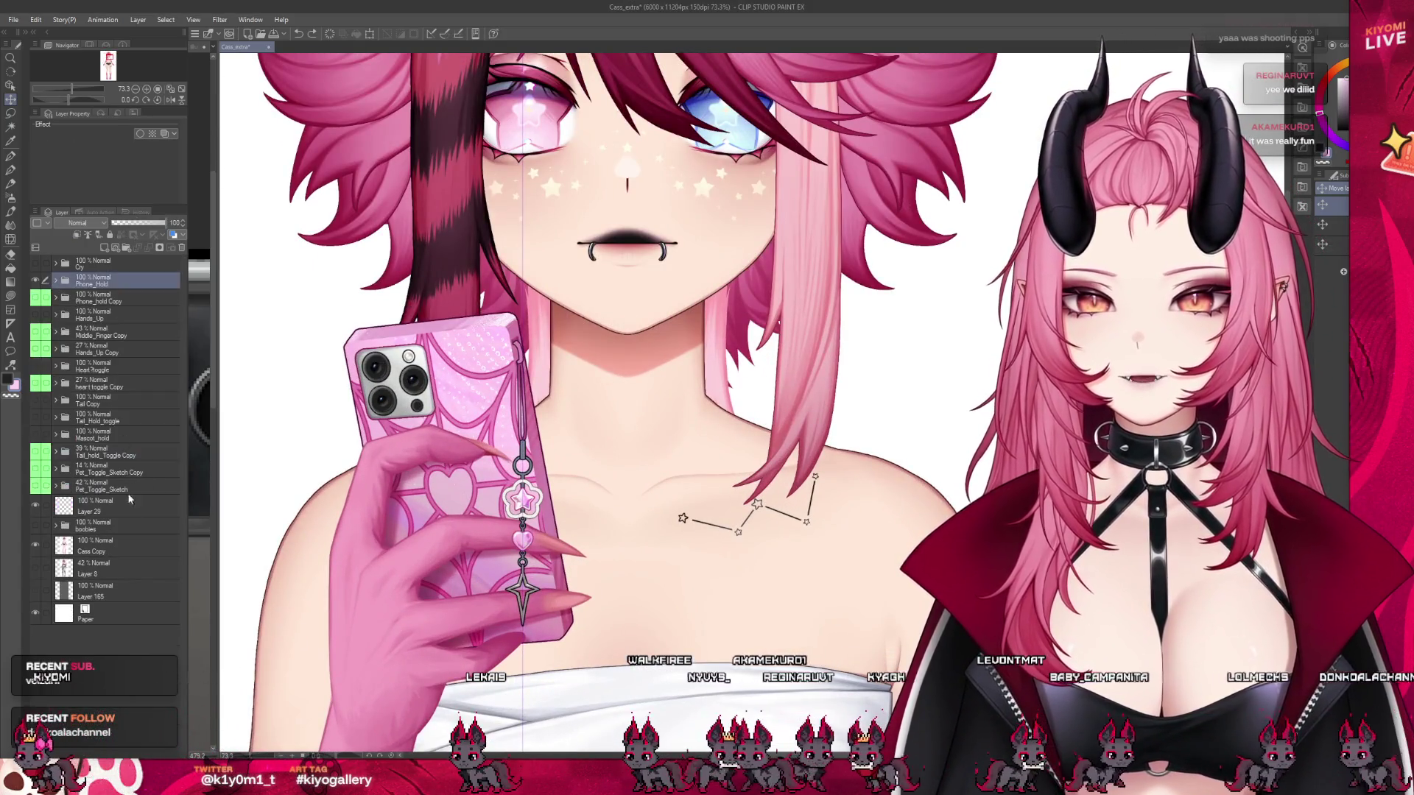
pyautogui.click(110, 545)
pyautogui.click(34, 544)
pyautogui.moveTo(130, 234); pyautogui.dragTo(133, 235)
pyautogui.scroll(-2, 535, 364)
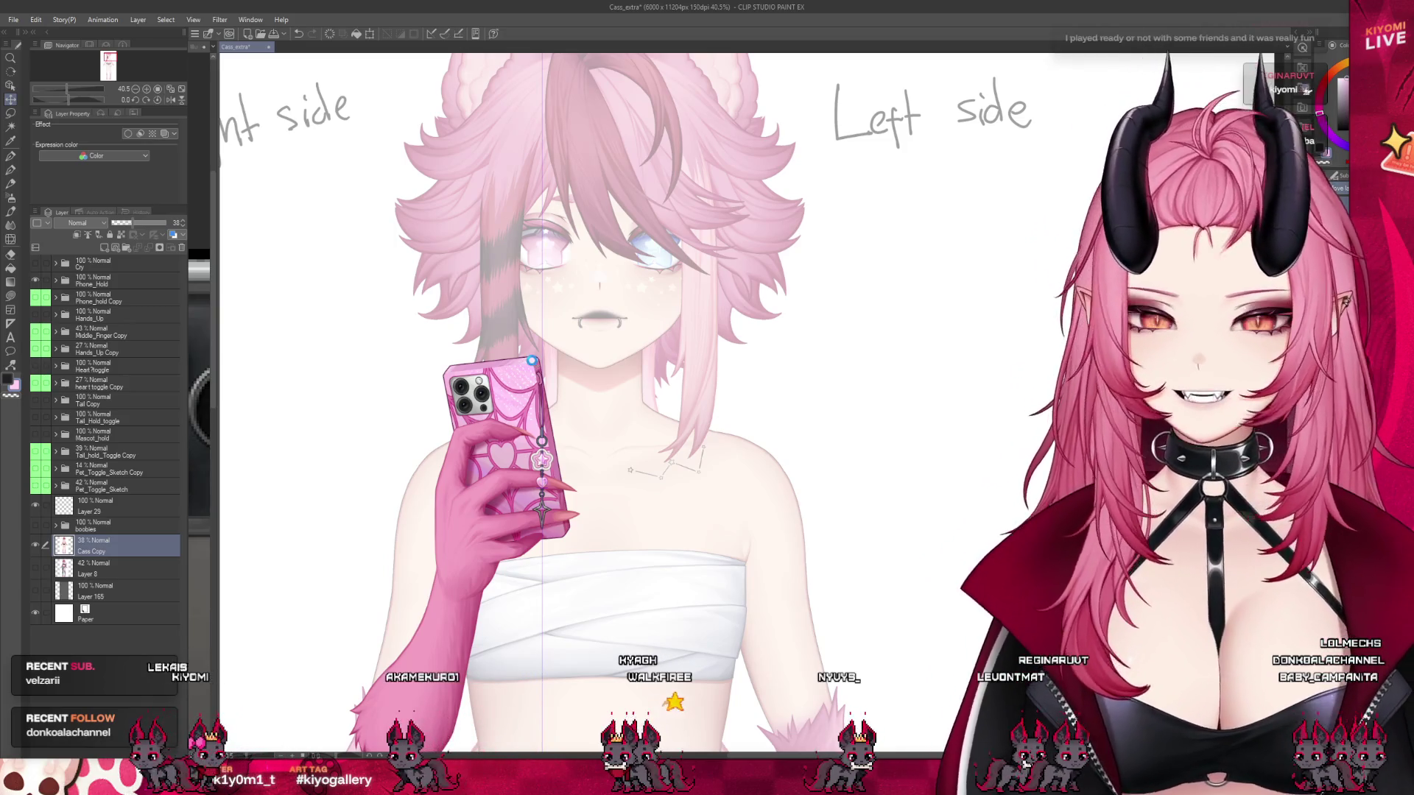
pyautogui.hotkey('ctrl', 's')
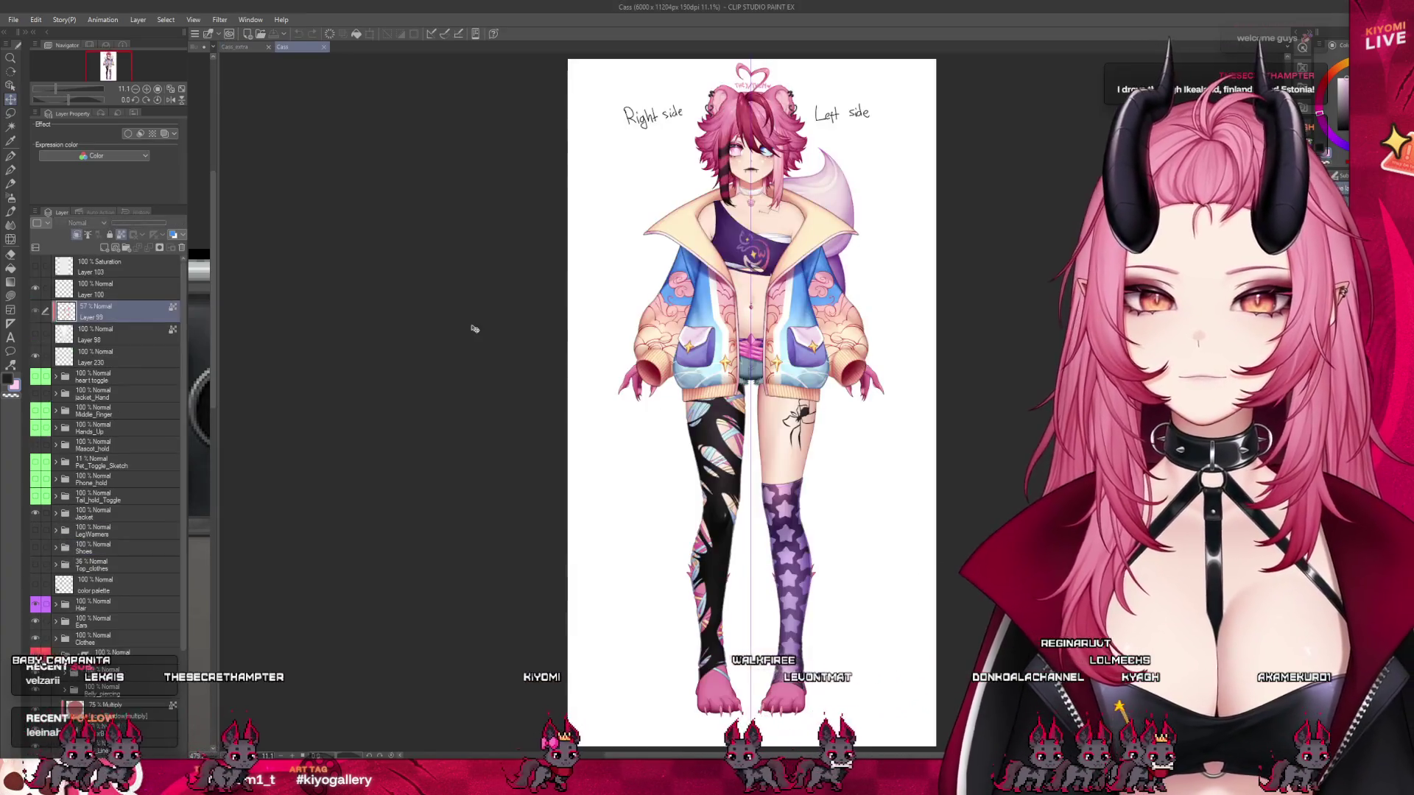
# - Scroll up to the Cass character sheet's 'Right side' and 'Left side' labels
pyautogui.scroll(1, 734, 269)
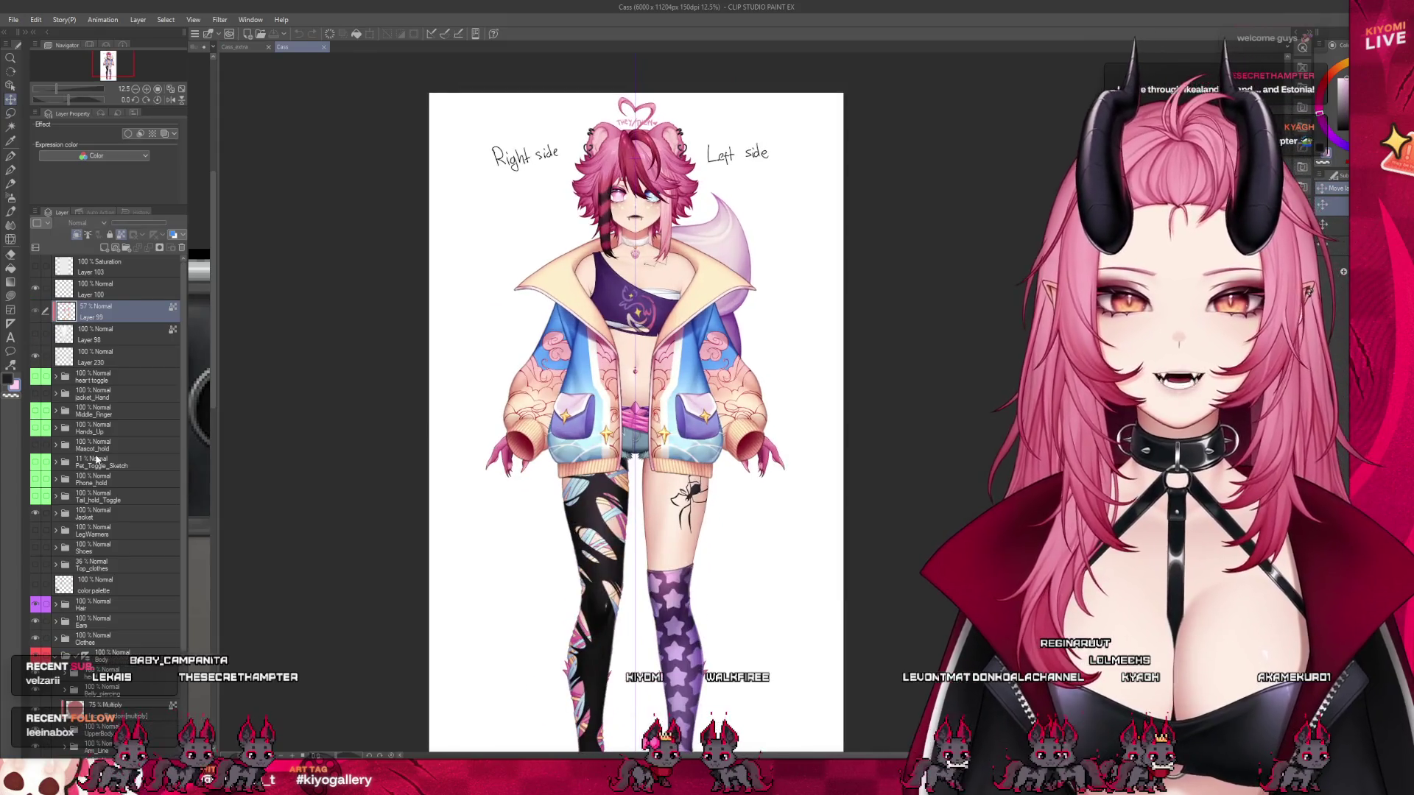
# - Turn on LegWarmers in the Shoes folder, then split-view Cass_extra beside Cass at 73.3% zoom
pyautogui.click(113, 548)
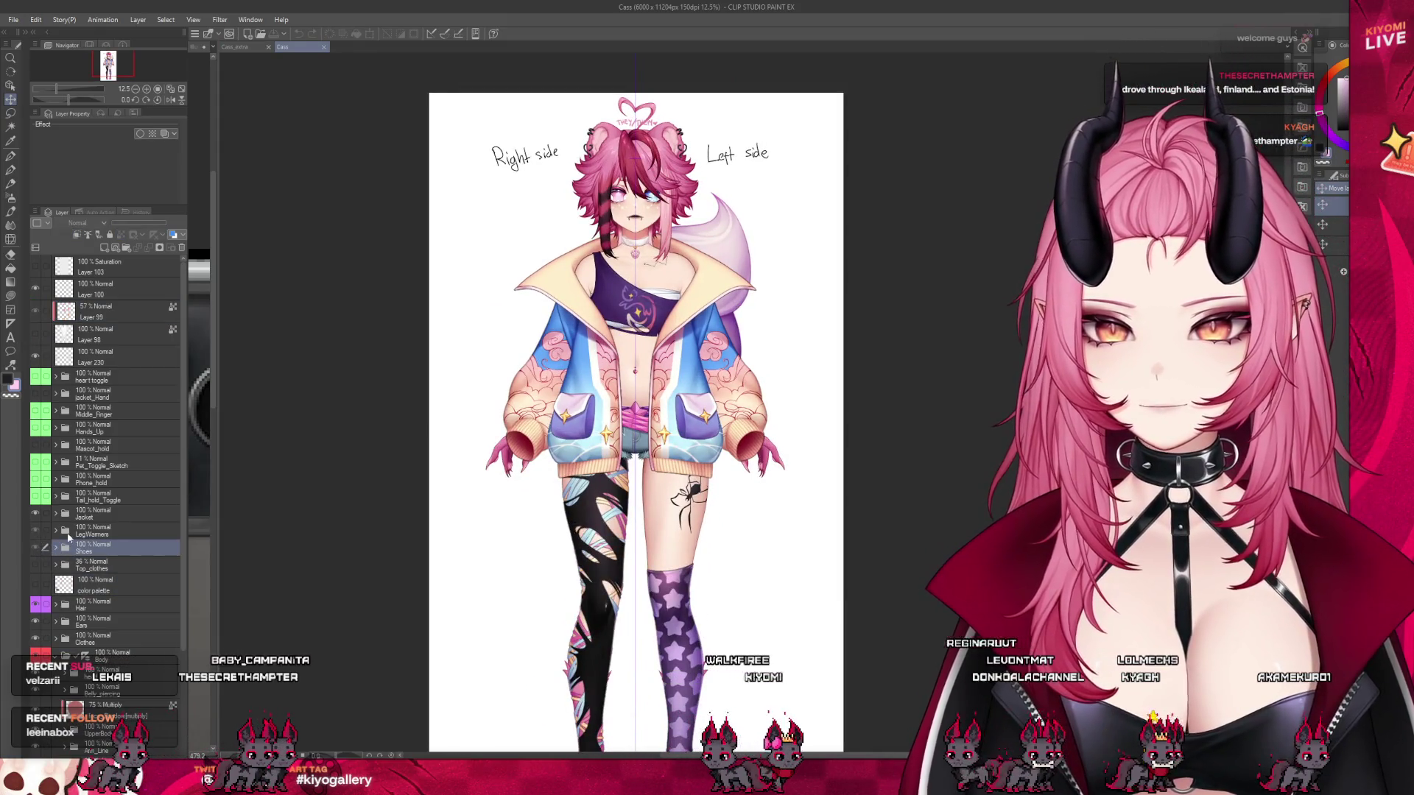
pyautogui.click(34, 530)
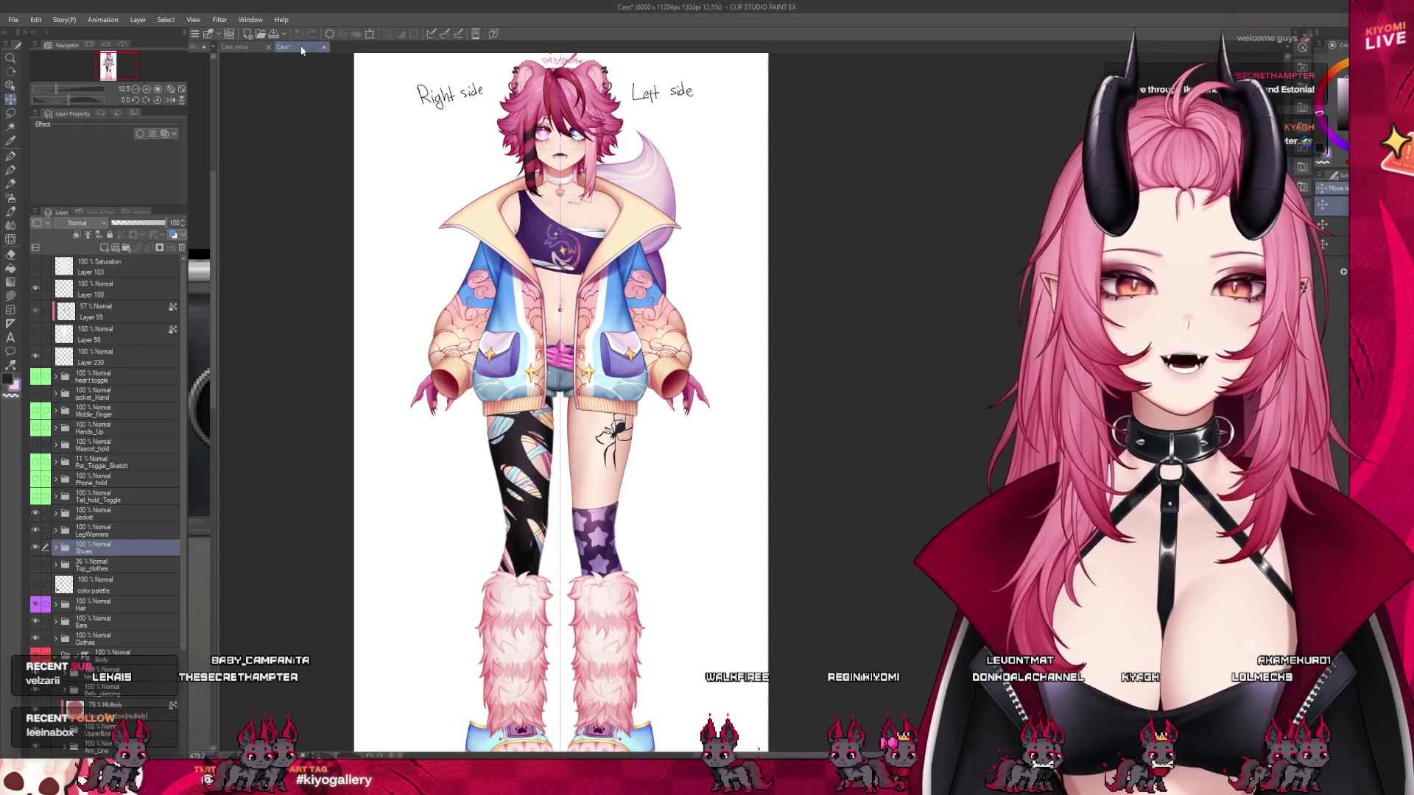
pyautogui.moveTo(225, 47); pyautogui.dragTo(705, 357)
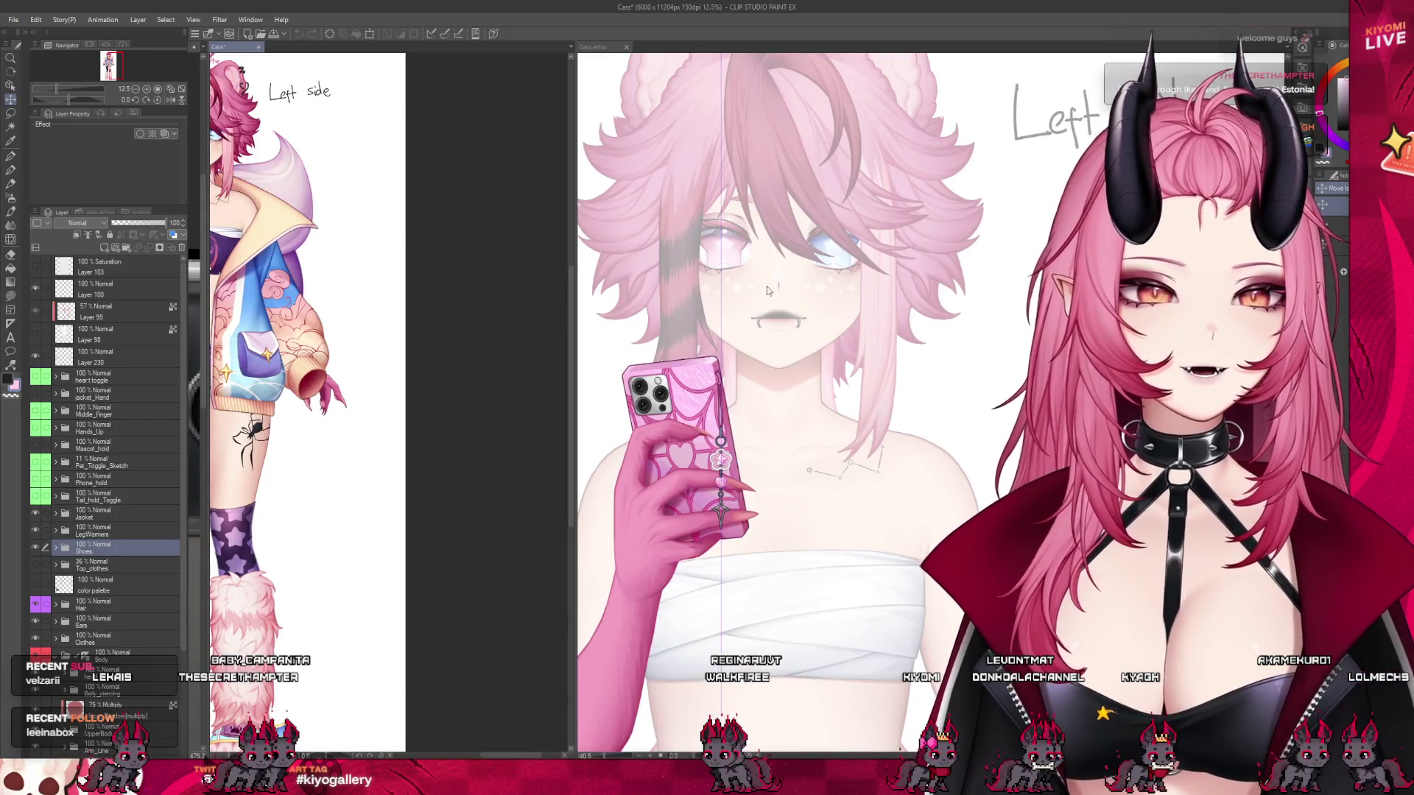
pyautogui.click(763, 293)
pyautogui.scroll(-2, 736, 368)
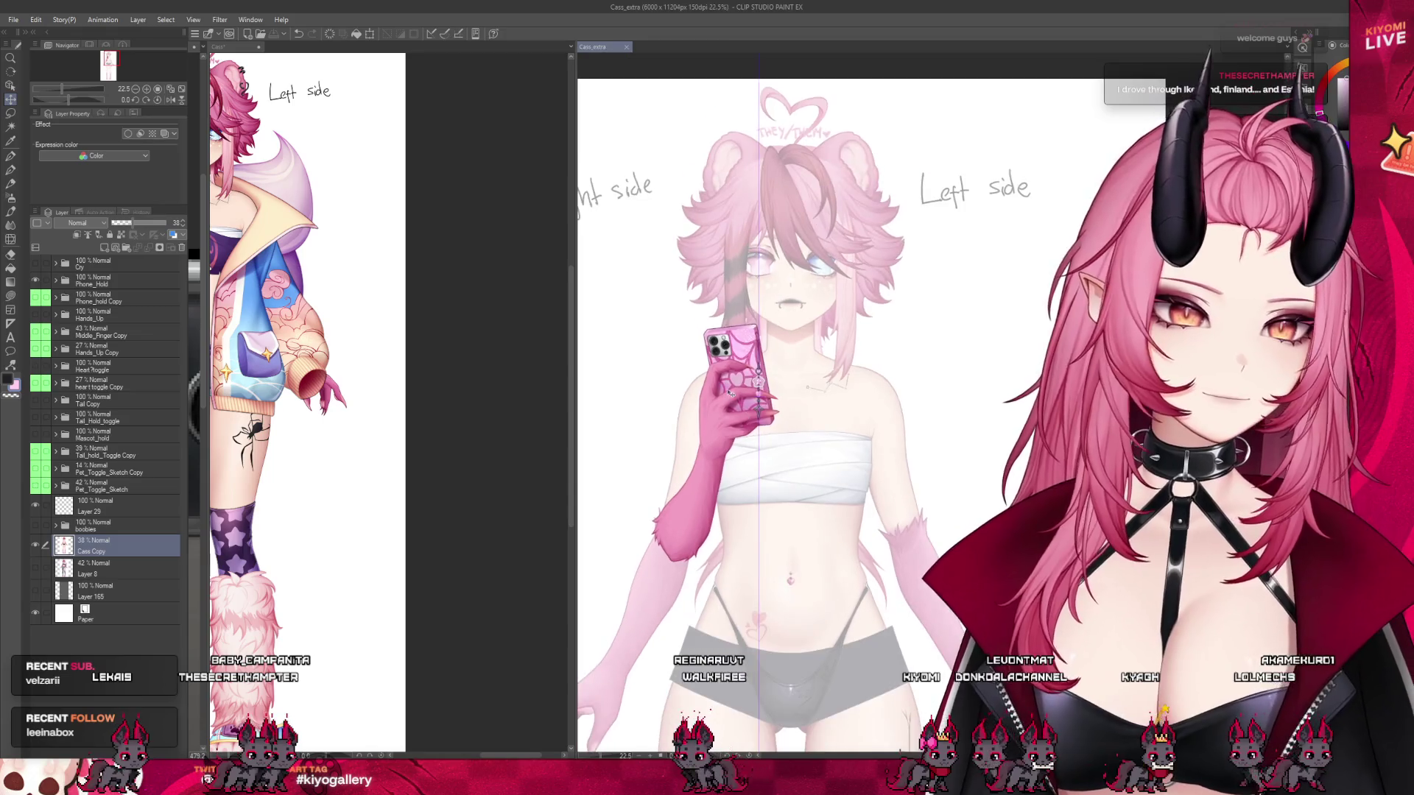
pyautogui.scroll(2, 725, 396)
pyautogui.scroll(4, 715, 396)
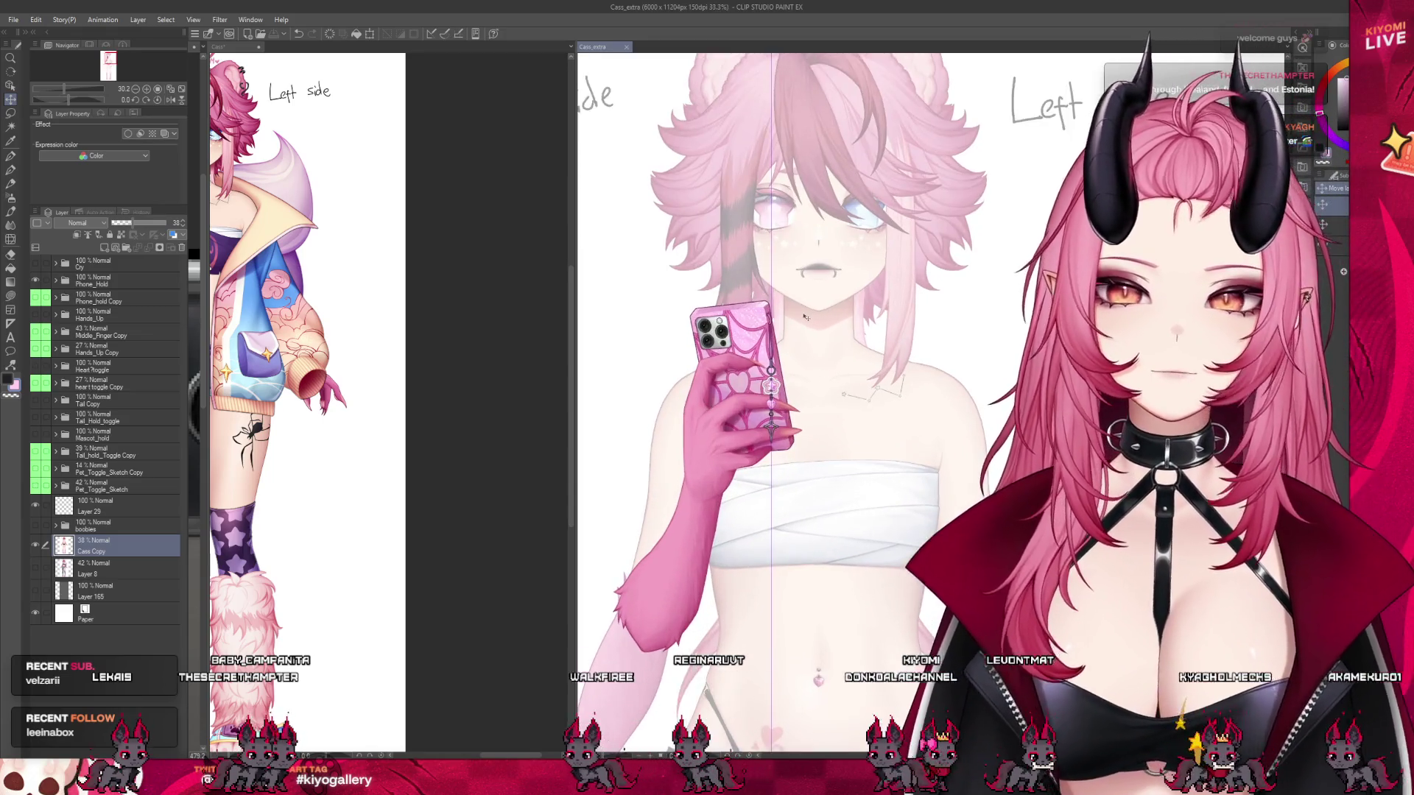
pyautogui.scroll(1, 703, 423)
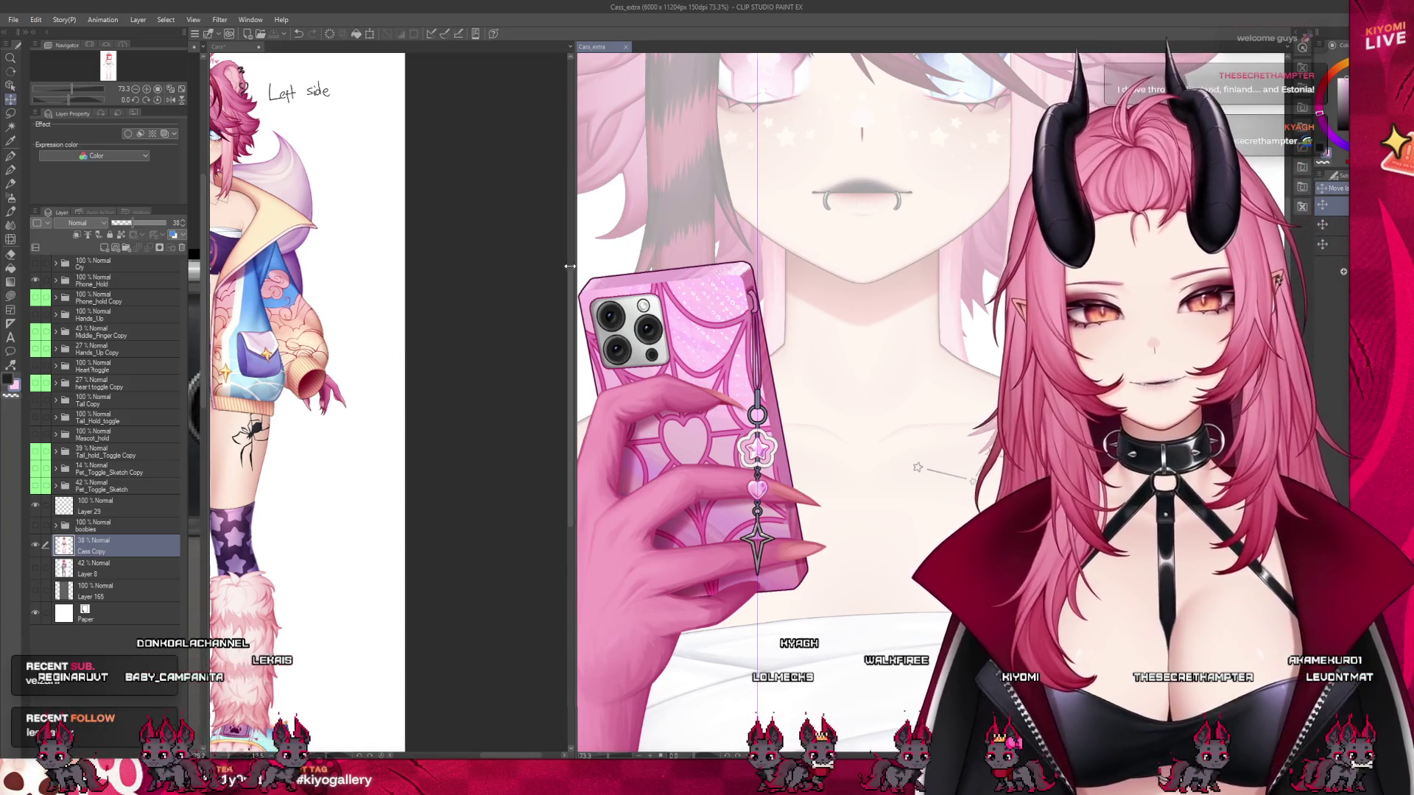
# - Widen the Cass_extra pane, zoom Cass to 133%, and browse its toggle layers
pyautogui.moveTo(576, 267); pyautogui.dragTo(428, 268)
pyautogui.click(258, 50)
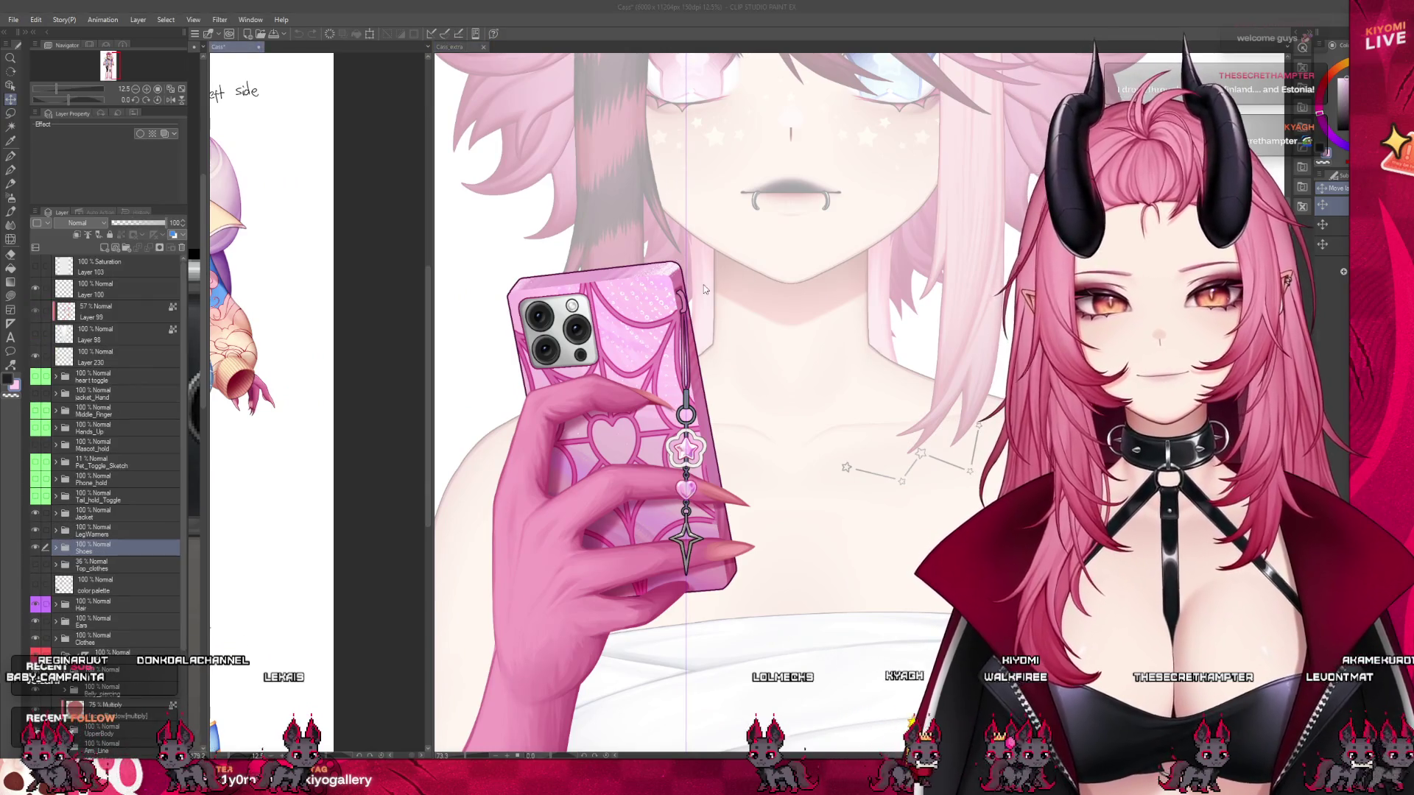
pyautogui.scroll(2, 484, 353)
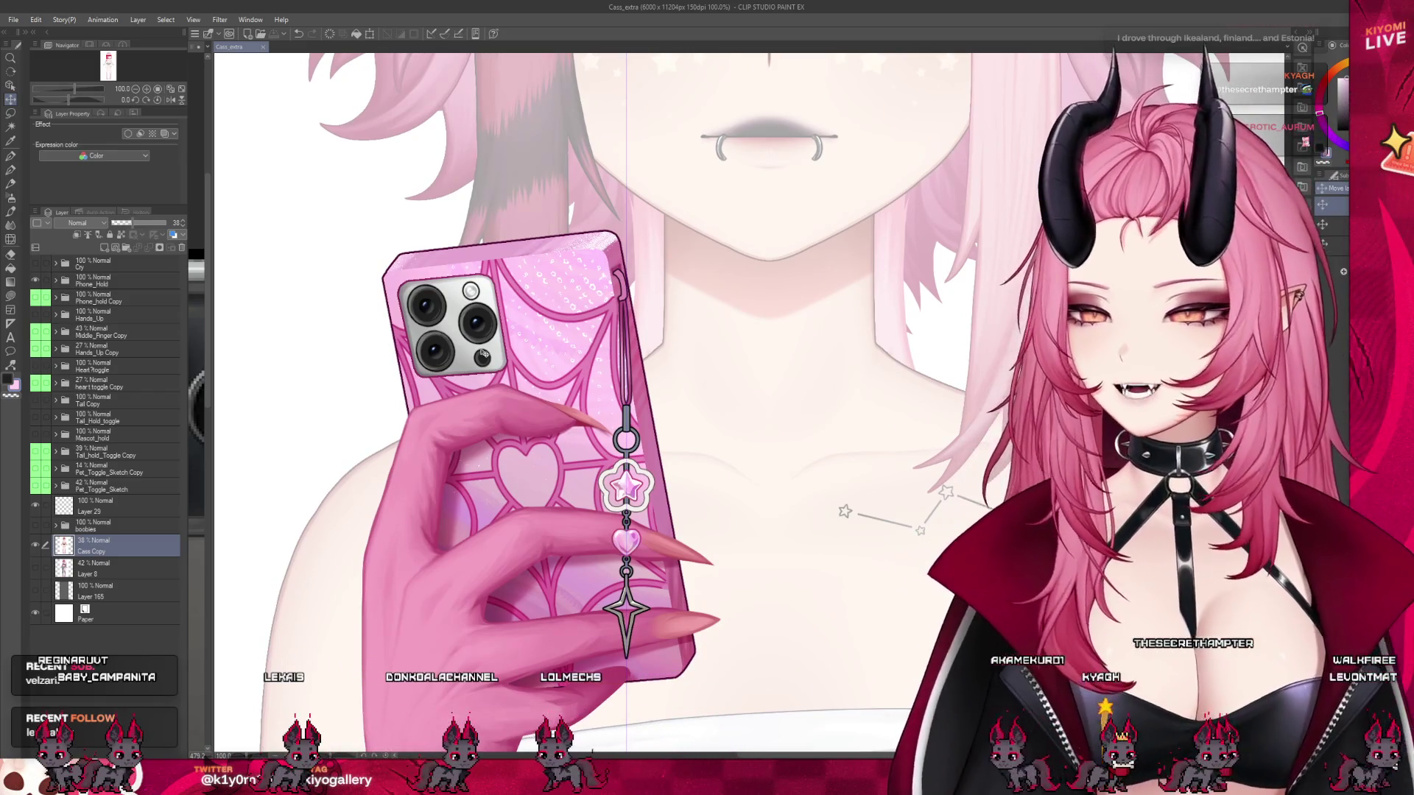
pyautogui.scroll(3, 704, 634)
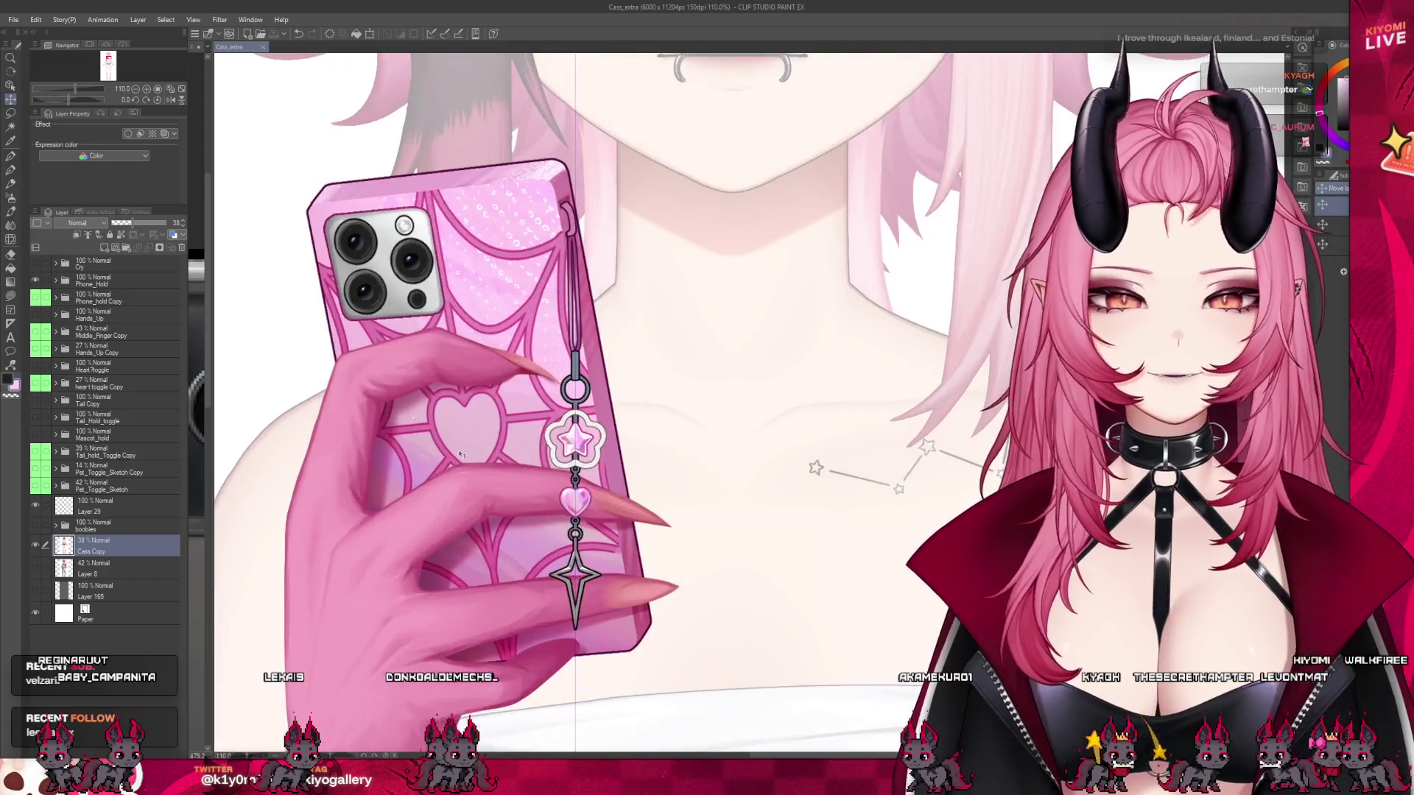
pyautogui.click(122, 473)
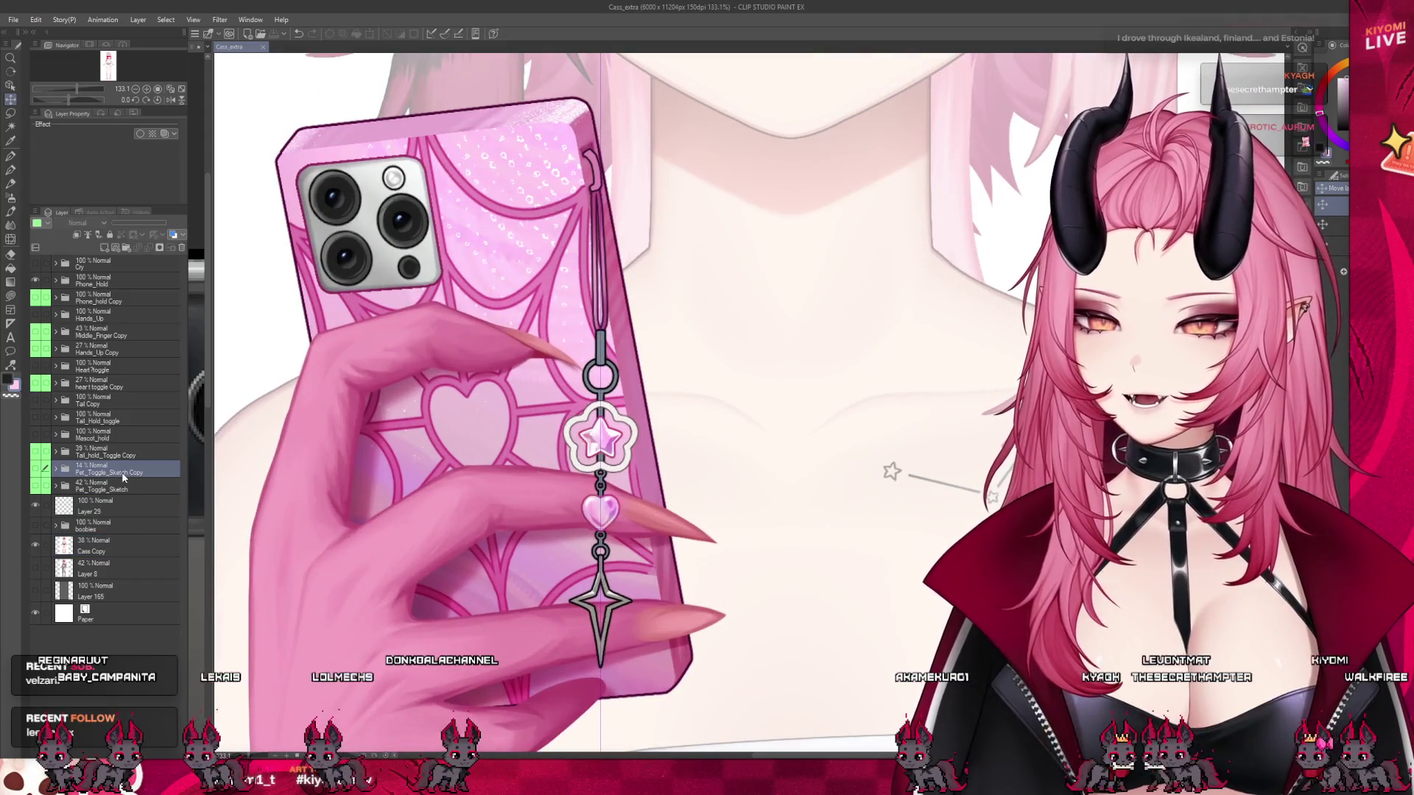
pyautogui.click(107, 420)
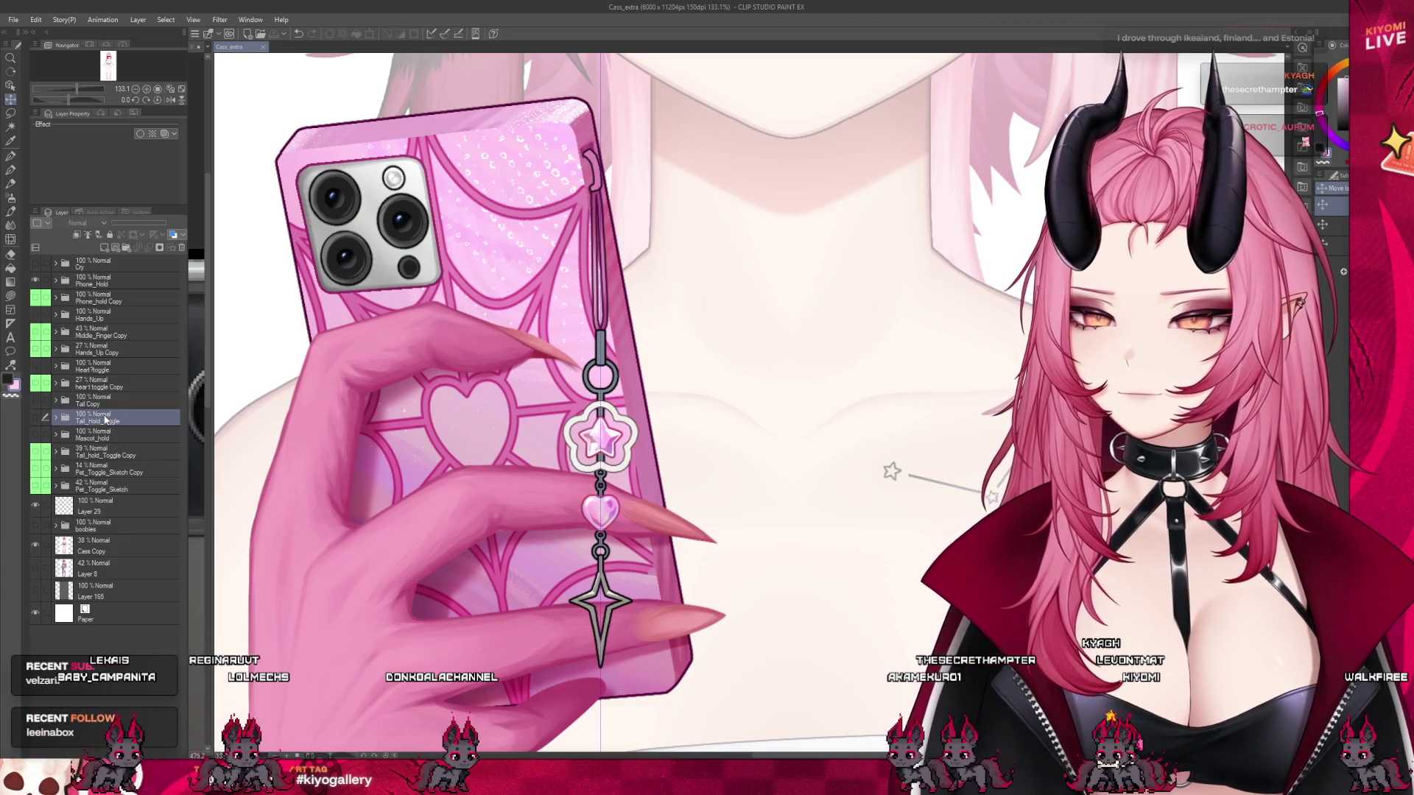
pyautogui.click(88, 383)
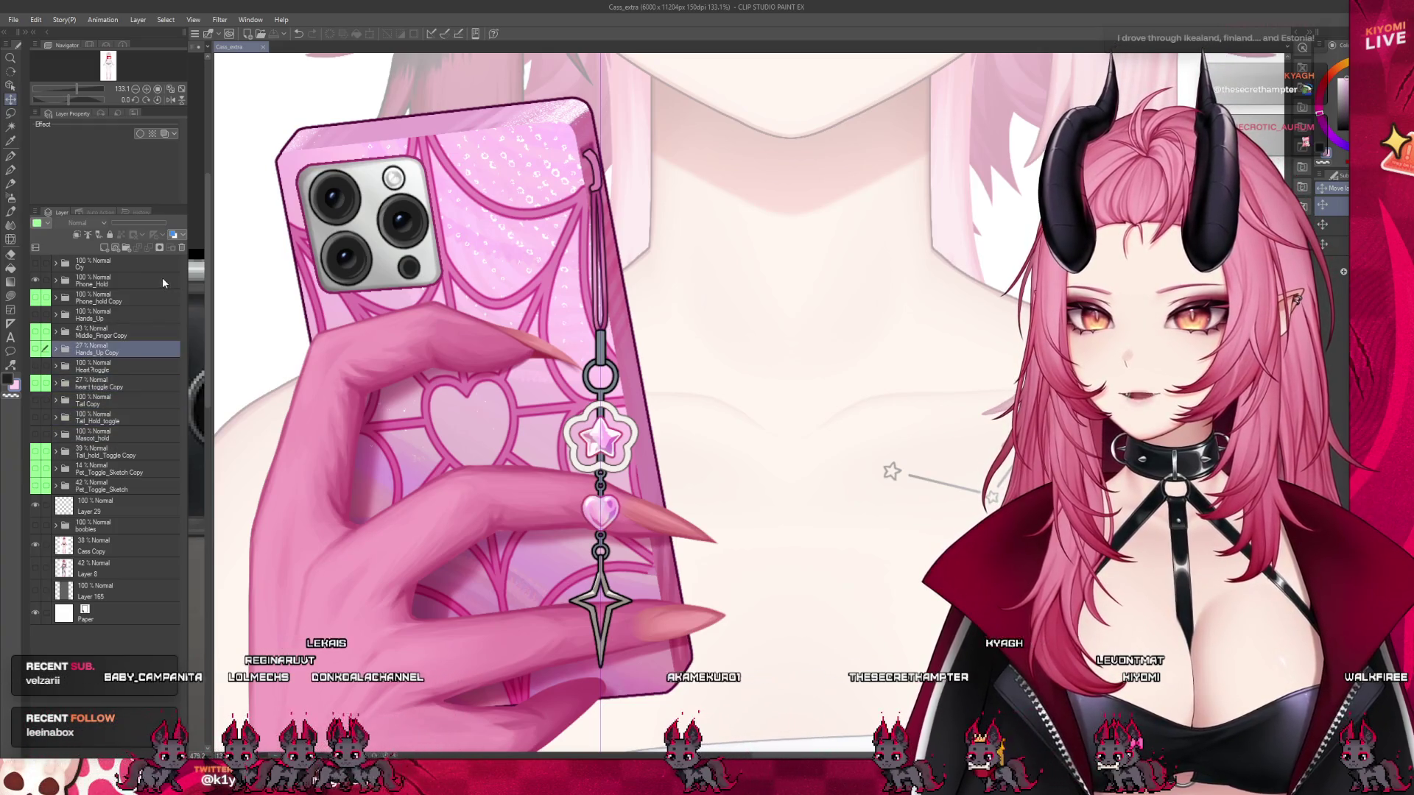
pyautogui.click(84, 417)
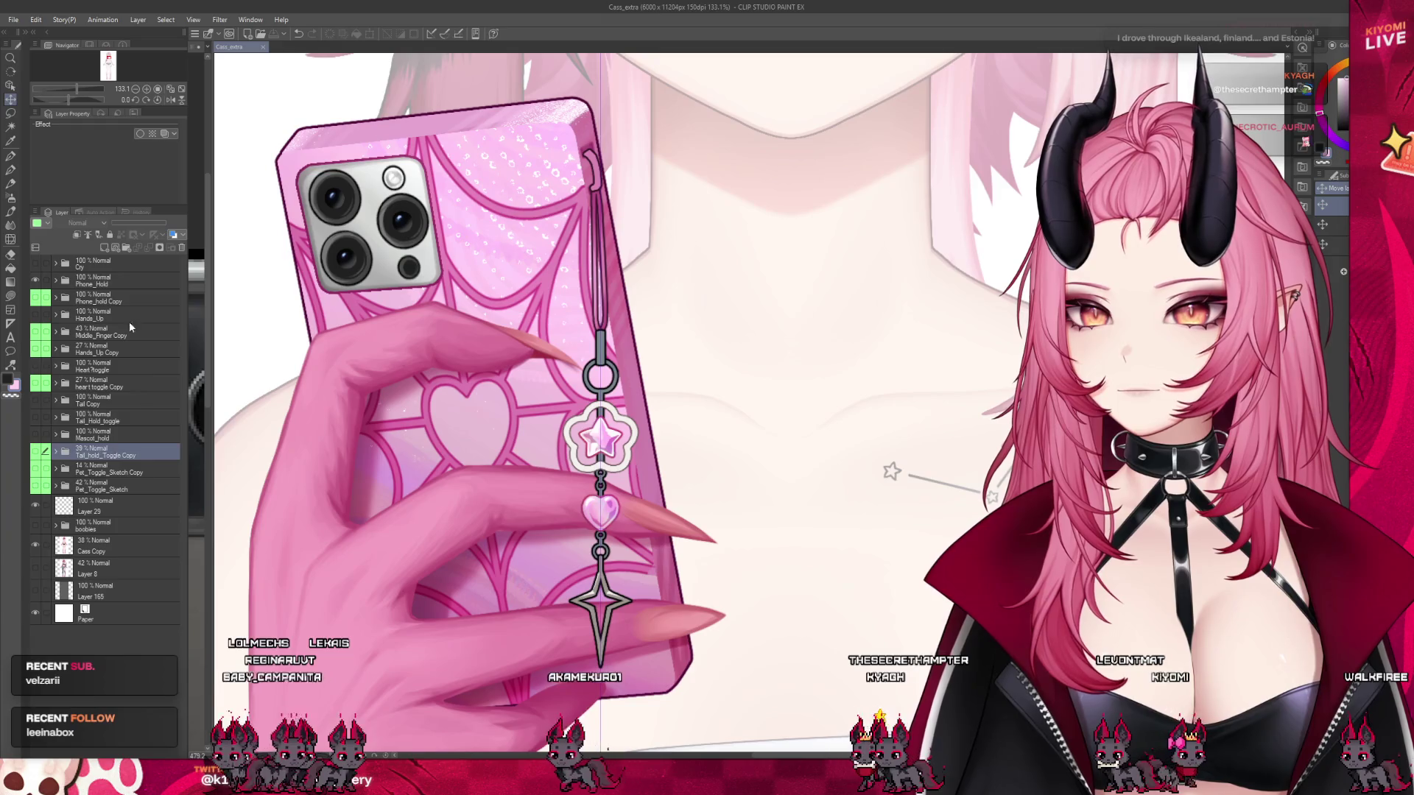
# - Expand the Phone_Hold folder and select Layer 46 inside Charms
pyautogui.click(81, 280)
pyautogui.click(56, 281)
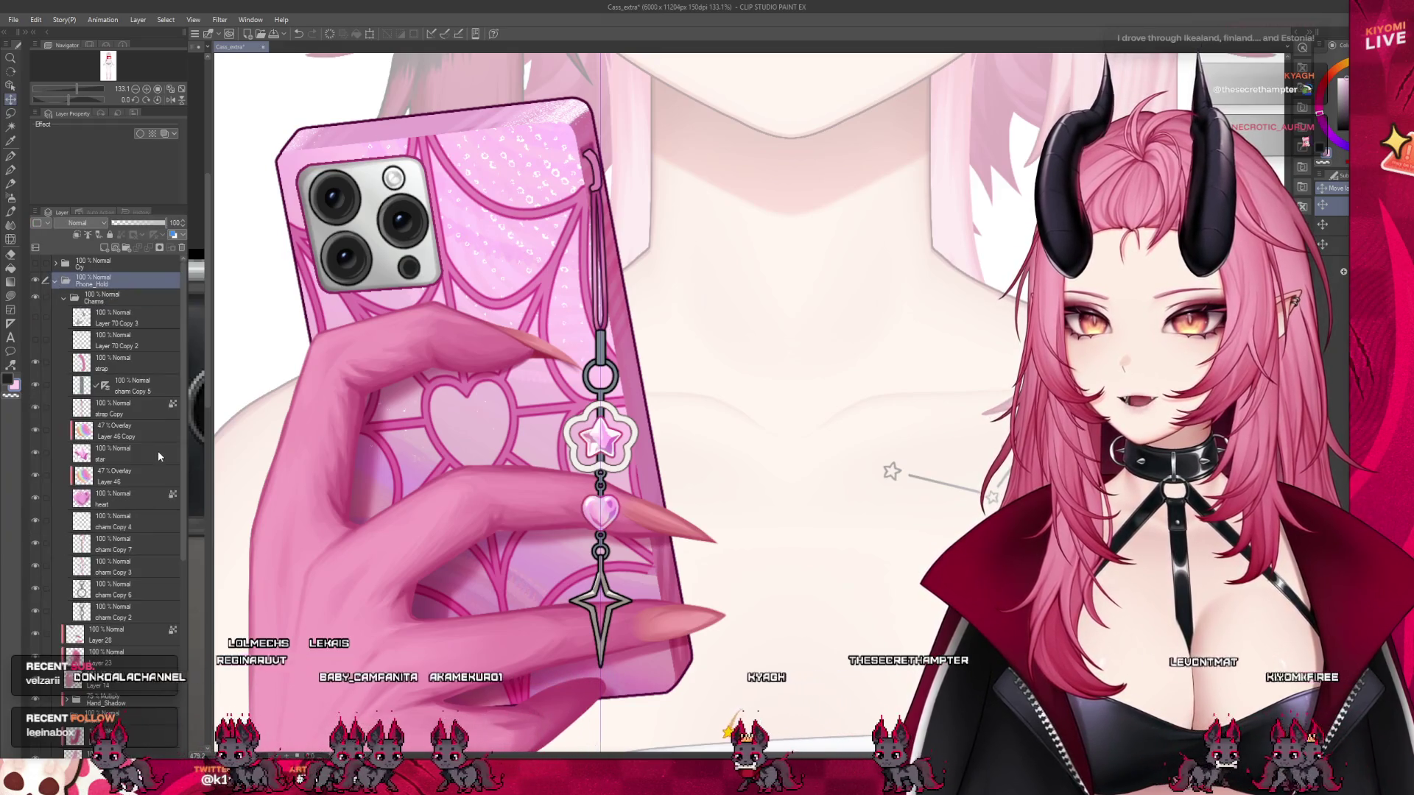
pyautogui.click(110, 475)
pyautogui.scroll(2, 747, 526)
pyautogui.scroll(3, 747, 526)
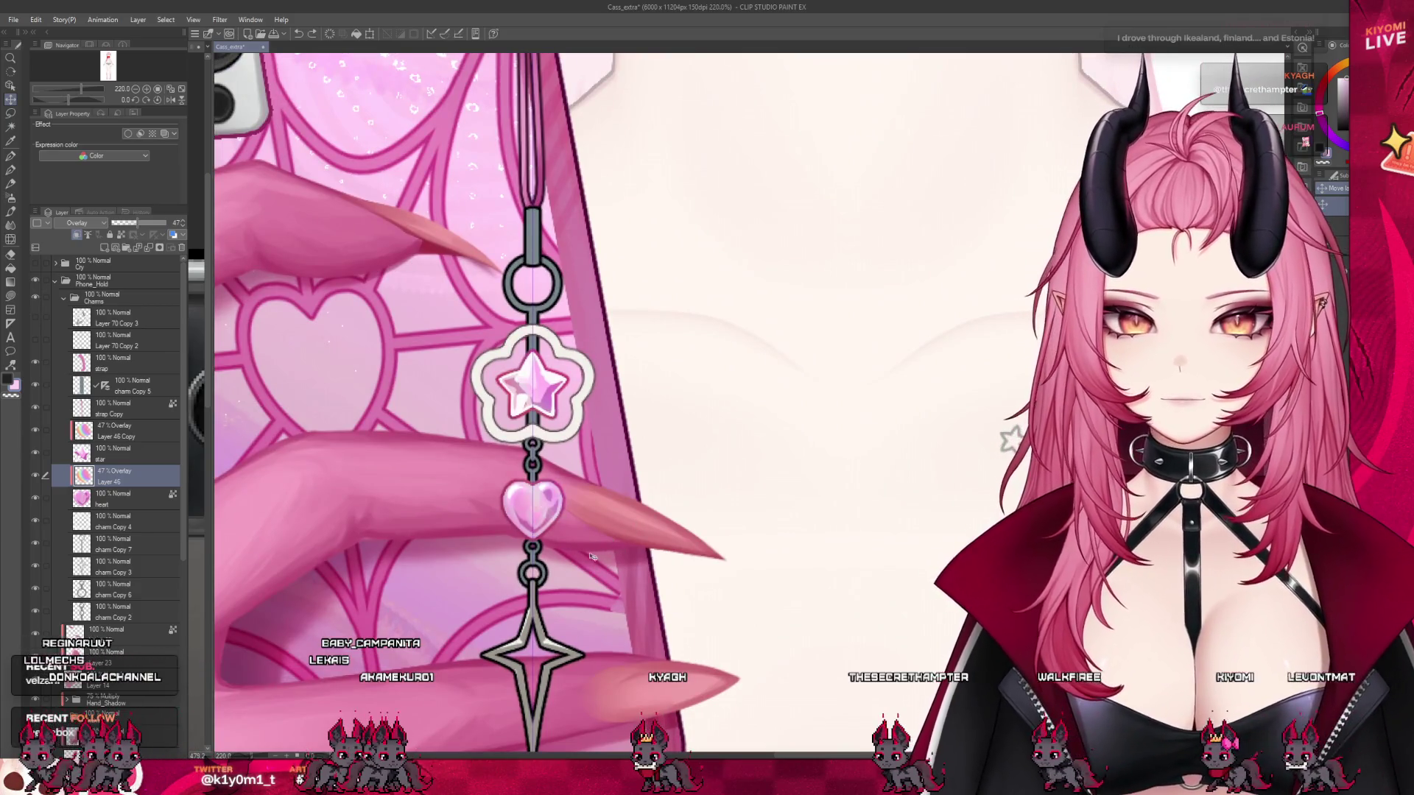
pyautogui.scroll(7, 640, 548)
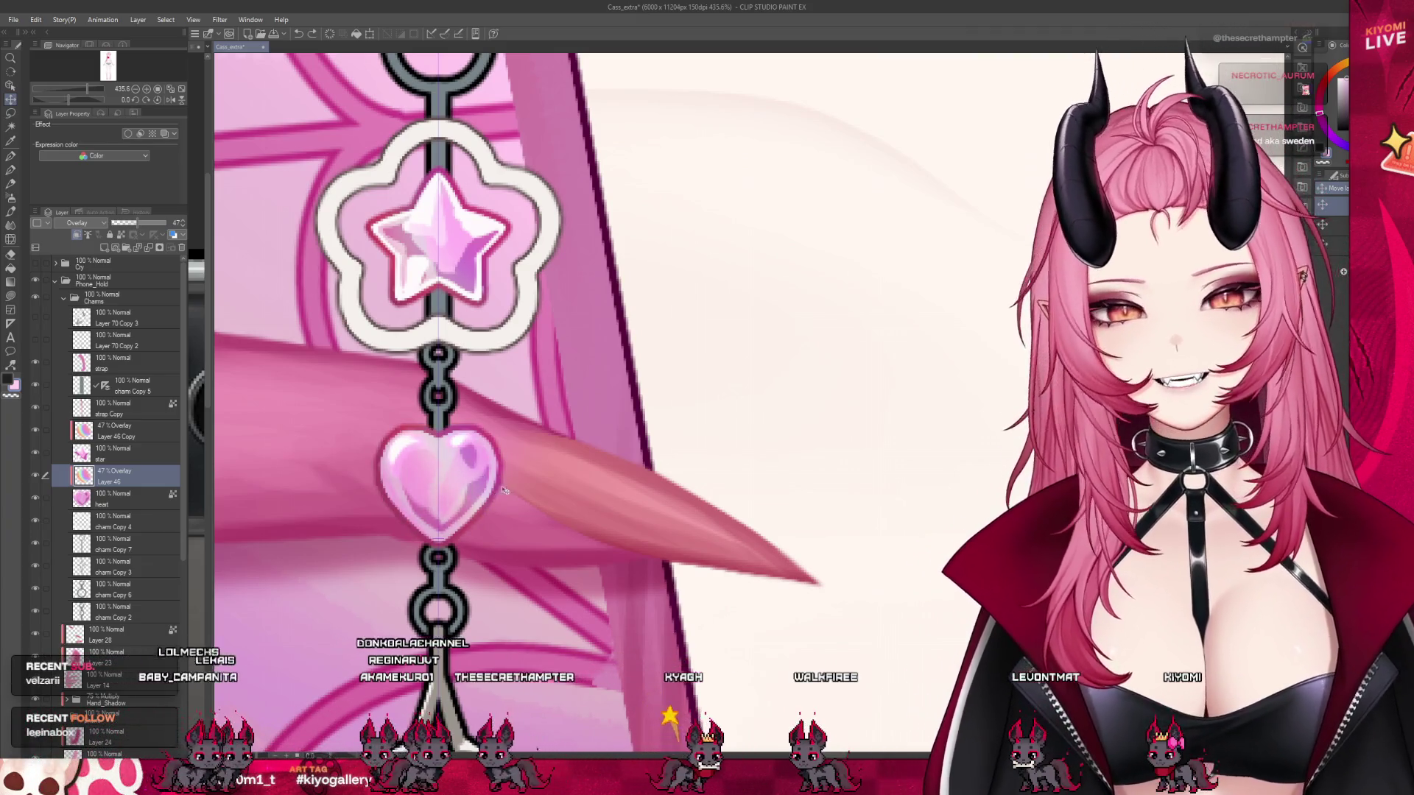
pyautogui.scroll(-3, 501, 471)
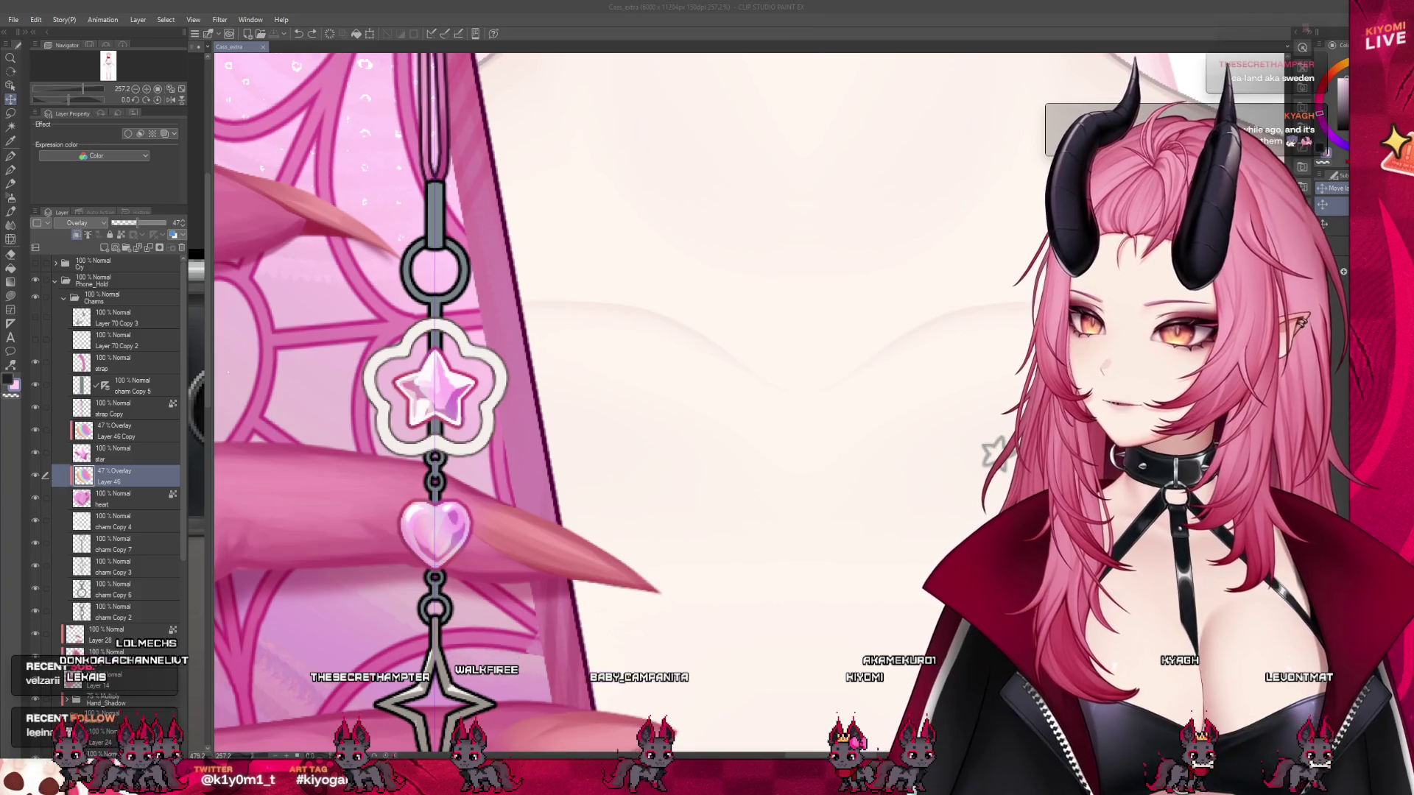
pyautogui.scroll(3, 514, 498)
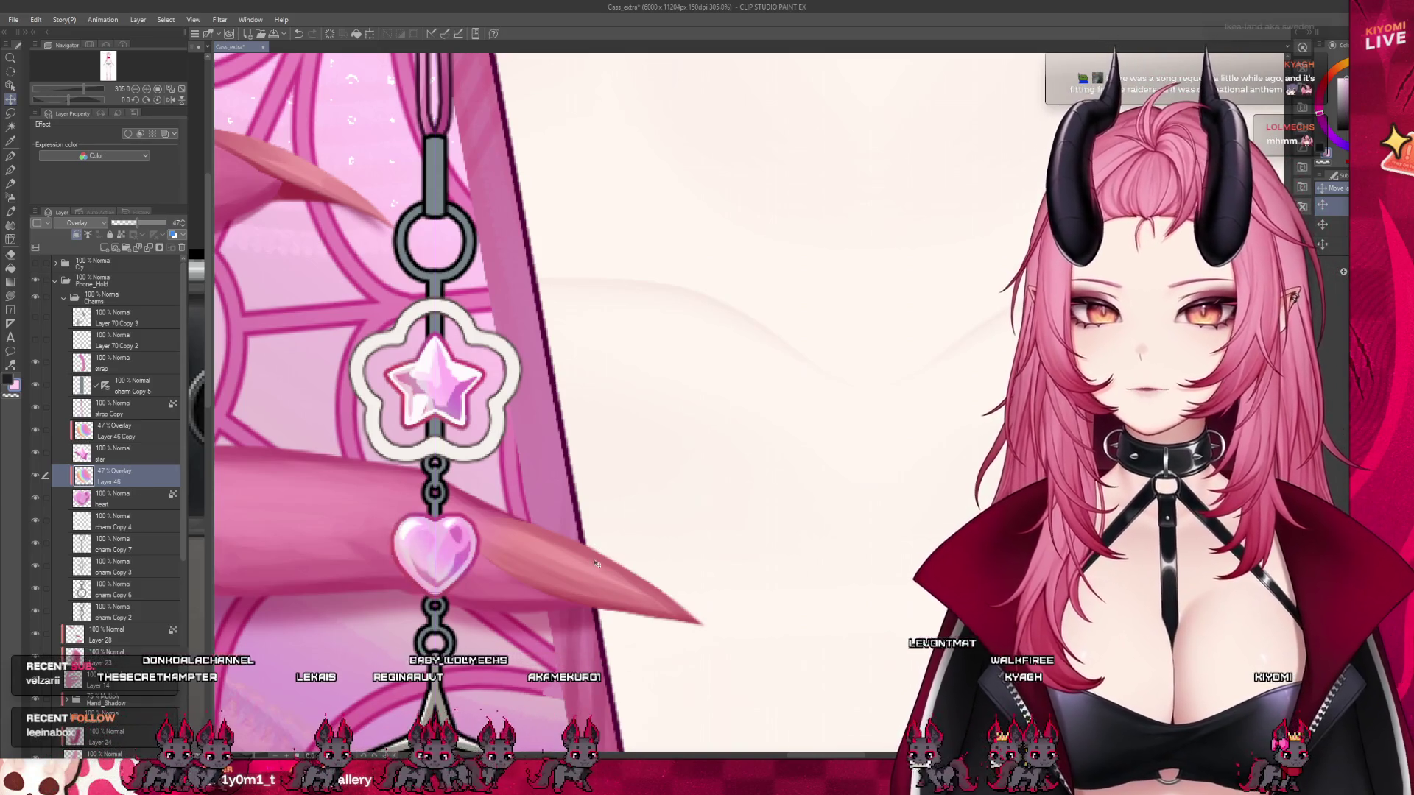
pyautogui.scroll(-1, 439, 532)
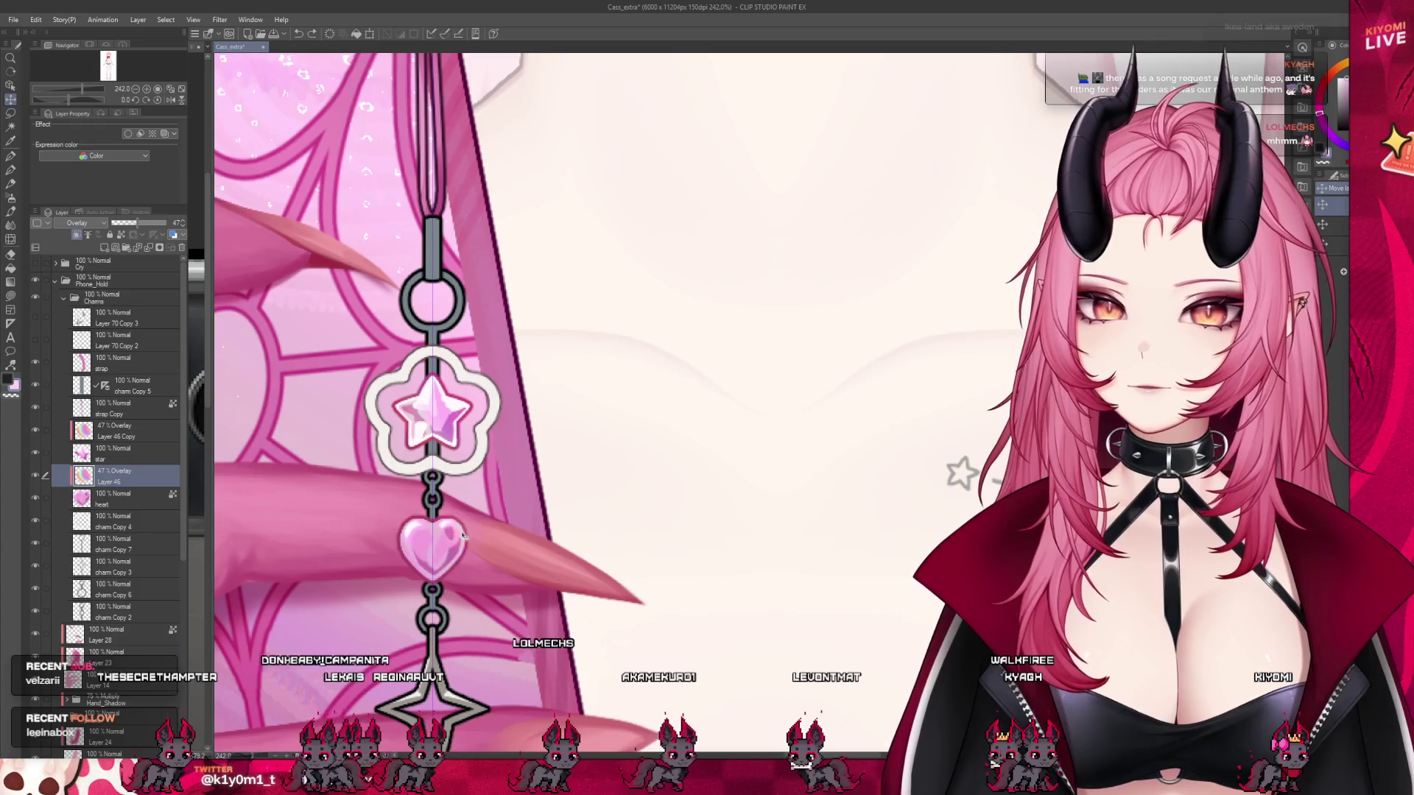
pyautogui.scroll(3, 490, 573)
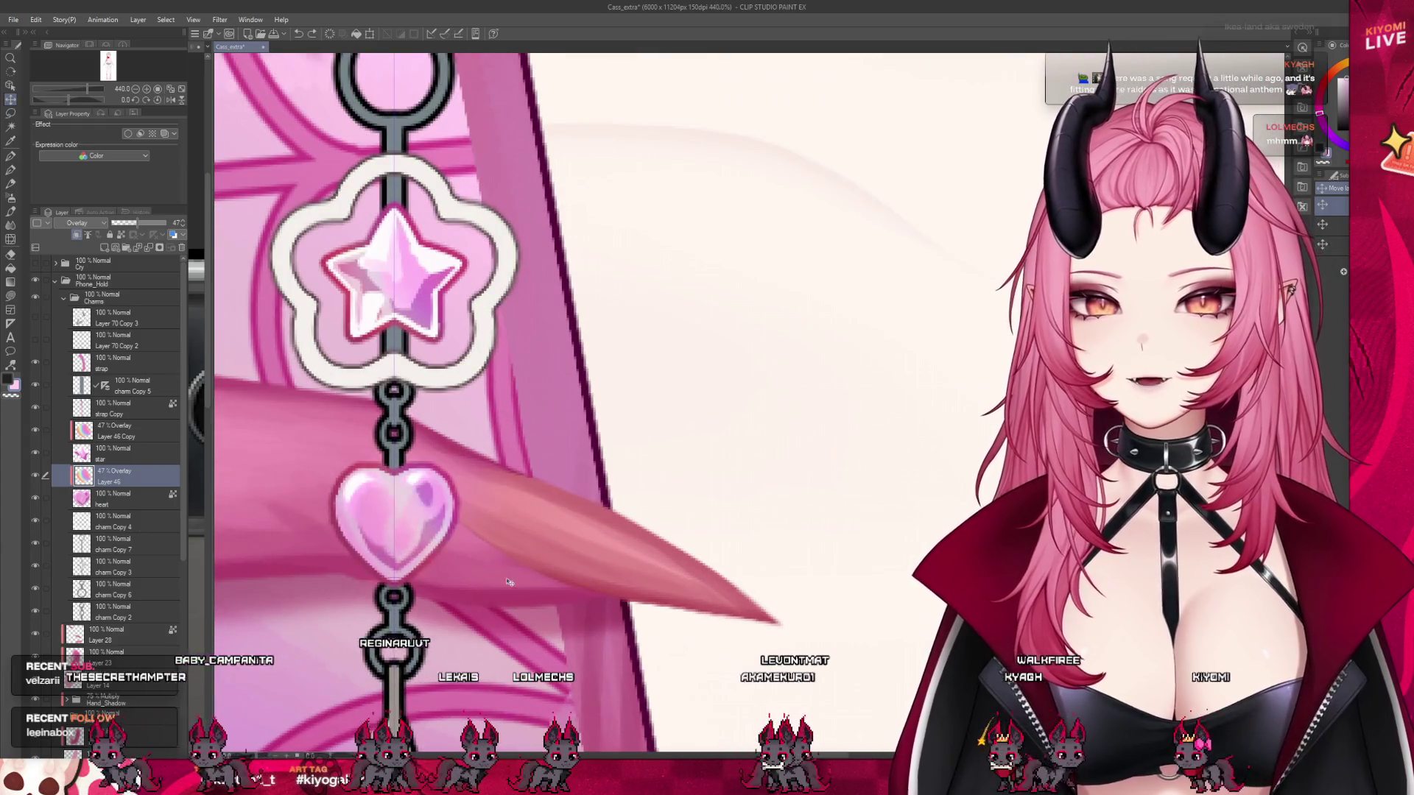
pyautogui.scroll(-5, 545, 531)
pyautogui.scroll(-2, 545, 530)
pyautogui.scroll(2, 545, 538)
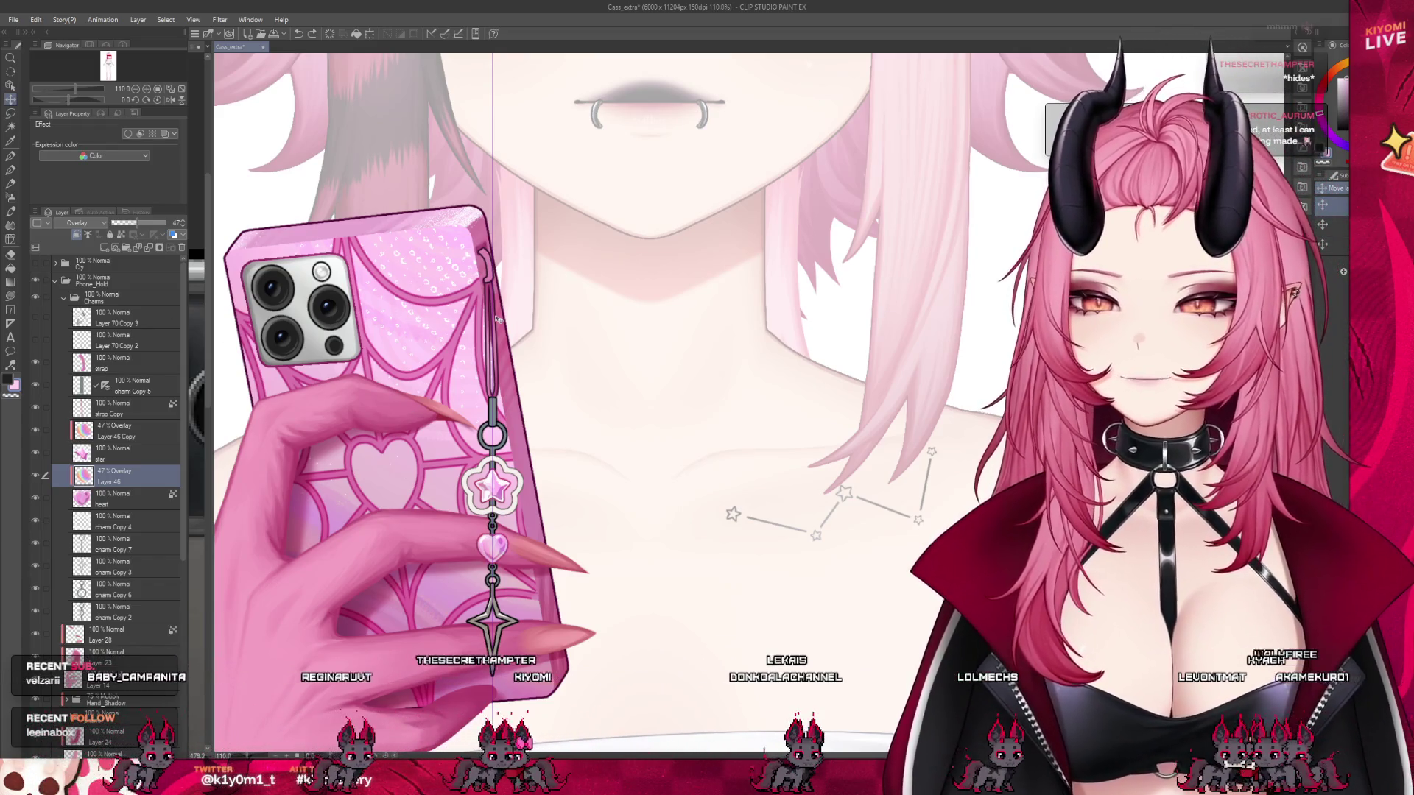
# - Select the 'strap' layer and zoom to 200% on the phone's top corner
pyautogui.scroll(-3, 595, 348)
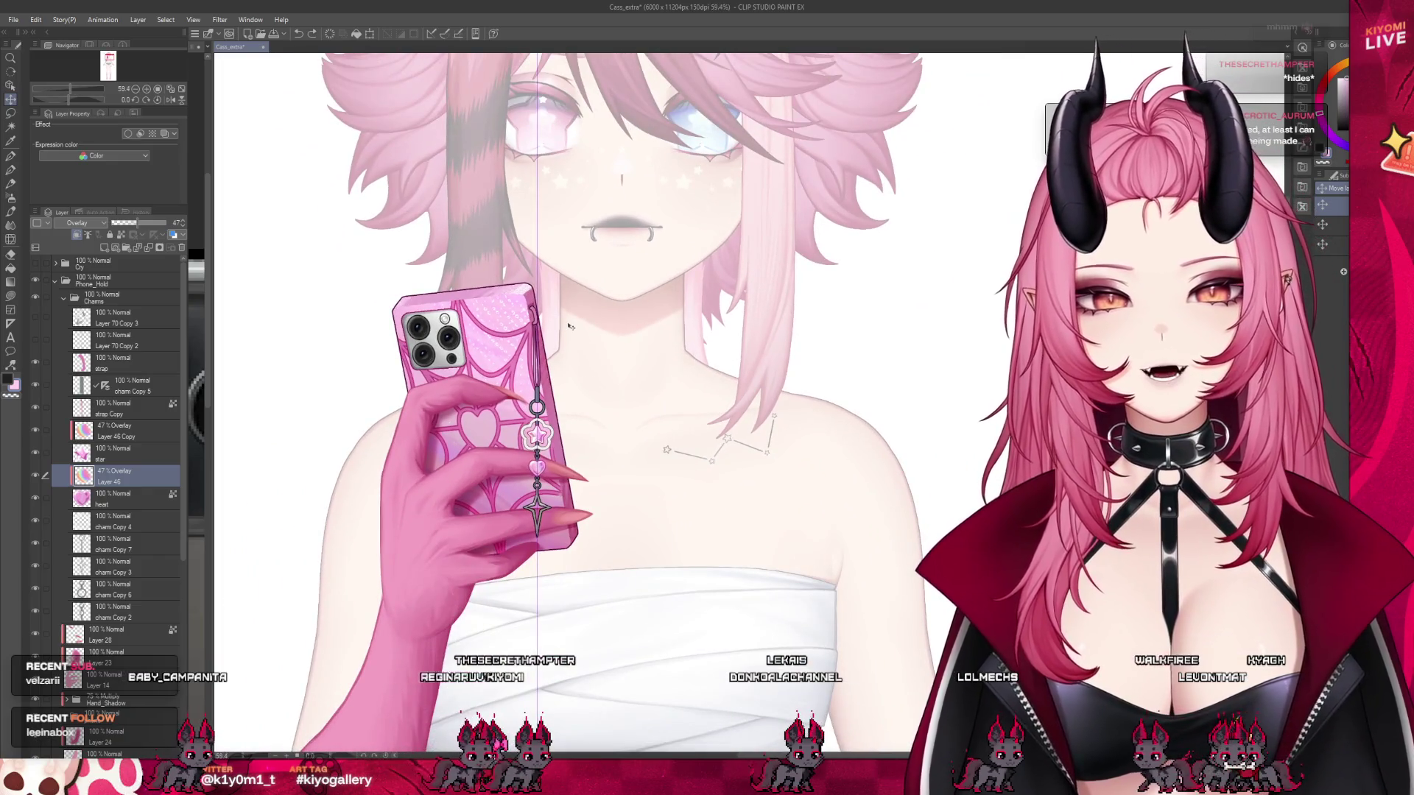
pyautogui.scroll(4, 535, 321)
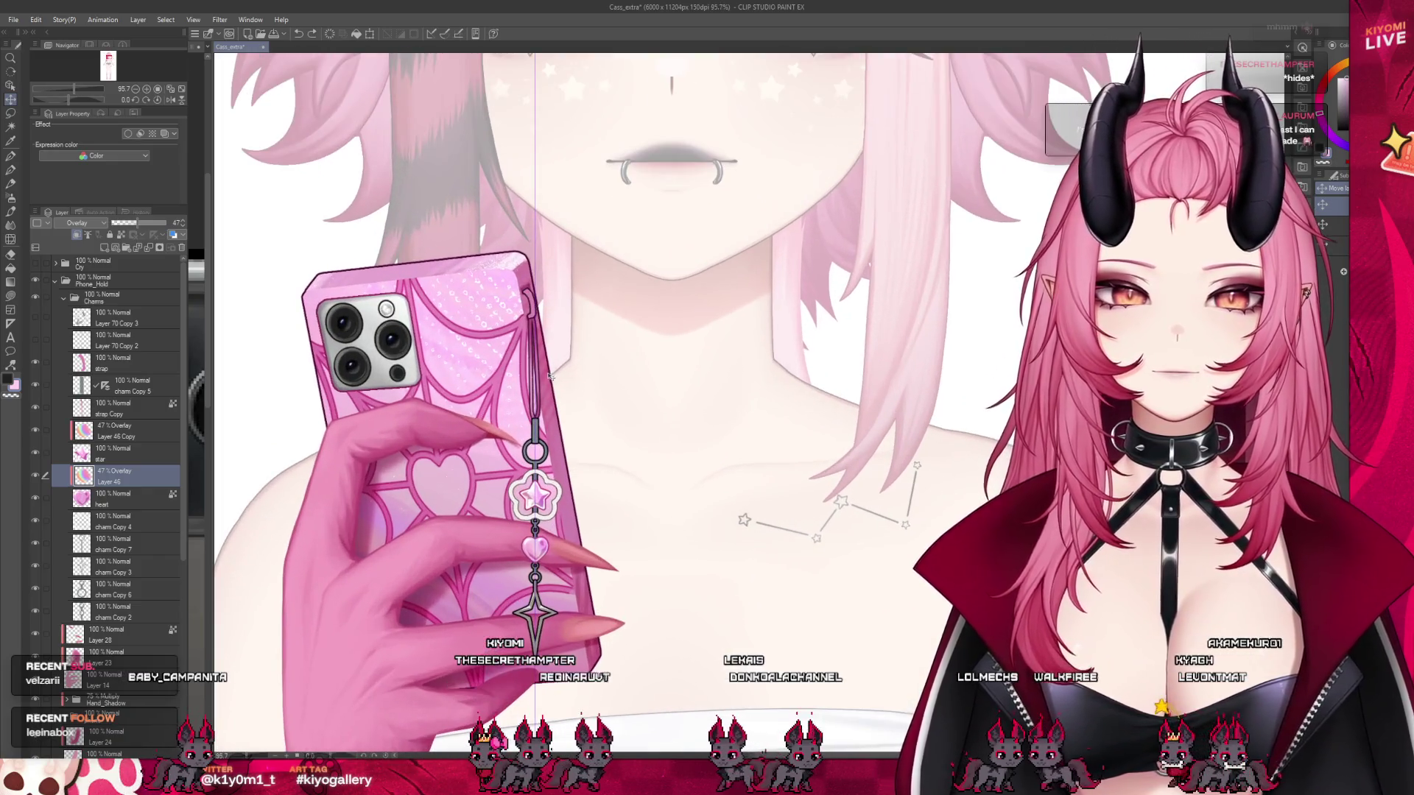
pyautogui.click(142, 454)
pyautogui.click(50, 339)
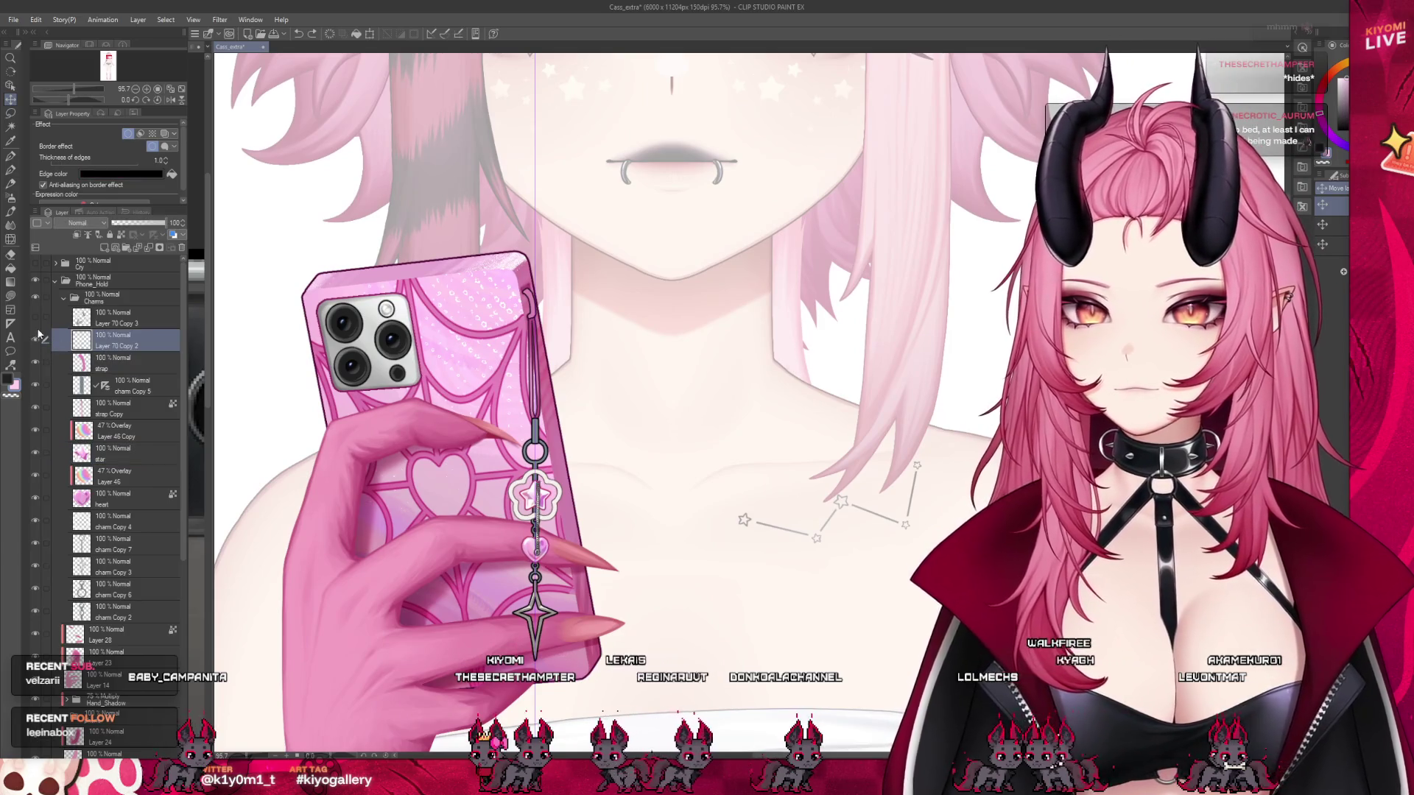
pyautogui.click(127, 368)
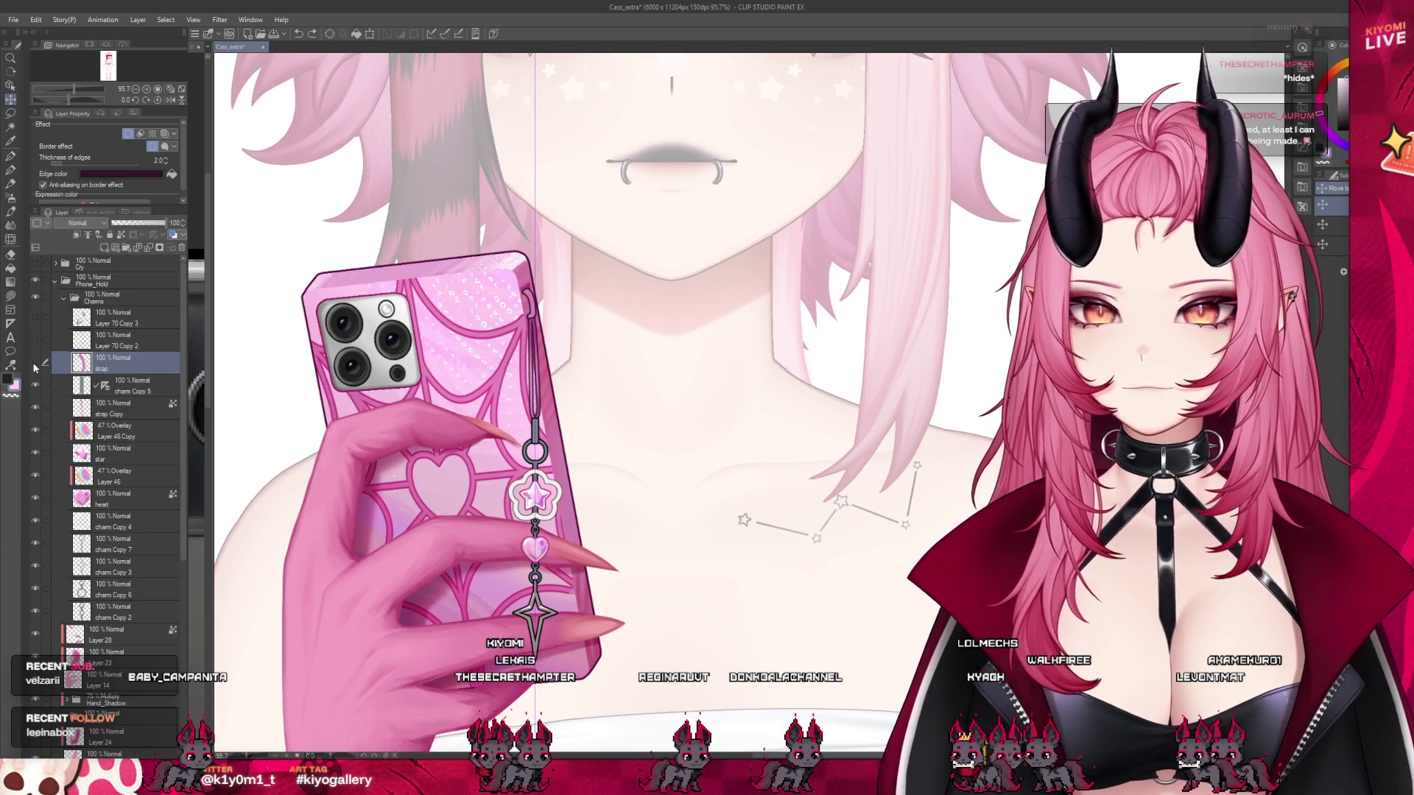
pyautogui.scroll(4, 583, 338)
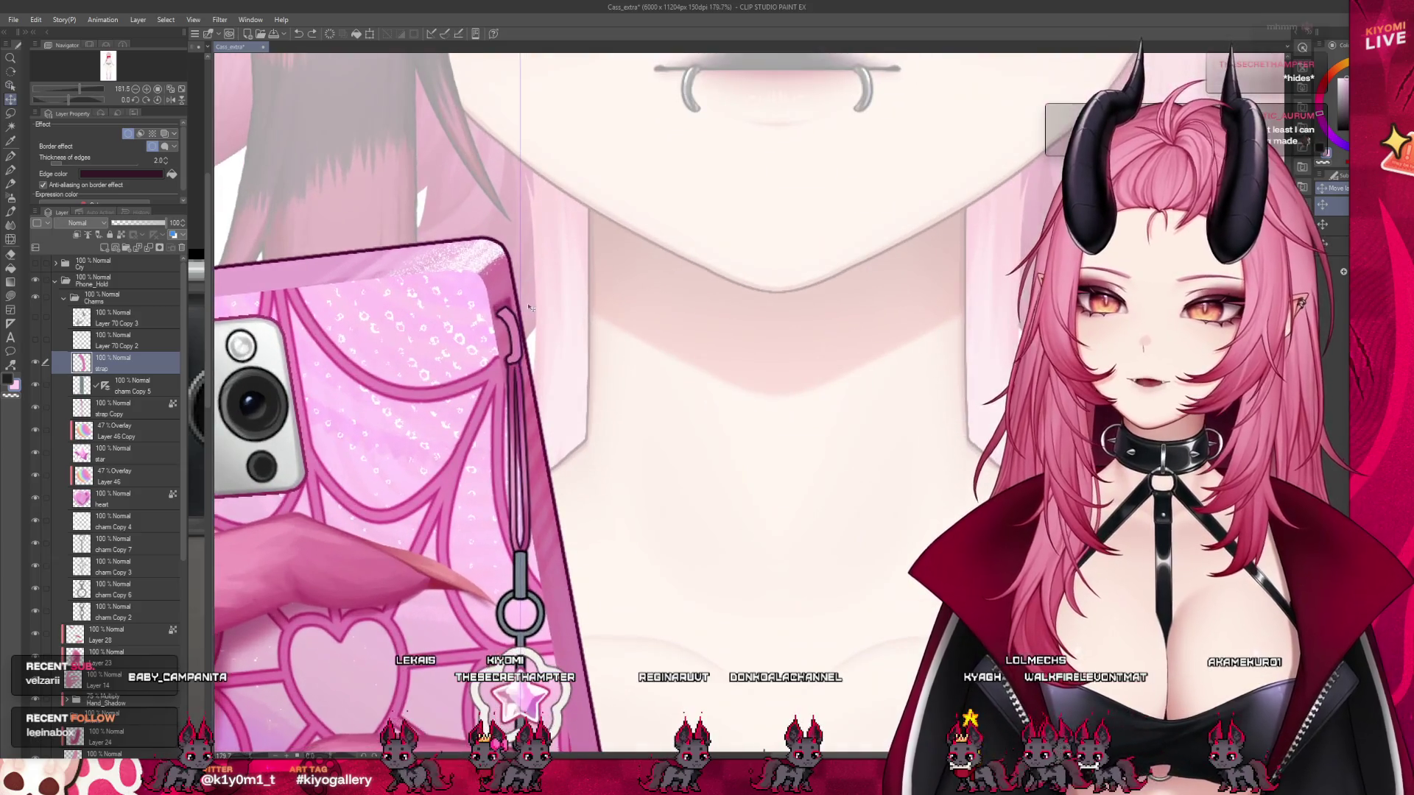
# - At about 390% zoom, shrink the brush, switch to a watercolour brush, and undo the last hook stroke
pyautogui.scroll(3, 467, 299)
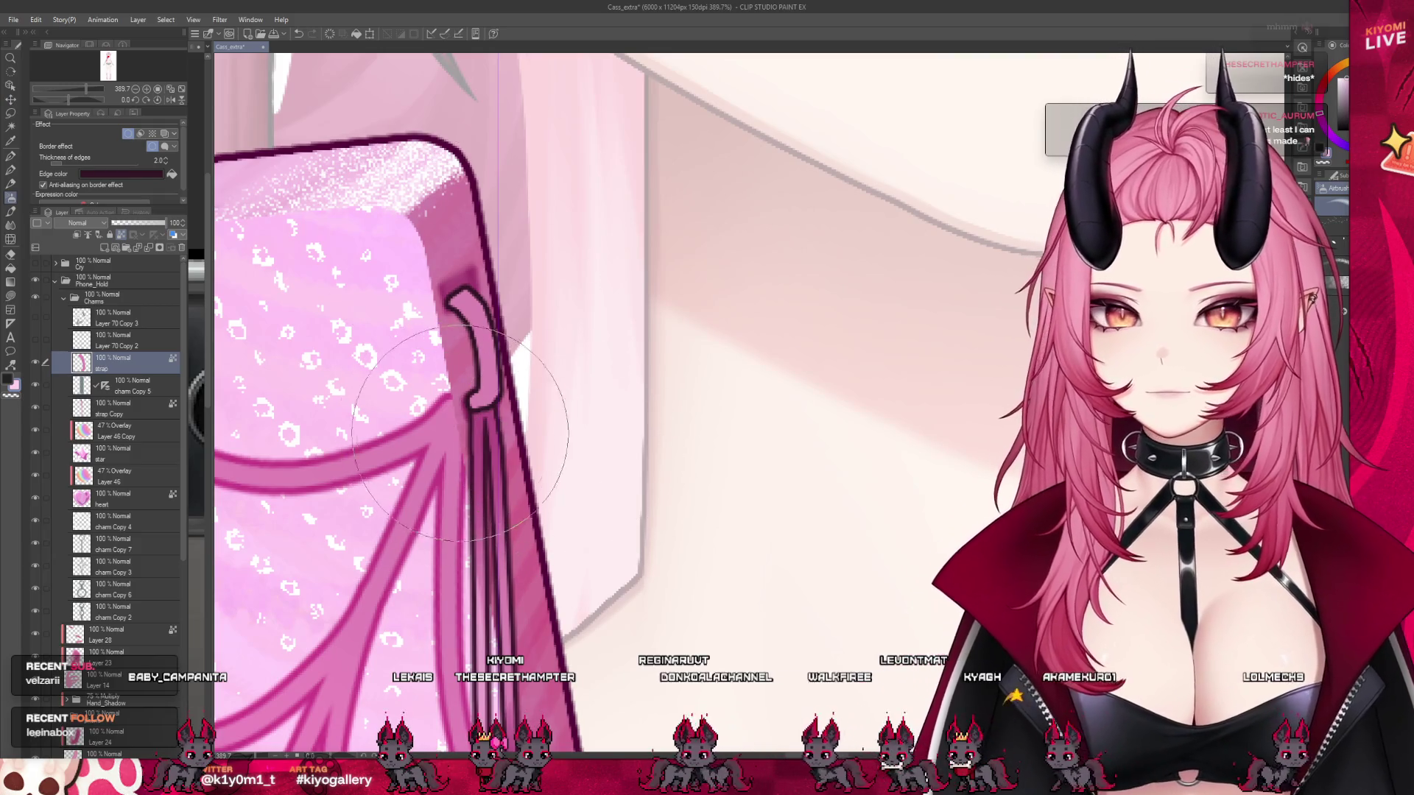
pyautogui.press('[')
pyautogui.press('[')
pyautogui.press('[')
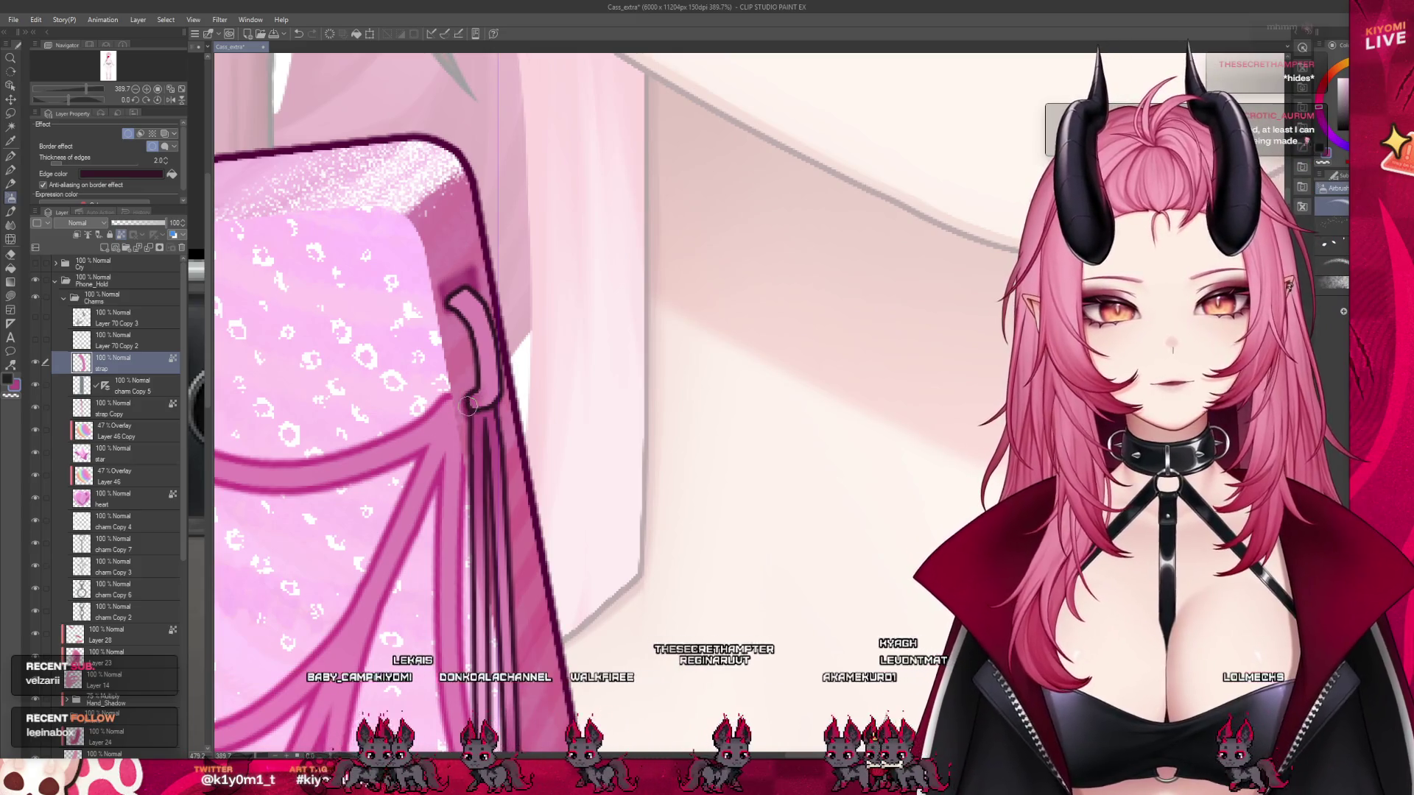
pyautogui.press('b')
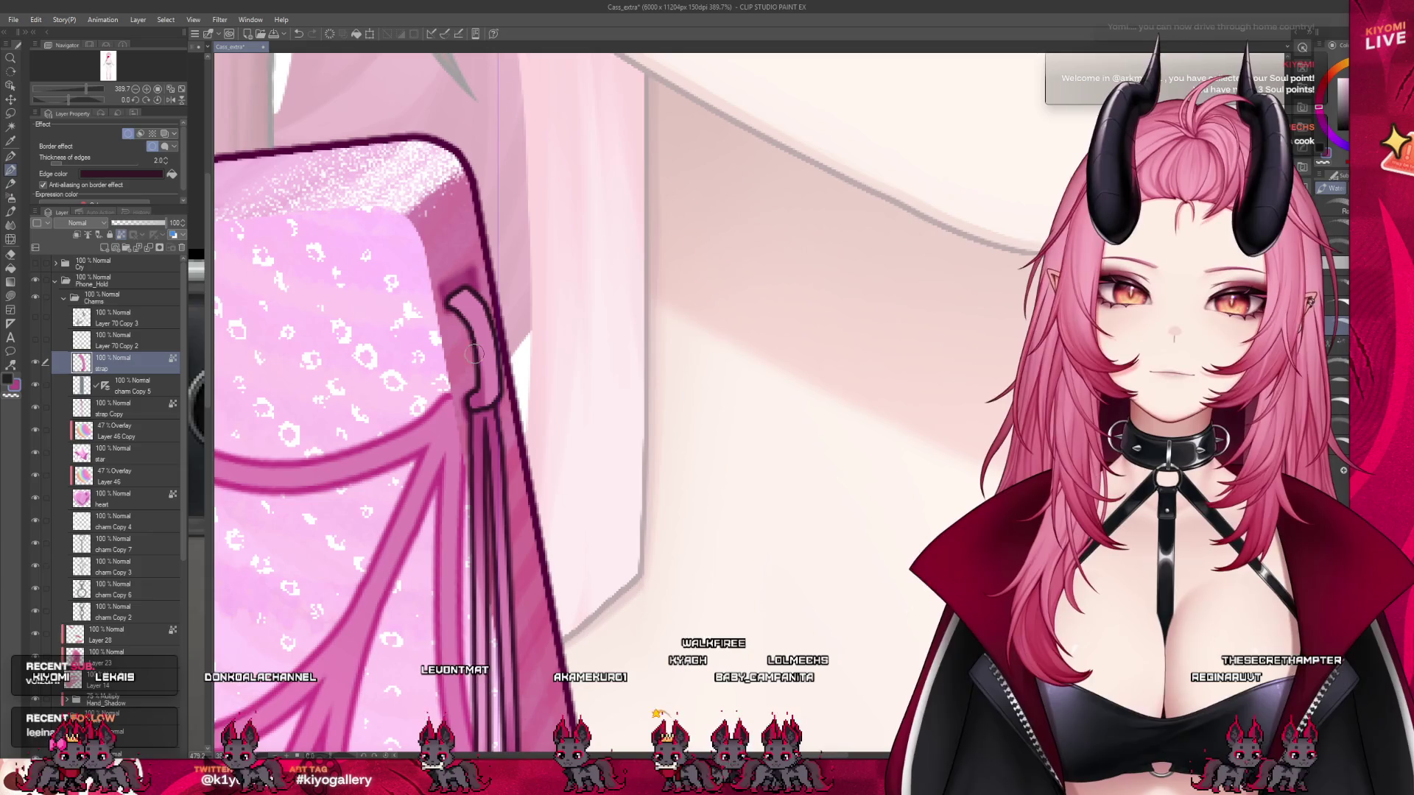
pyautogui.hotkey('ctrl', 'z')
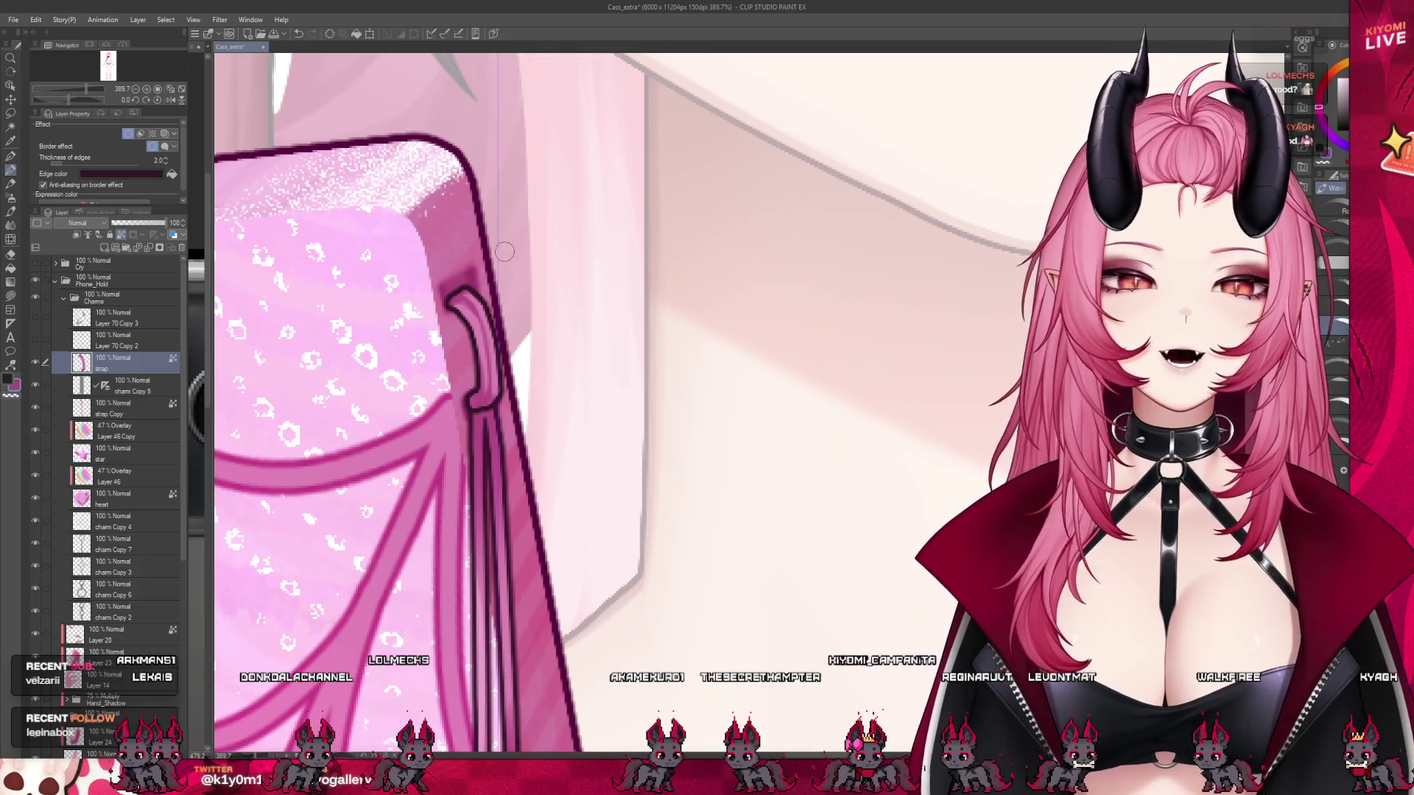
pyautogui.scroll(-3, 508, 249)
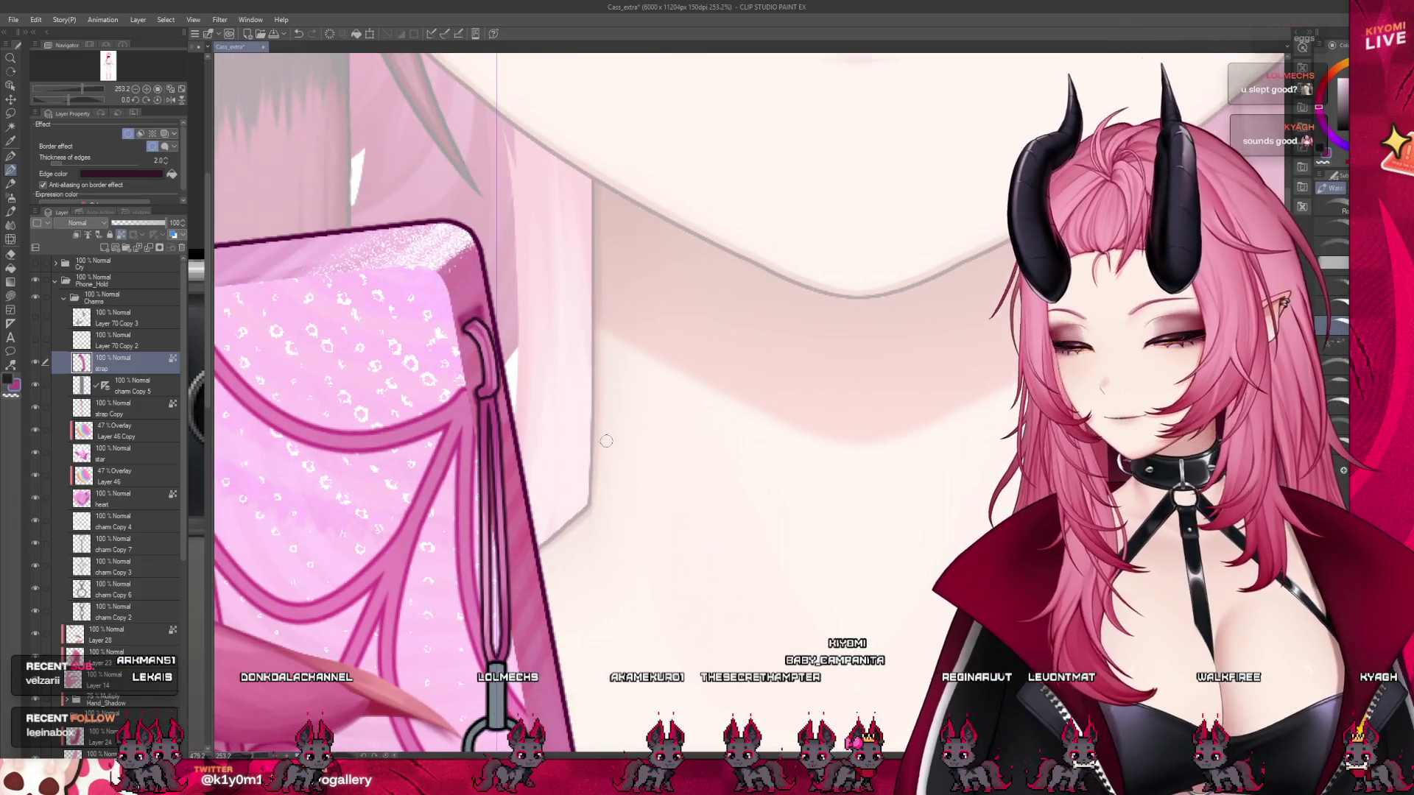
pyautogui.scroll(-2, 602, 440)
pyautogui.scroll(4, 563, 331)
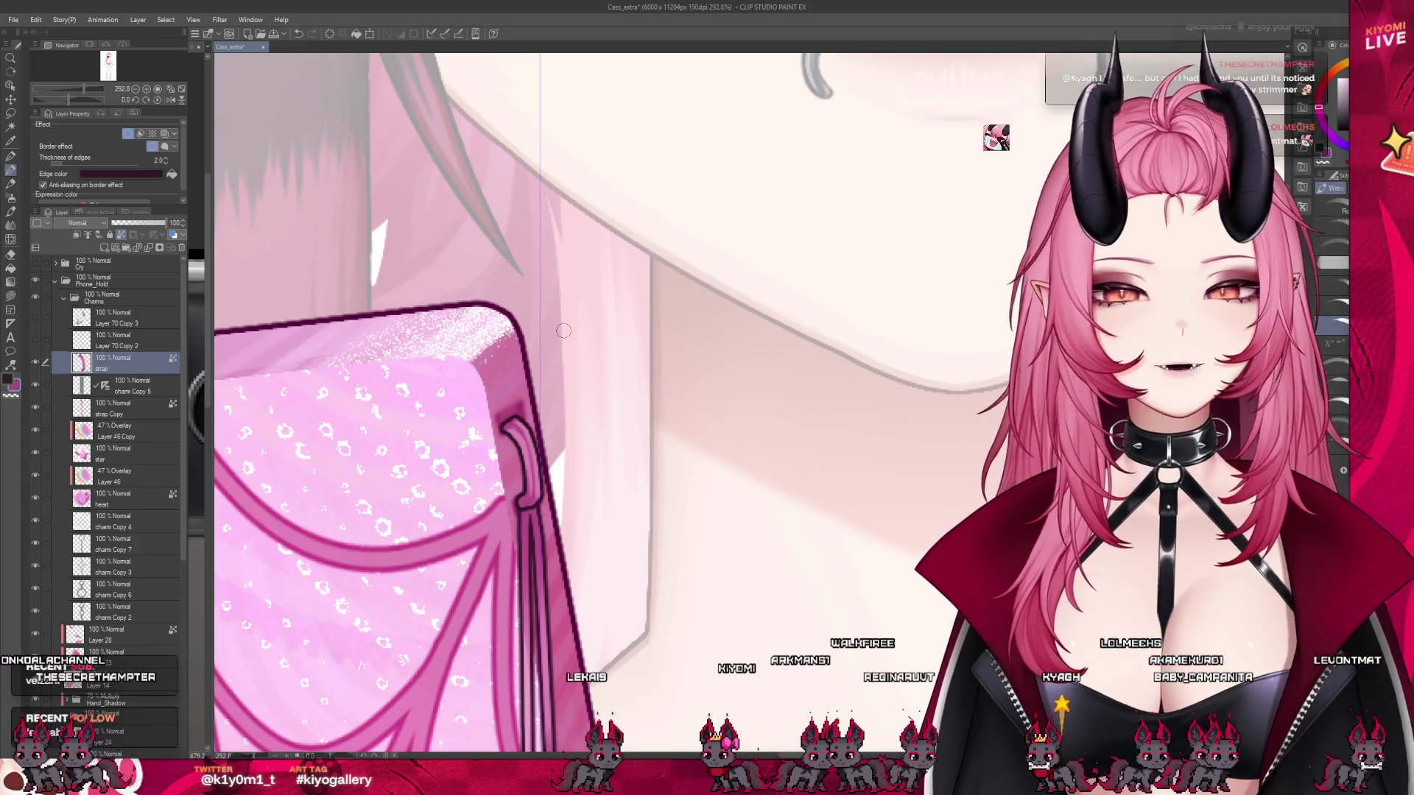
pyautogui.scroll(1, 563, 330)
pyautogui.scroll(1, 563, 438)
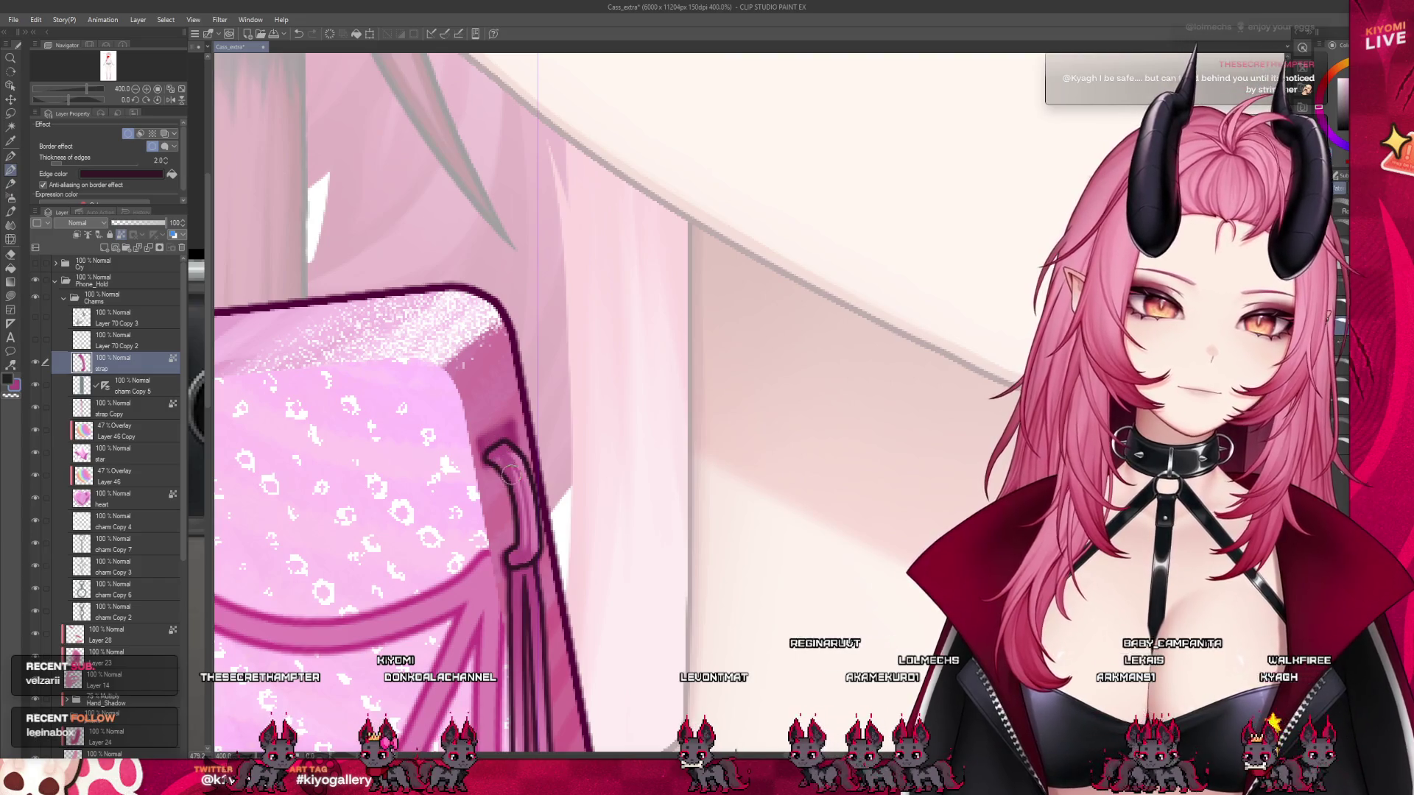
pyautogui.press(']')
pyautogui.press(']')
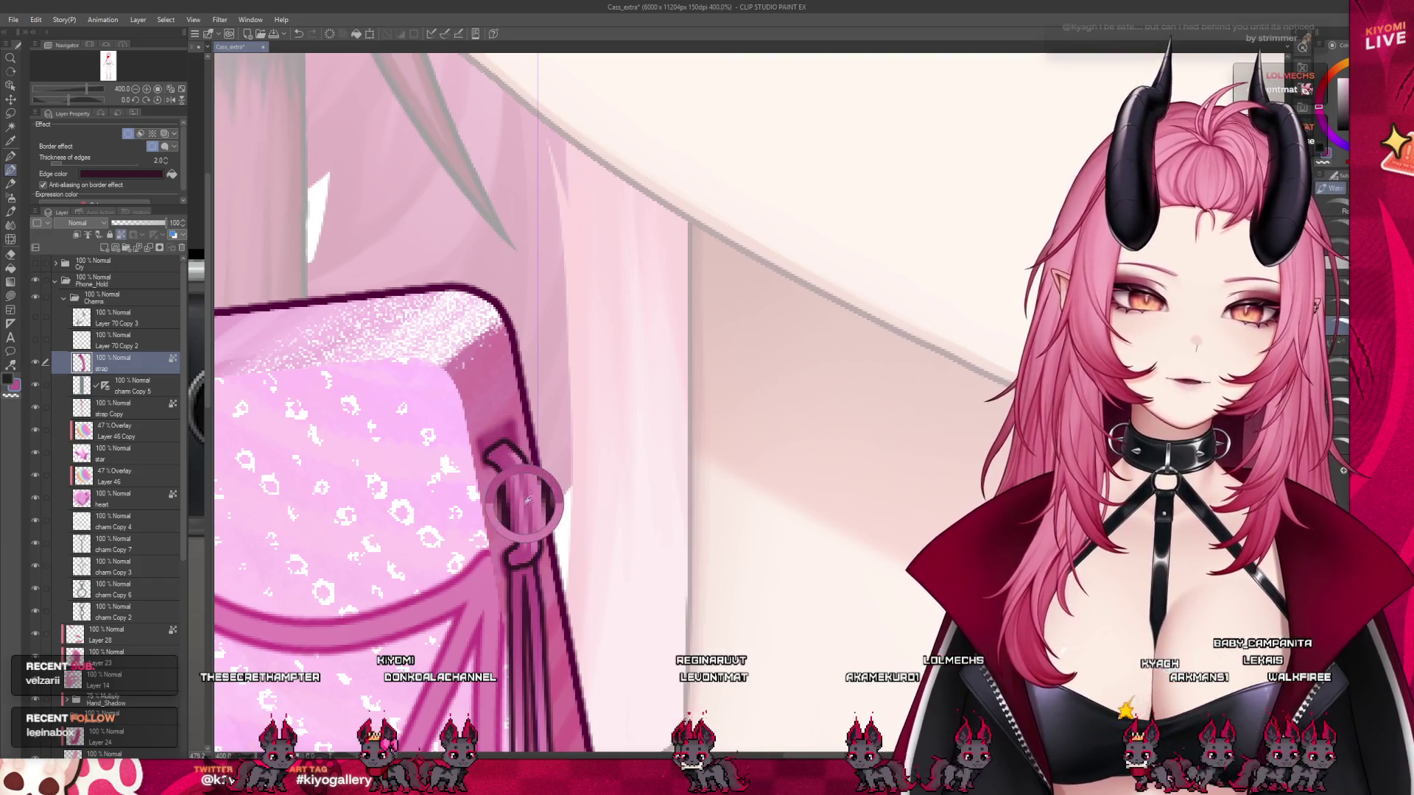
pyautogui.press('[')
pyautogui.press('[')
pyautogui.press('[')
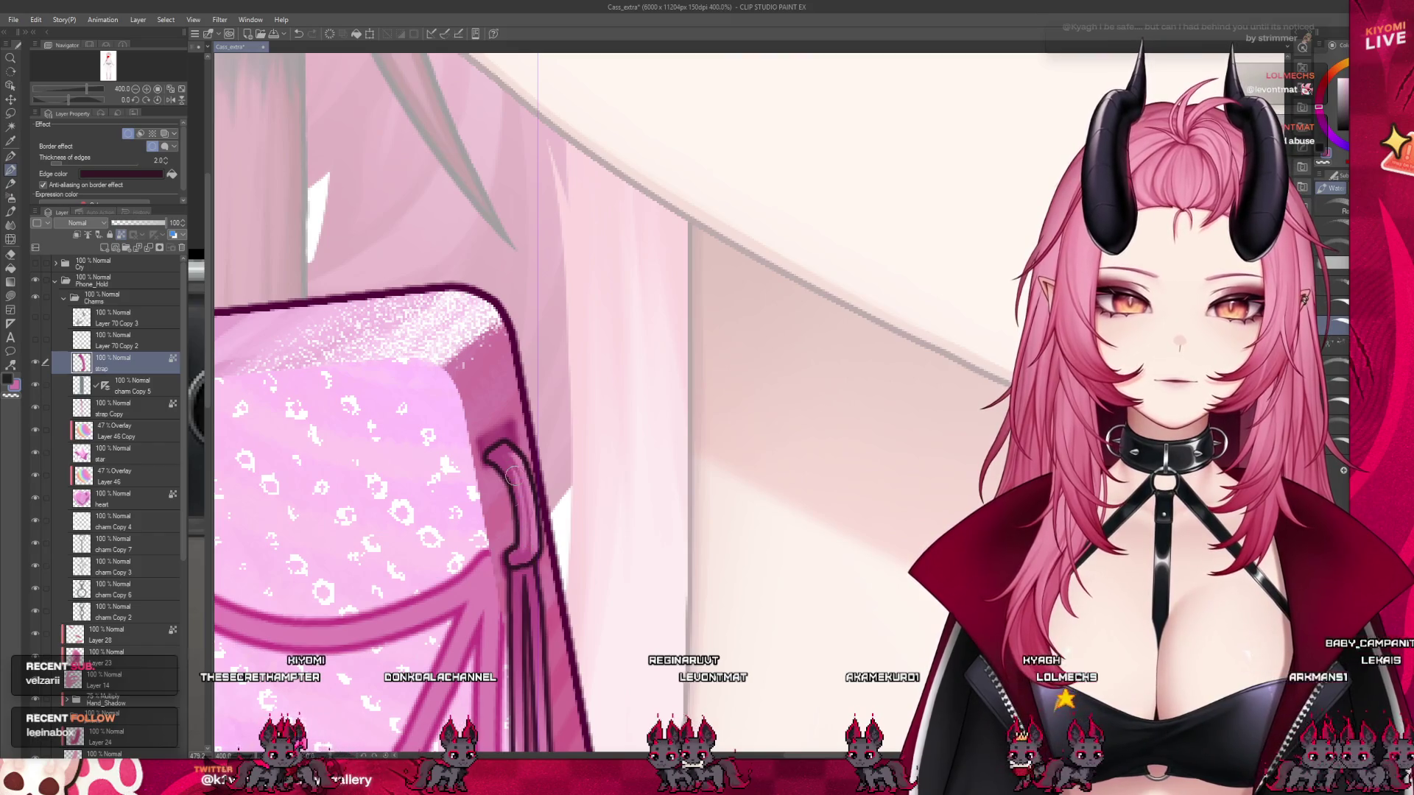
pyautogui.scroll(-4, 493, 421)
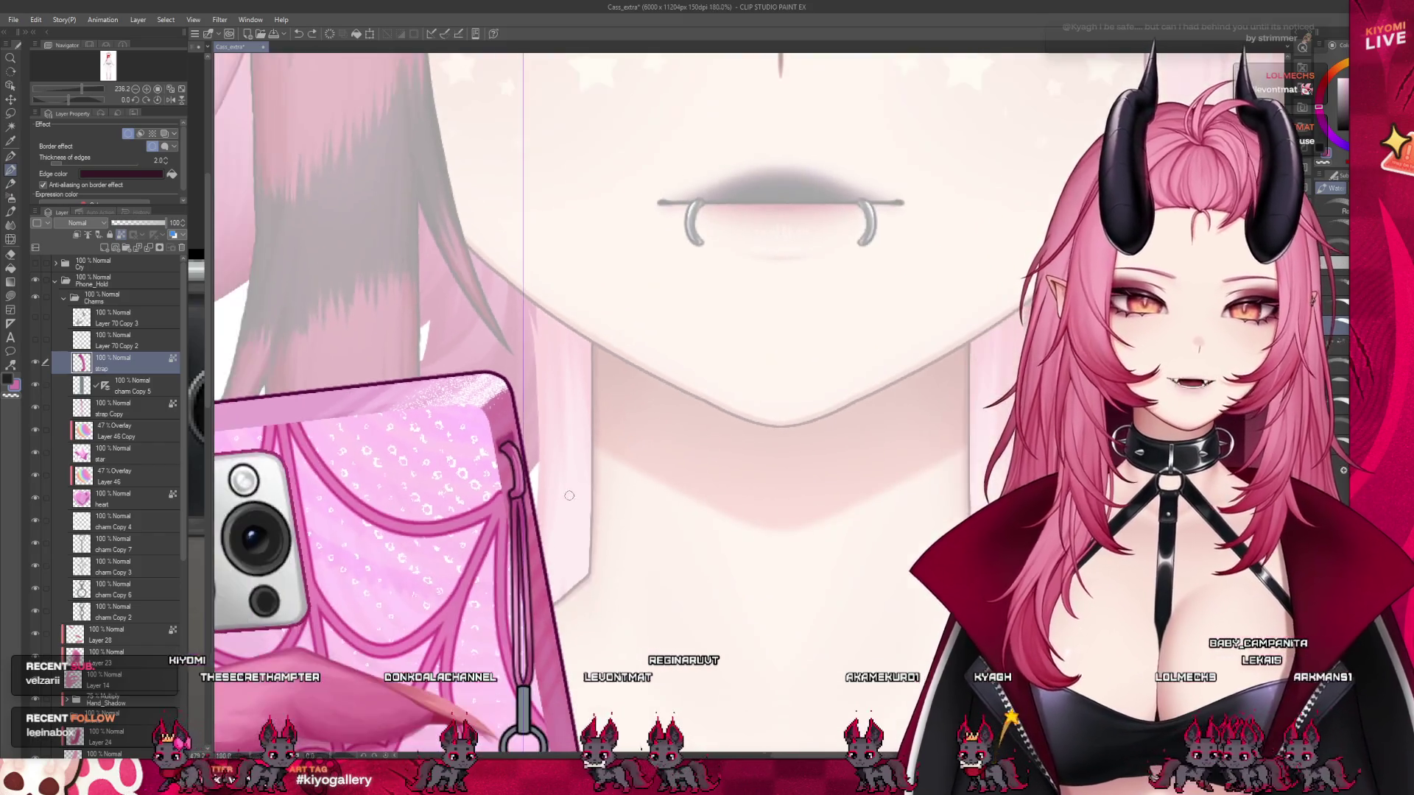
# - With a smaller brush at 390%, paint the dark strap loop from the phone corner down into the strap
pyautogui.scroll(4, 484, 401)
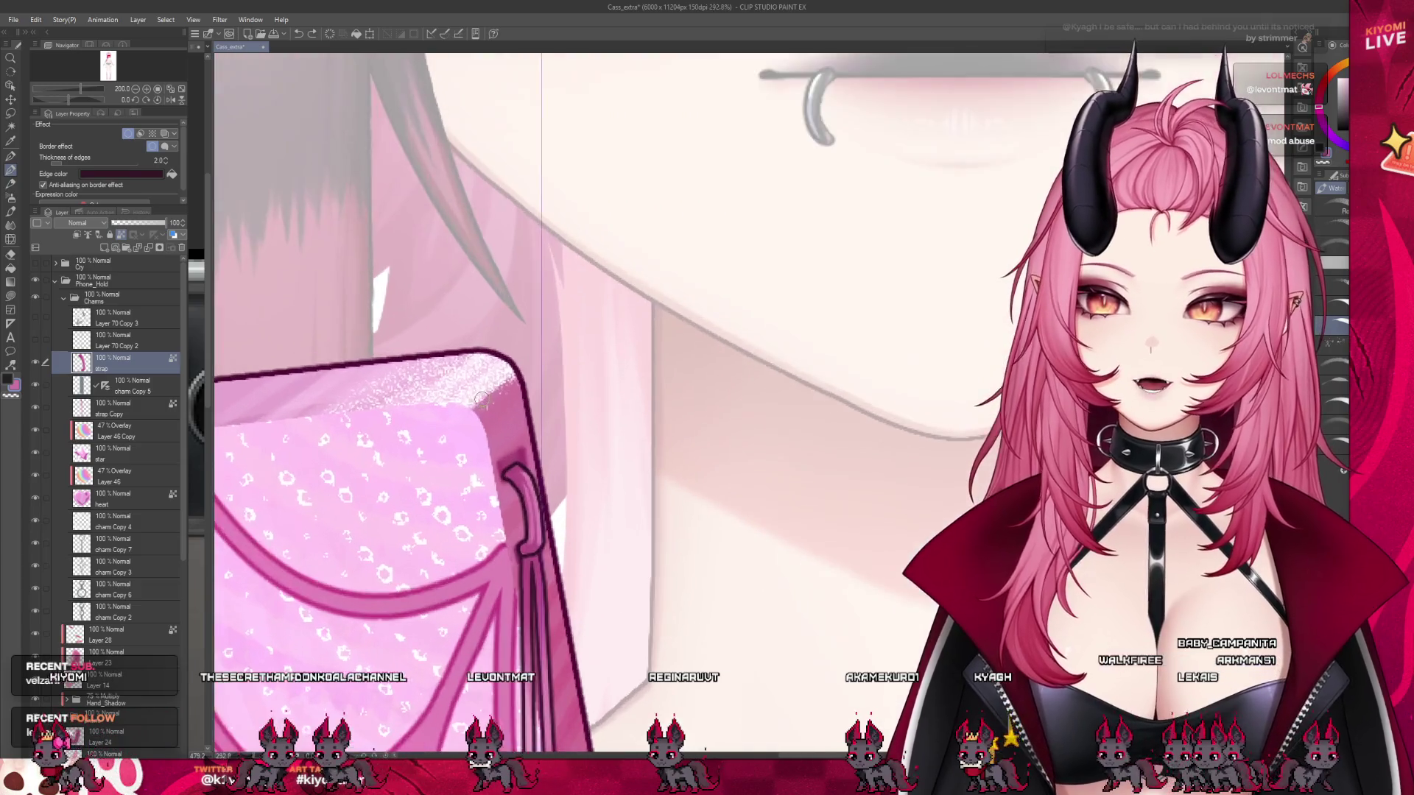
pyautogui.press('[')
pyautogui.press('[')
pyautogui.press('[')
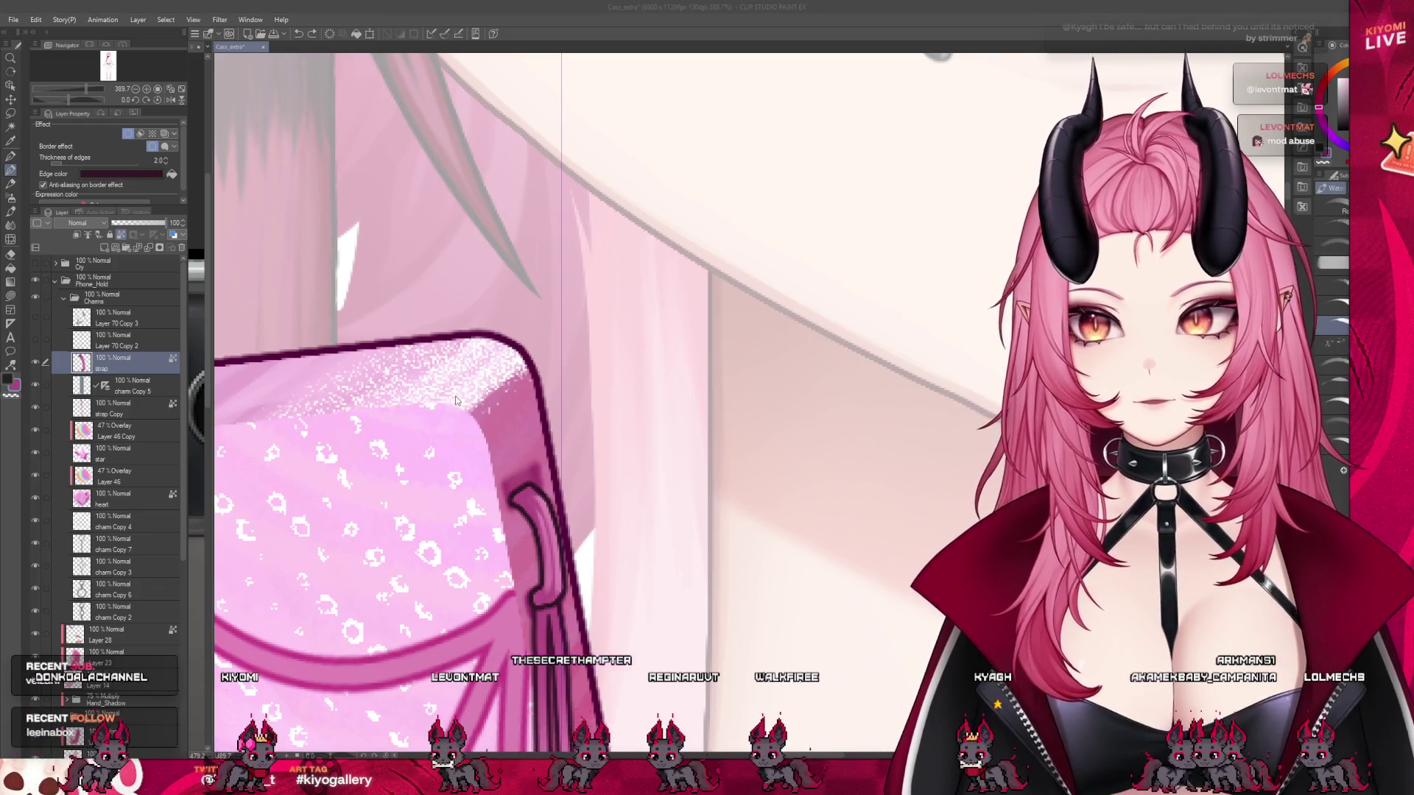
pyautogui.click(486, 383)
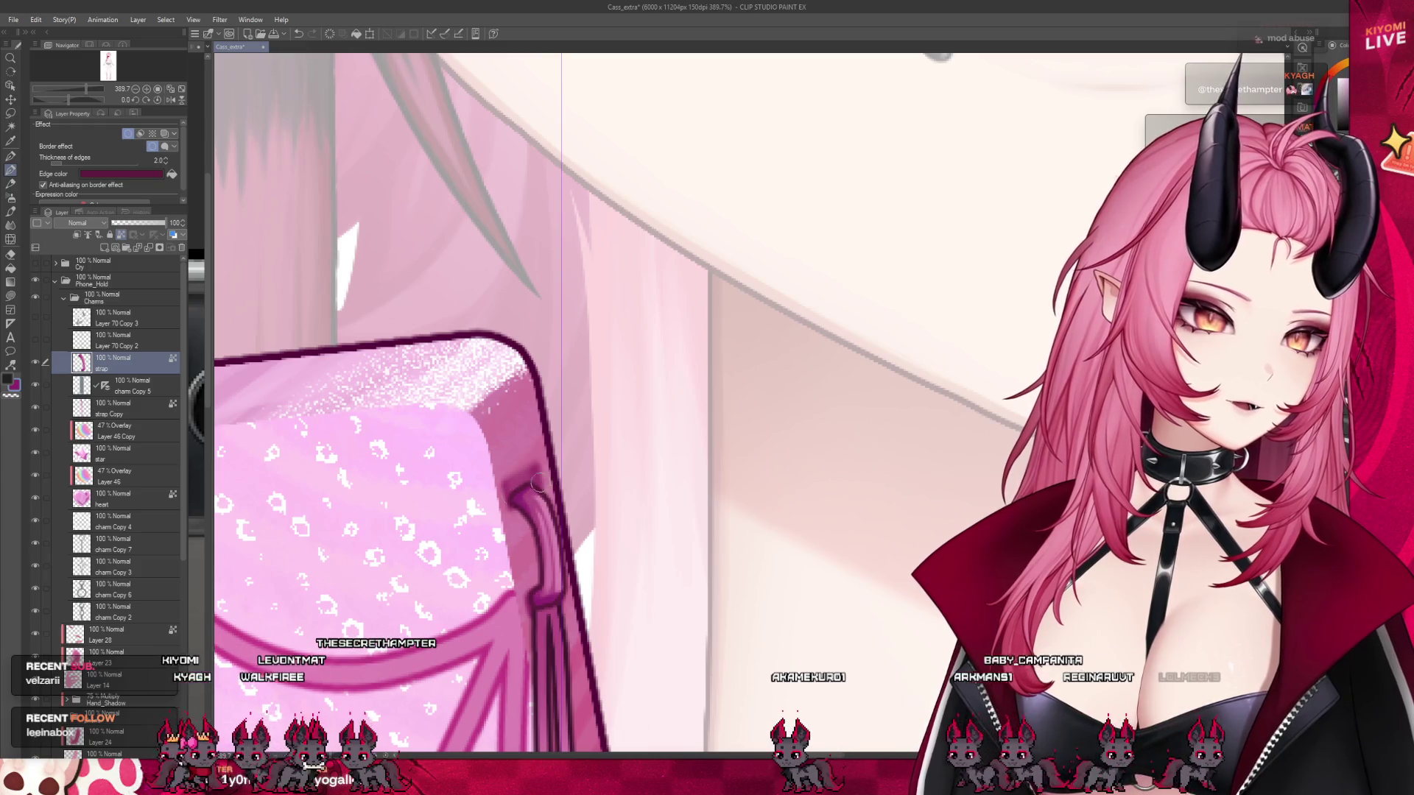
pyautogui.moveTo(518, 492); pyautogui.dragTo(529, 502)
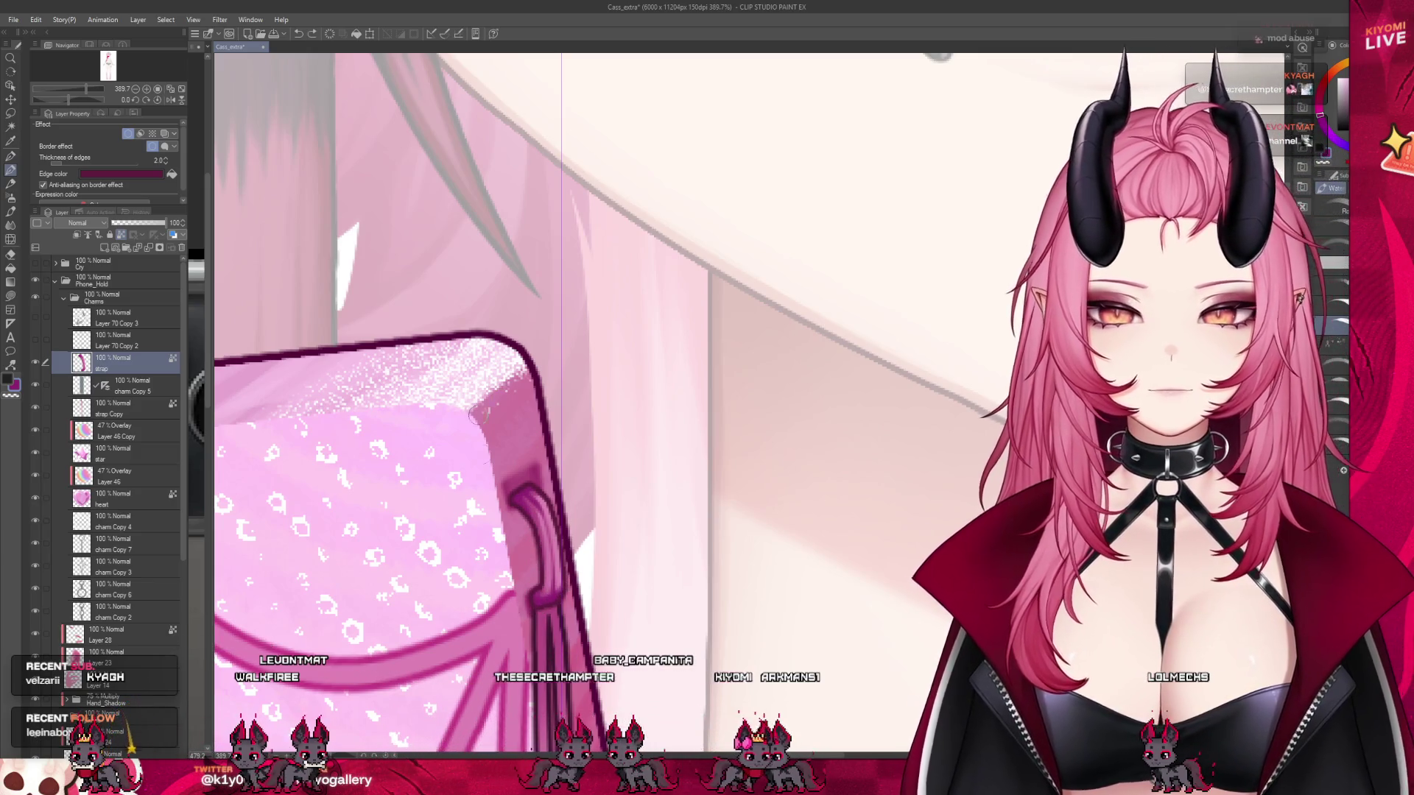
pyautogui.click(515, 489)
pyautogui.moveTo(519, 490); pyautogui.dragTo(540, 508)
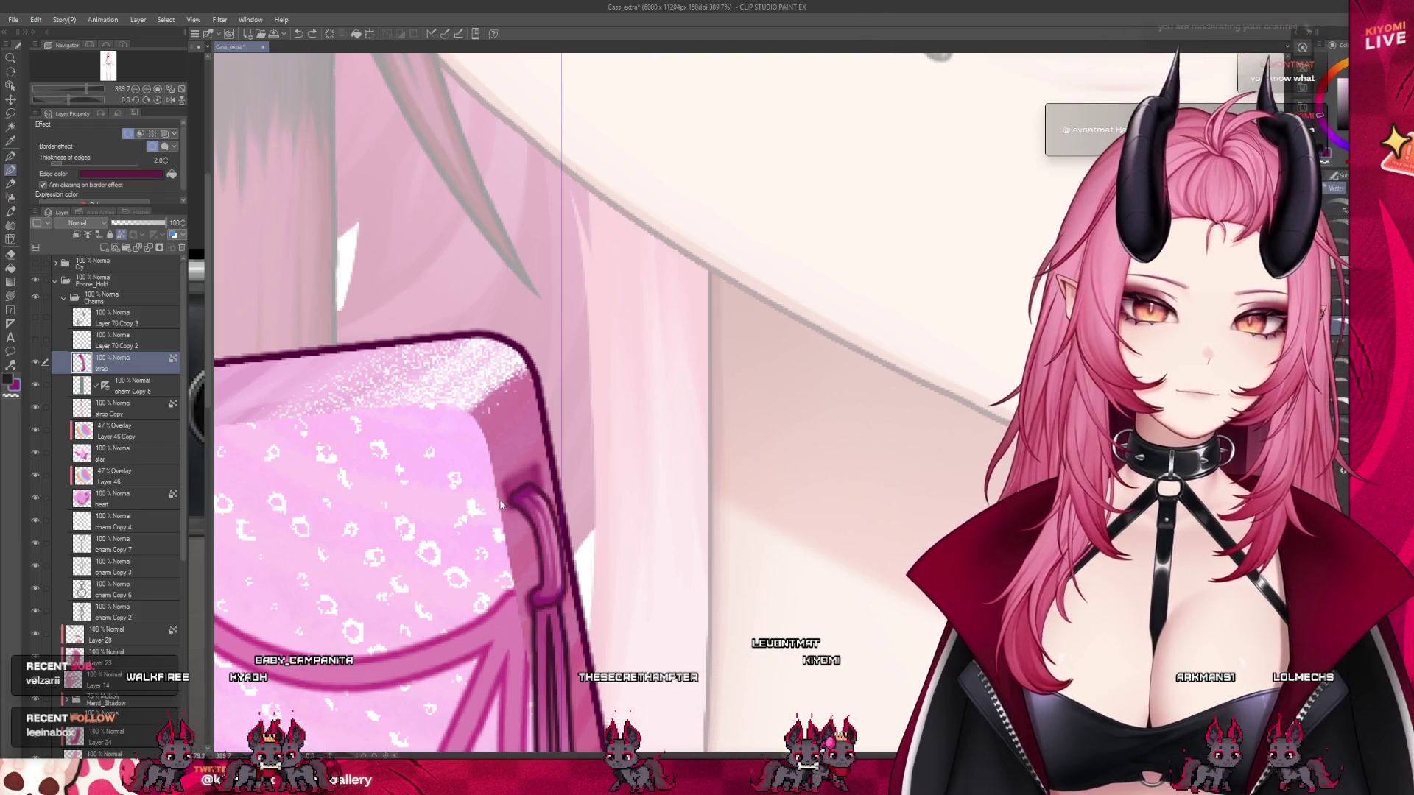
pyautogui.scroll(-4, 500, 505)
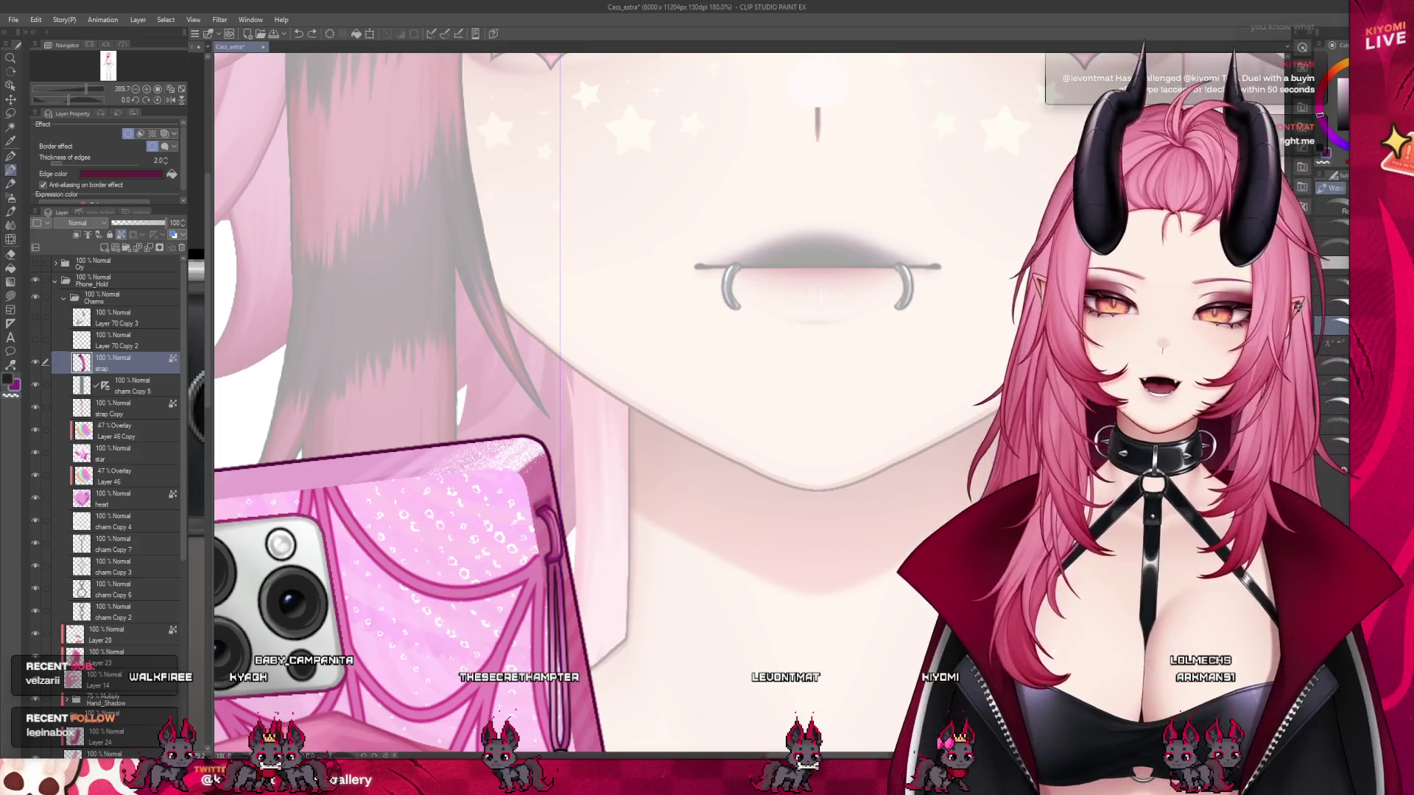
# - Save Cass_extra, then zoom out to the whole phone and back in on the strap hook
pyautogui.hotkey('ctrl', 's')
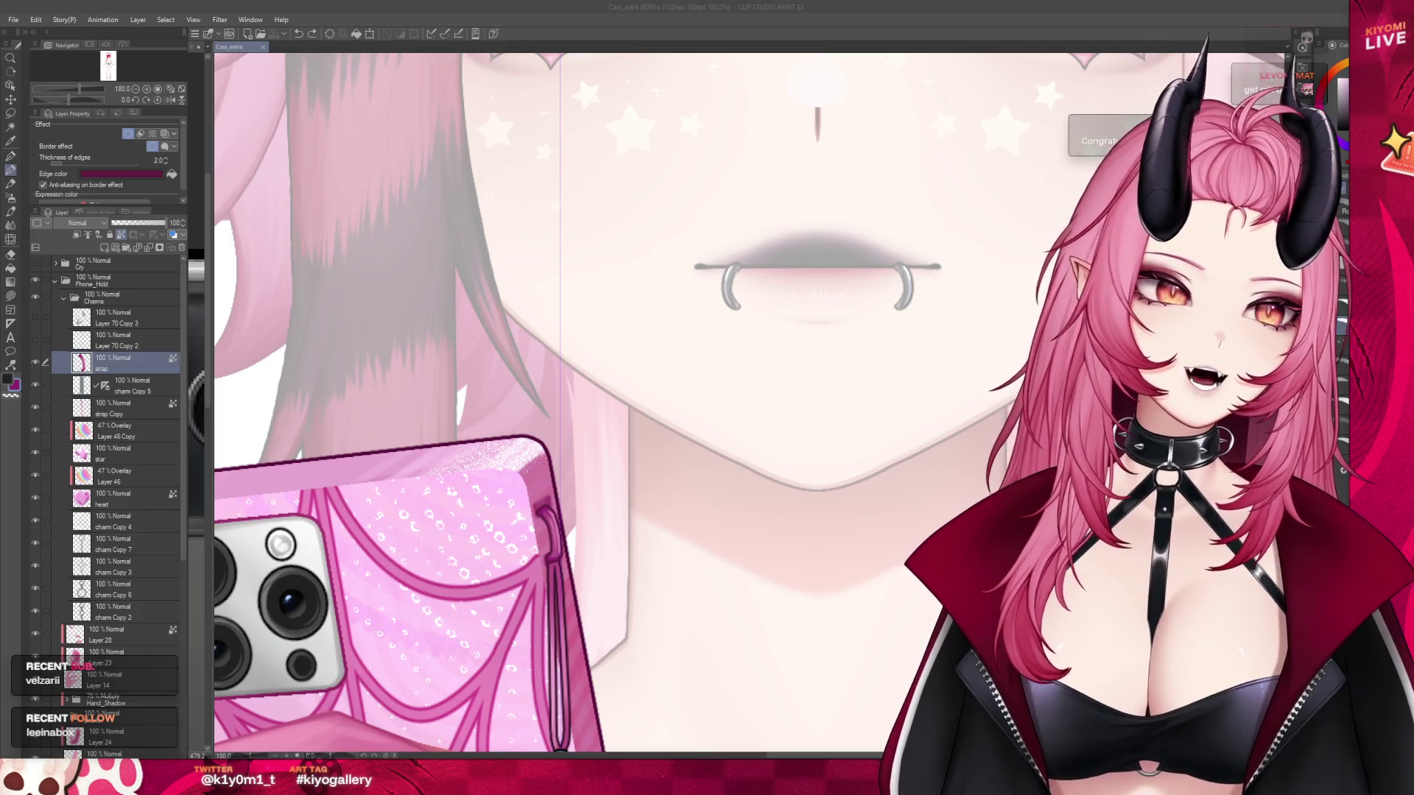
pyautogui.scroll(-5, 560, 479)
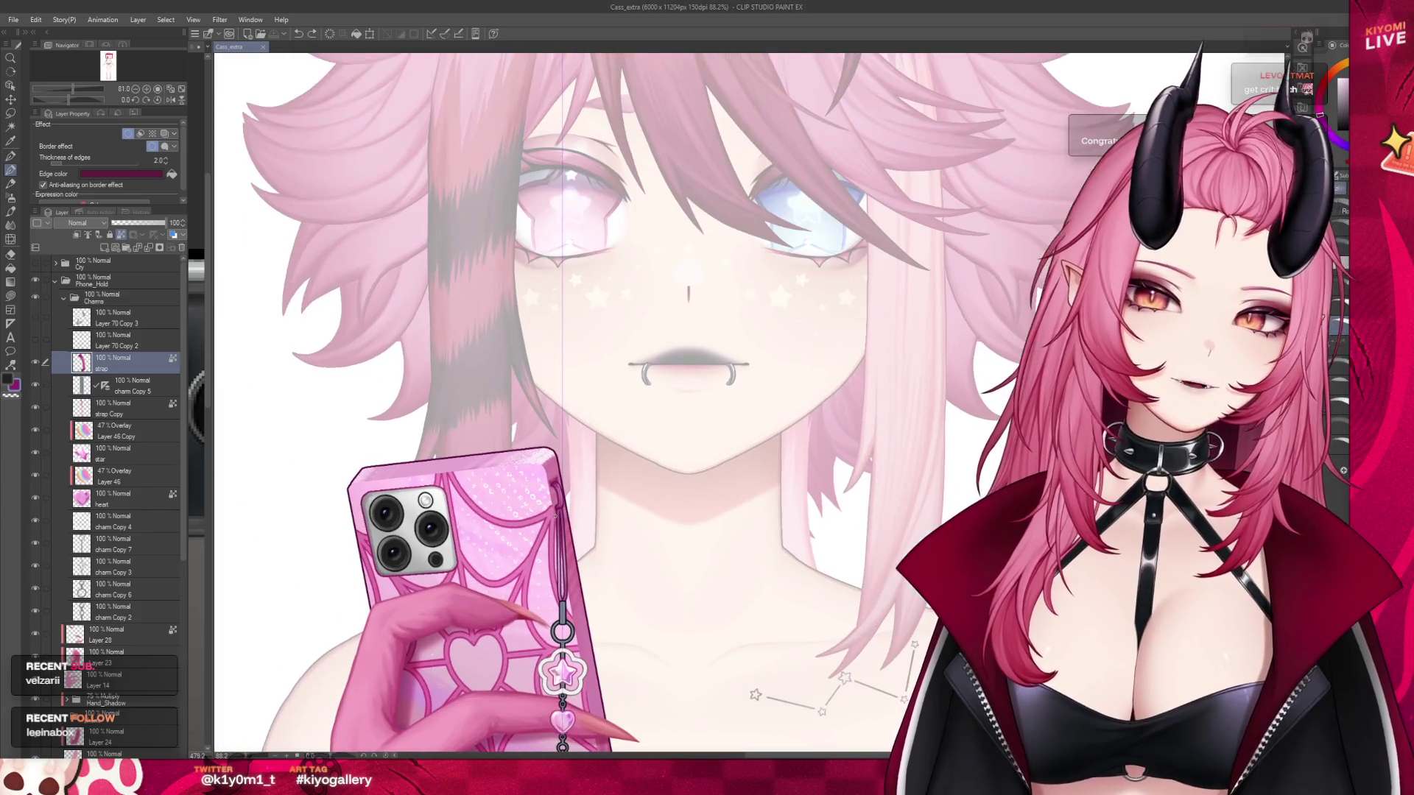
pyautogui.scroll(2, 518, 570)
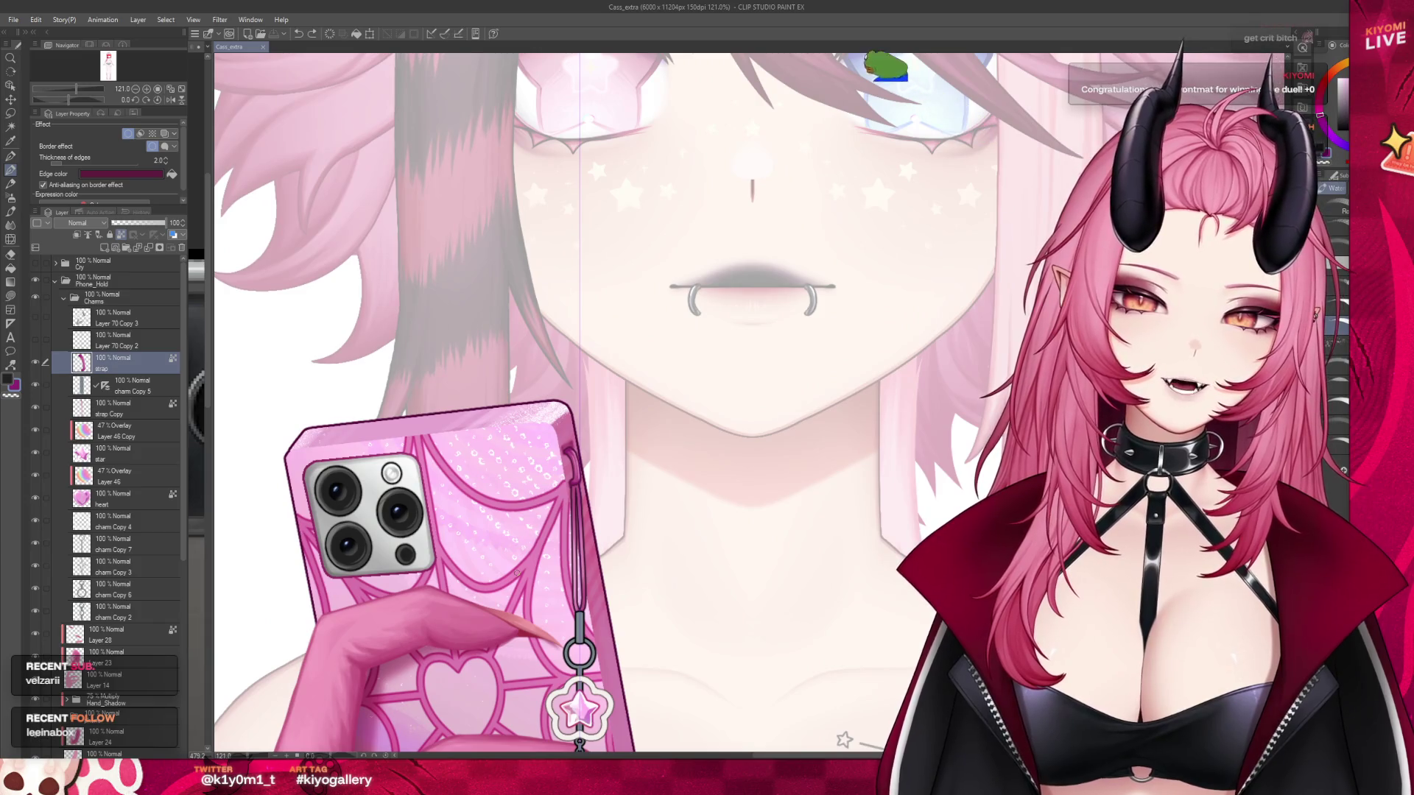
pyautogui.scroll(6, 512, 460)
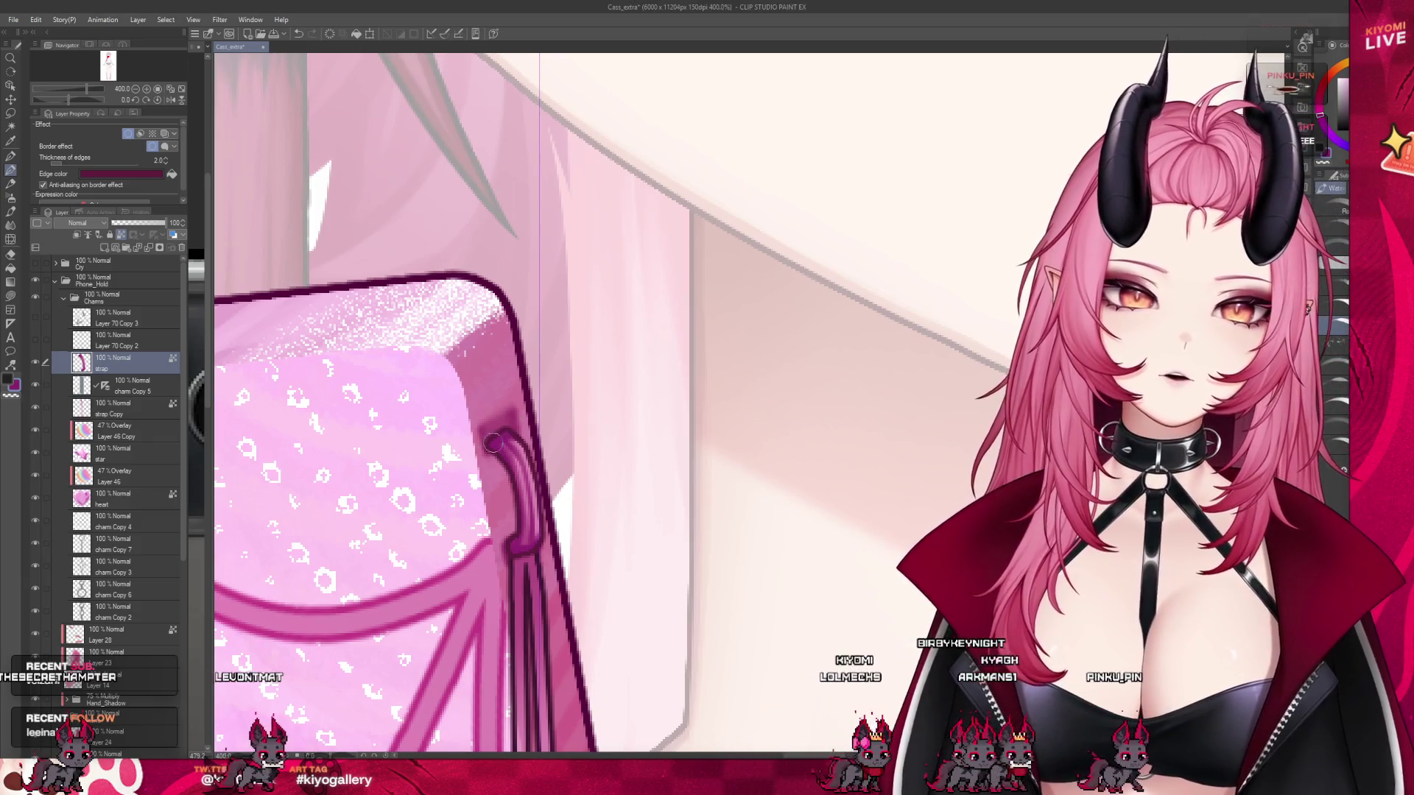
# - Select the 'strap Copy' layer among the charm layers
pyautogui.scroll(-5, 548, 428)
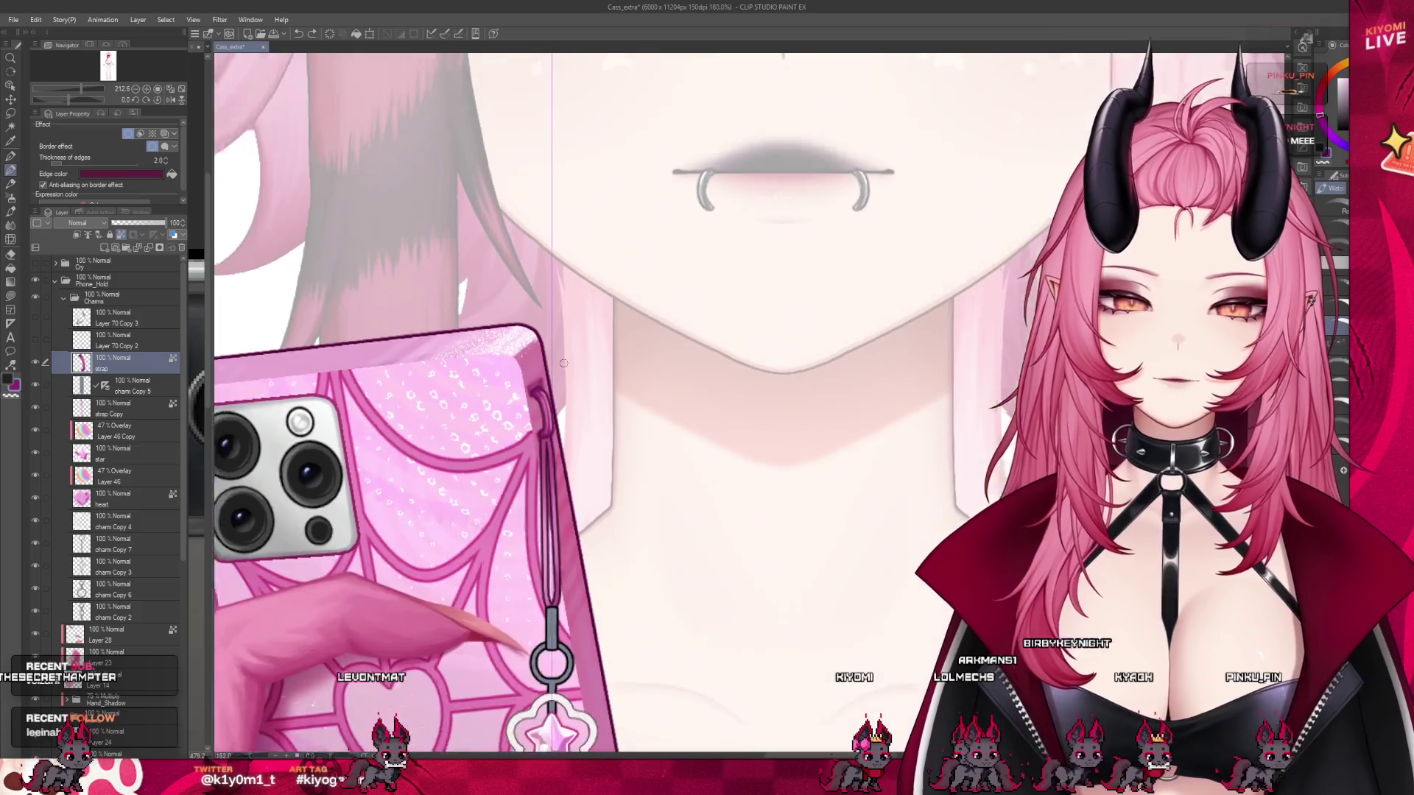
pyautogui.scroll(2, 548, 442)
pyautogui.click(128, 476)
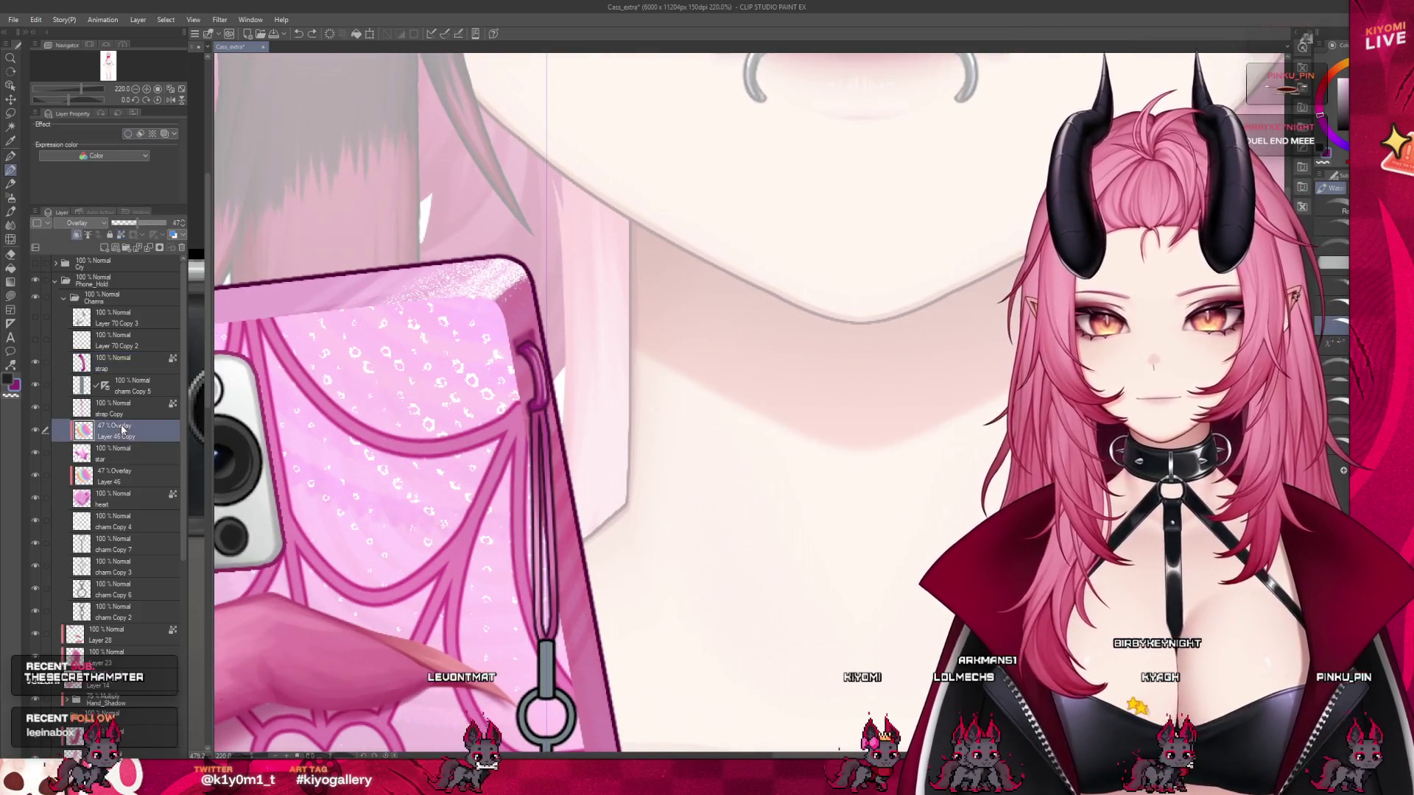
pyautogui.click(131, 454)
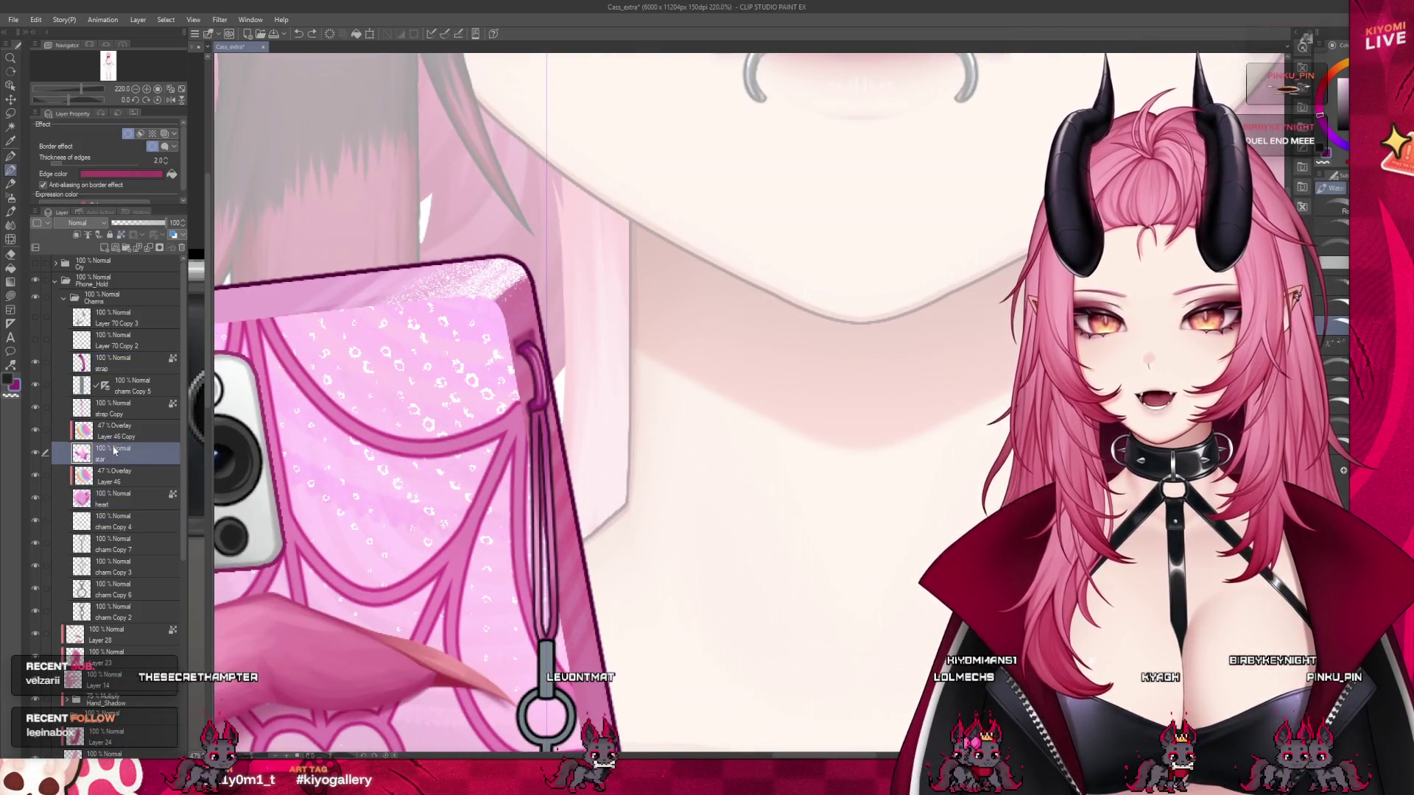
pyautogui.click(89, 409)
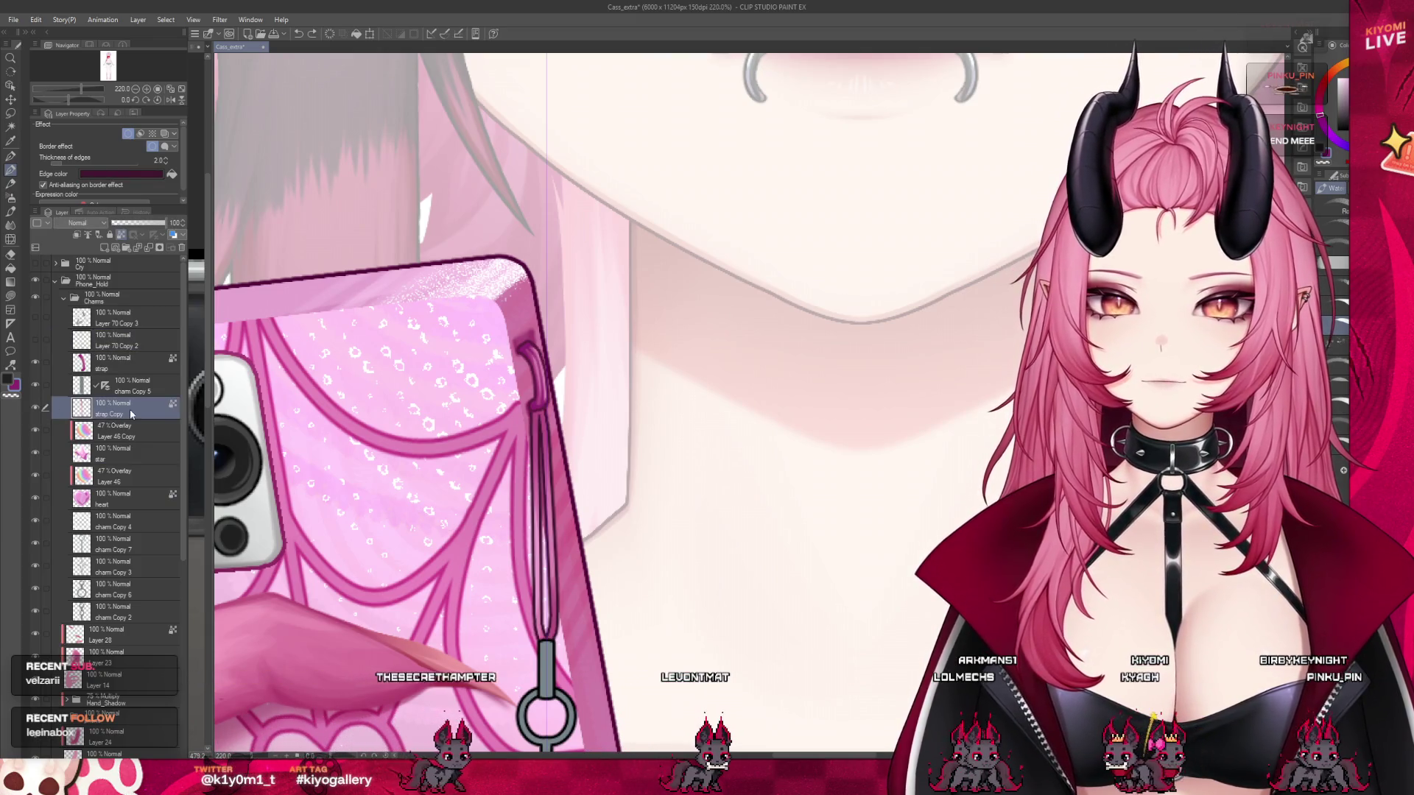
# - Zoom in on the strap and stroke its pale inner line down to the metal clasp
pyautogui.scroll(2, 532, 376)
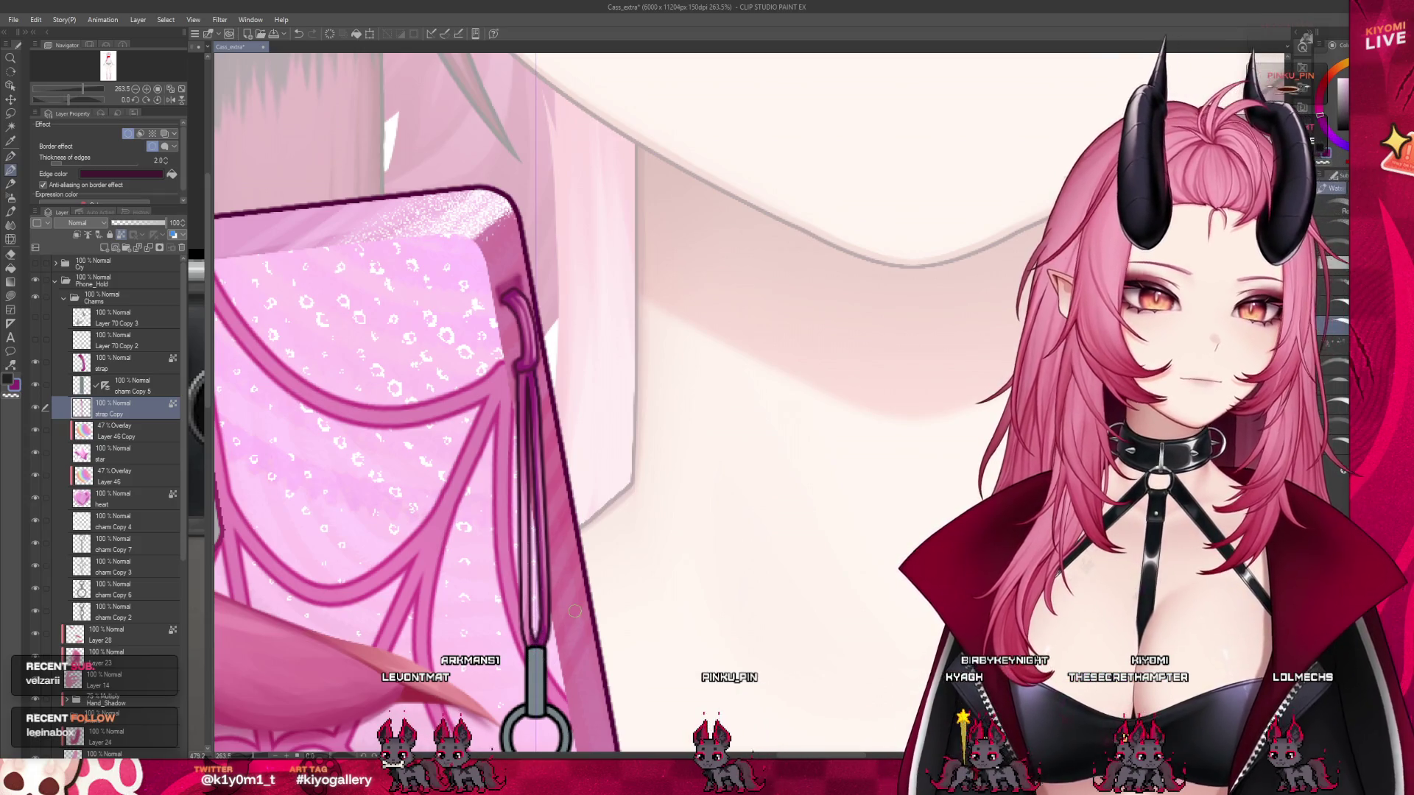
pyautogui.scroll(-7, 574, 611)
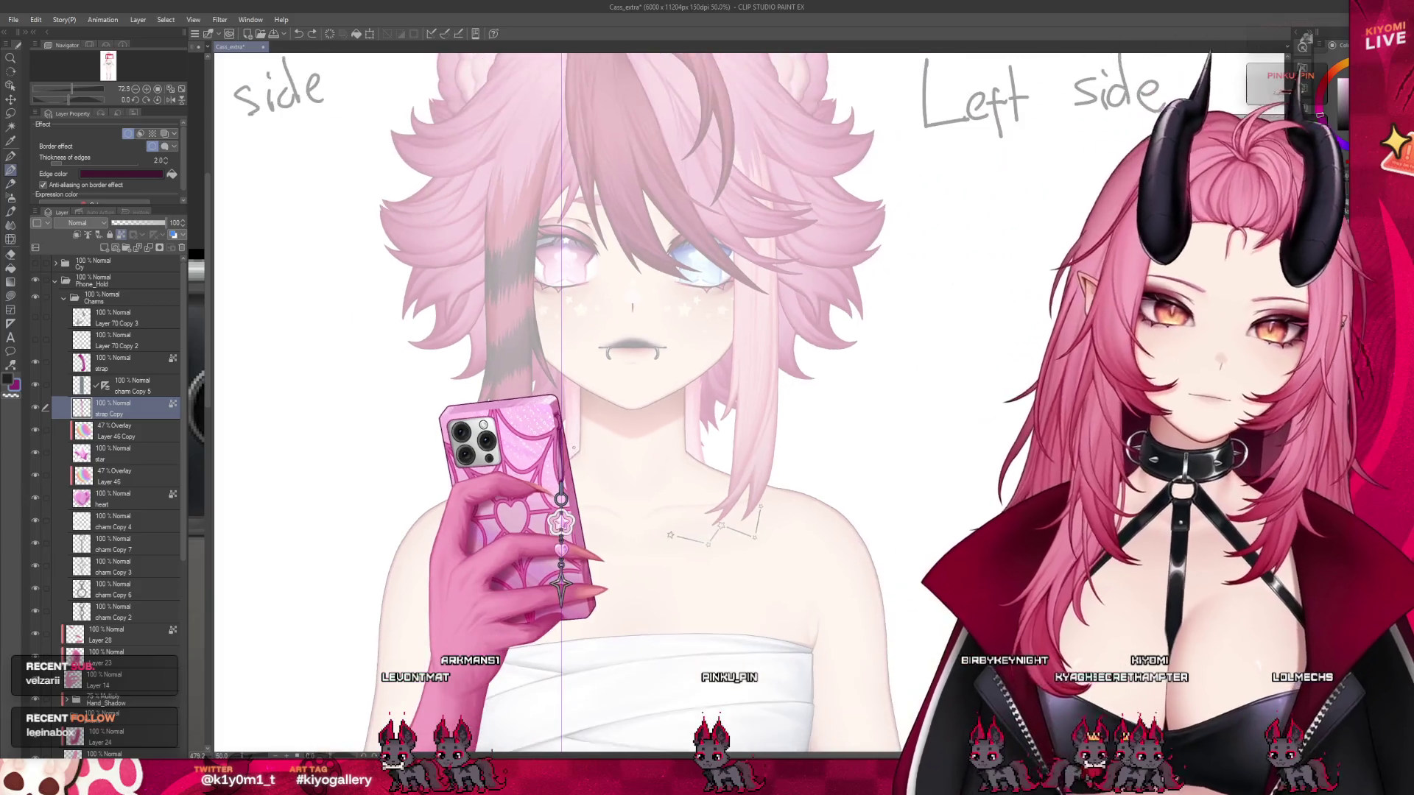
pyautogui.scroll(3, 574, 447)
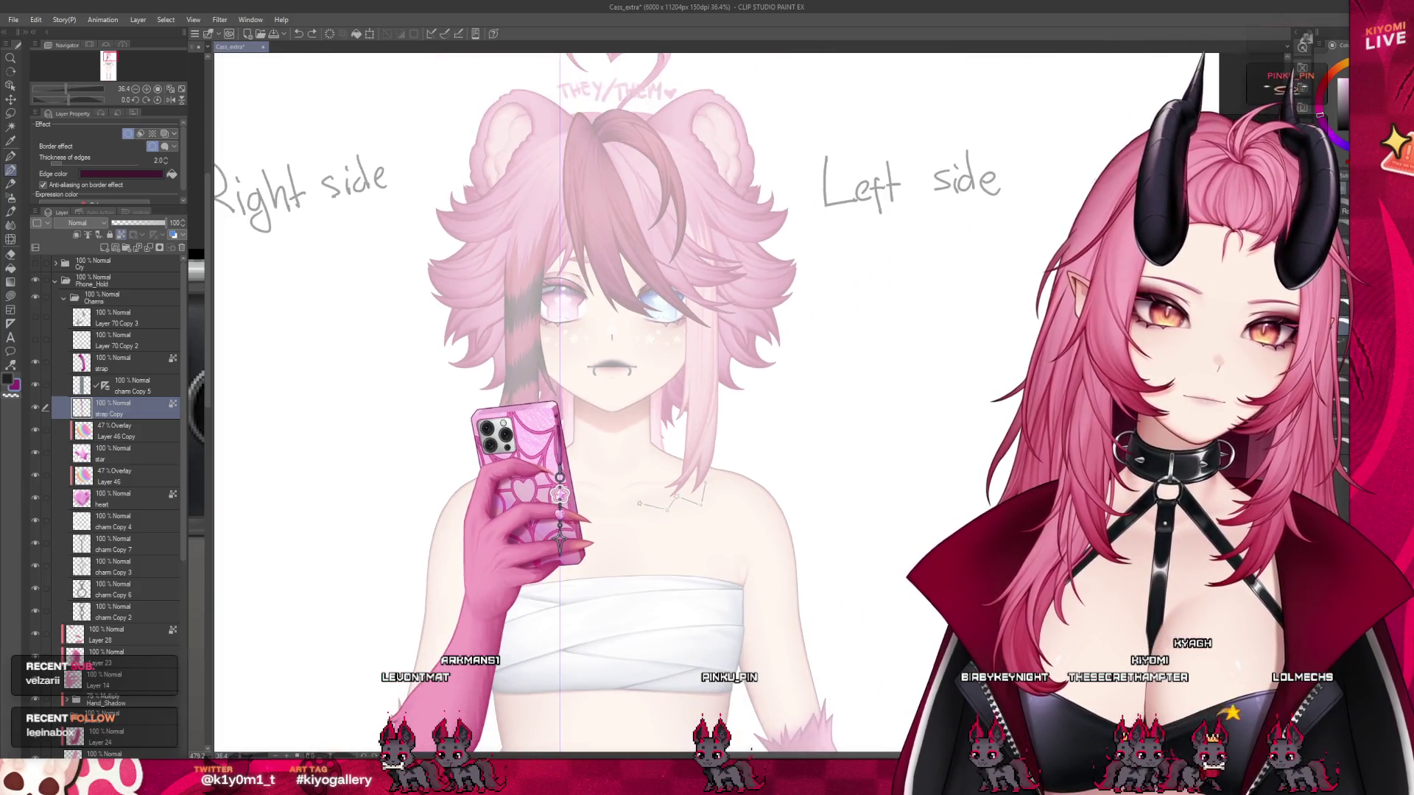
pyautogui.scroll(8, 563, 464)
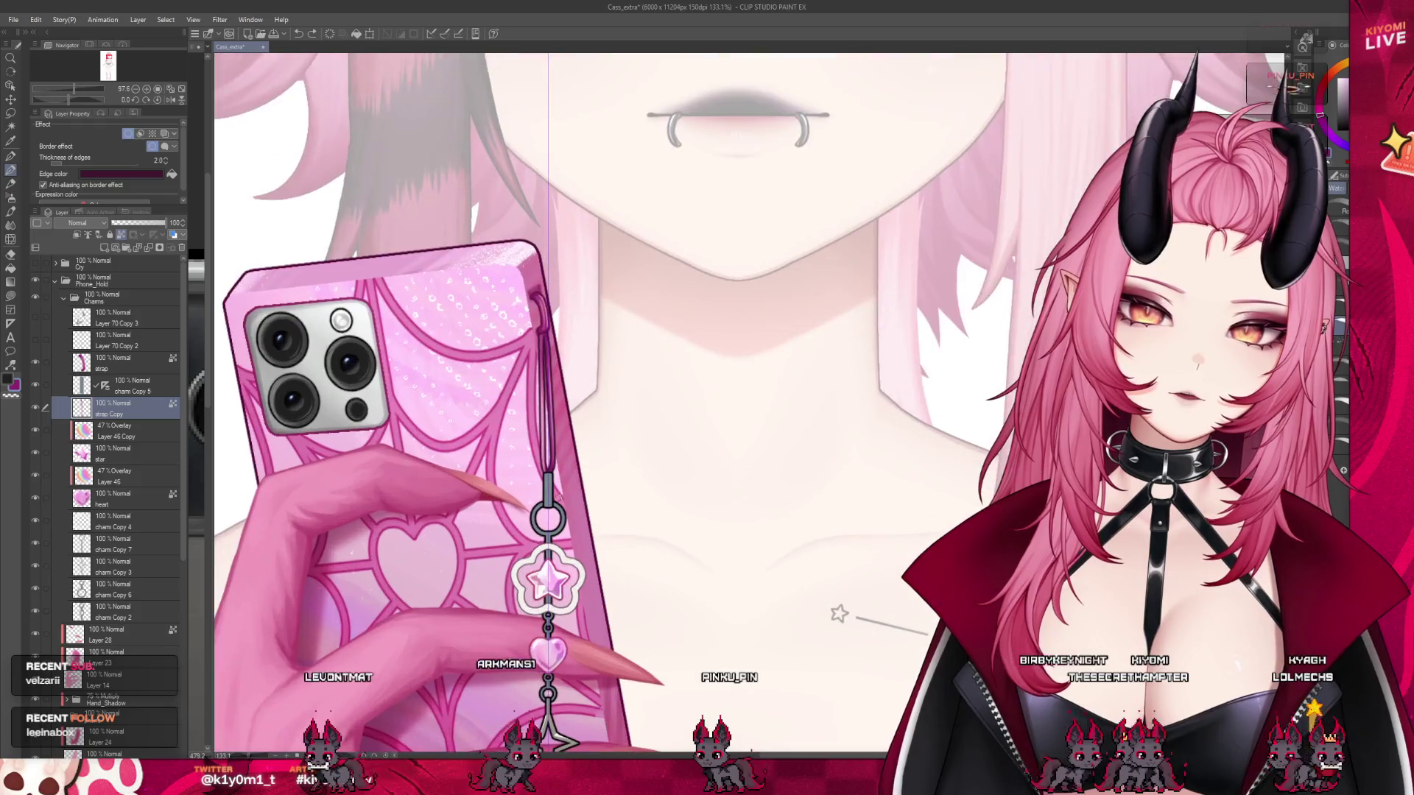
pyautogui.scroll(2, 563, 317)
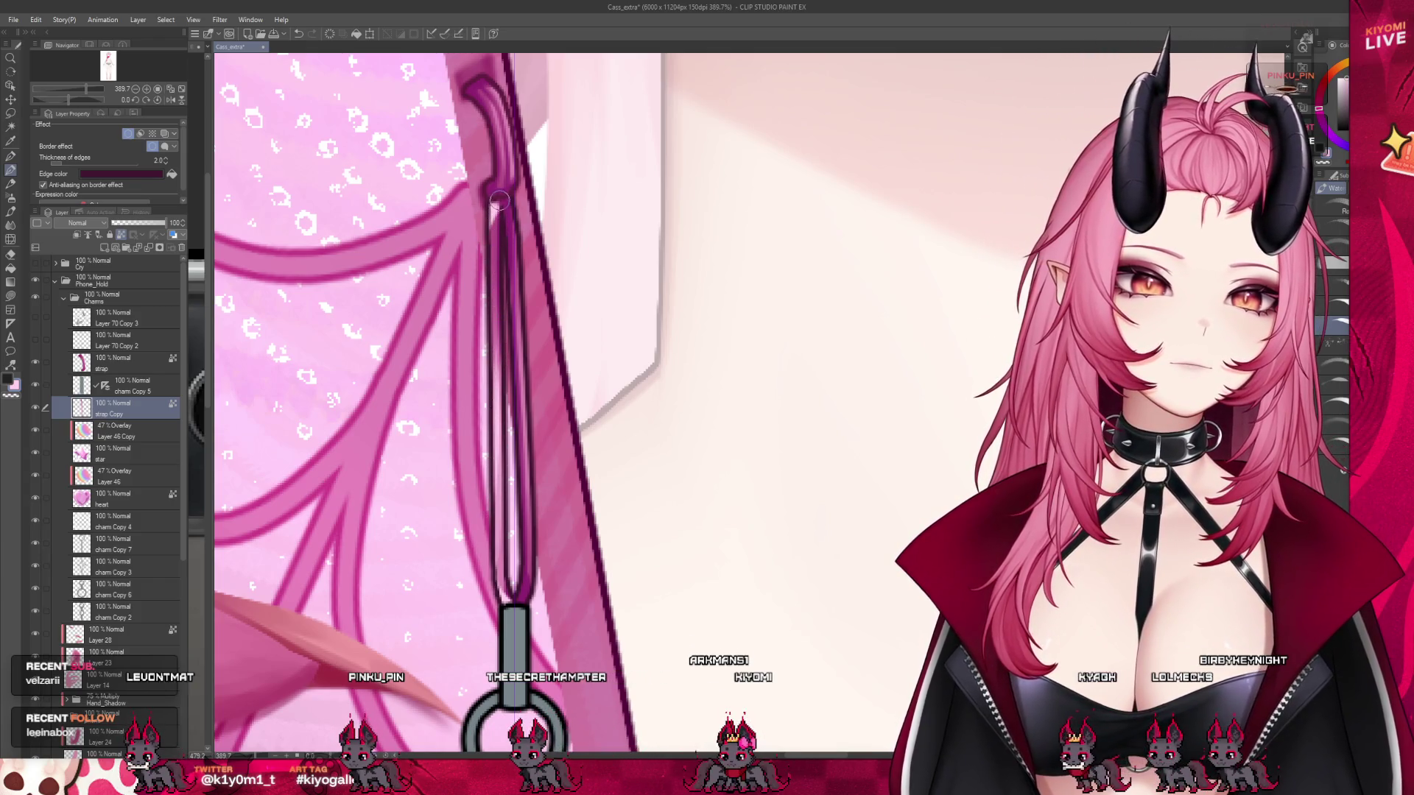
pyautogui.moveTo(501, 201); pyautogui.dragTo(513, 521)
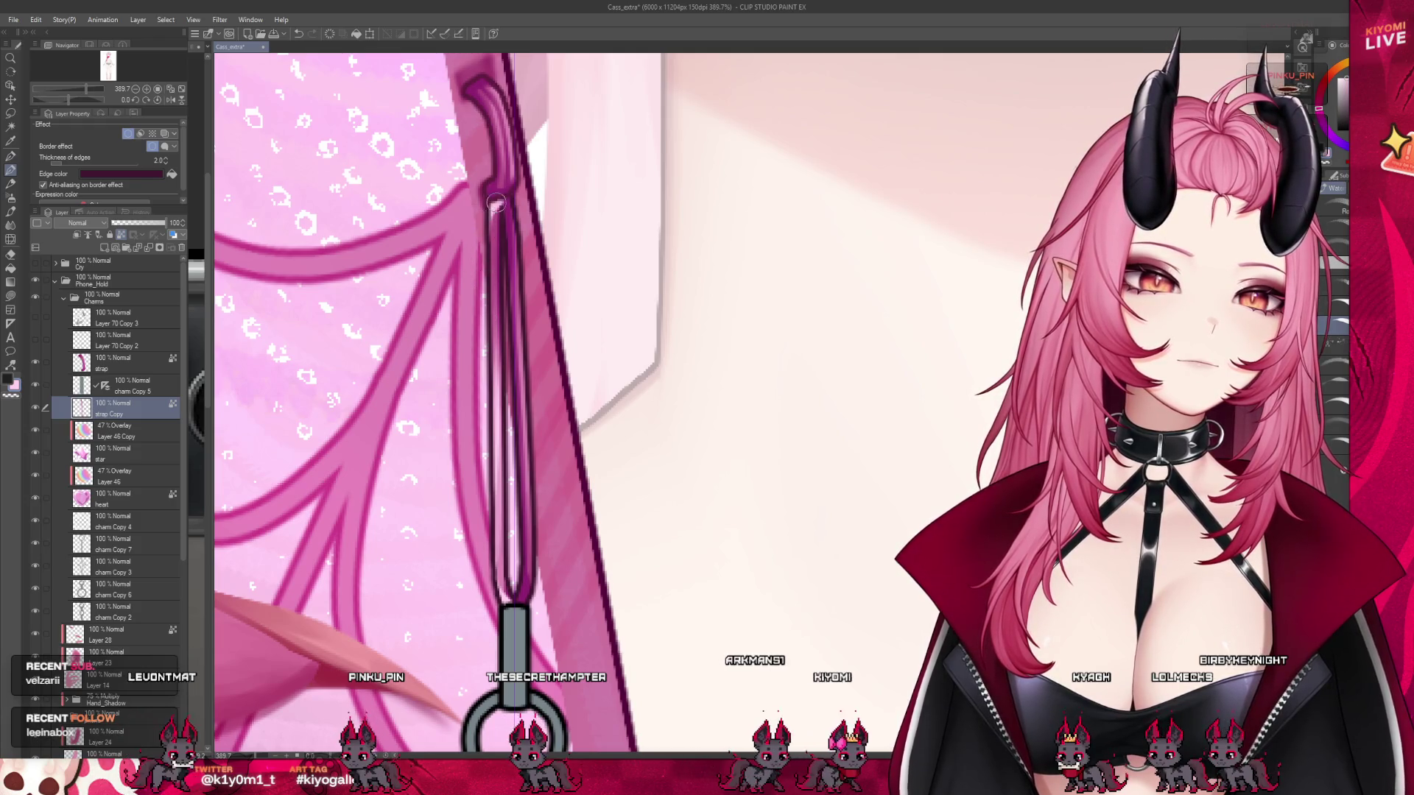
pyautogui.scroll(-5, 552, 545)
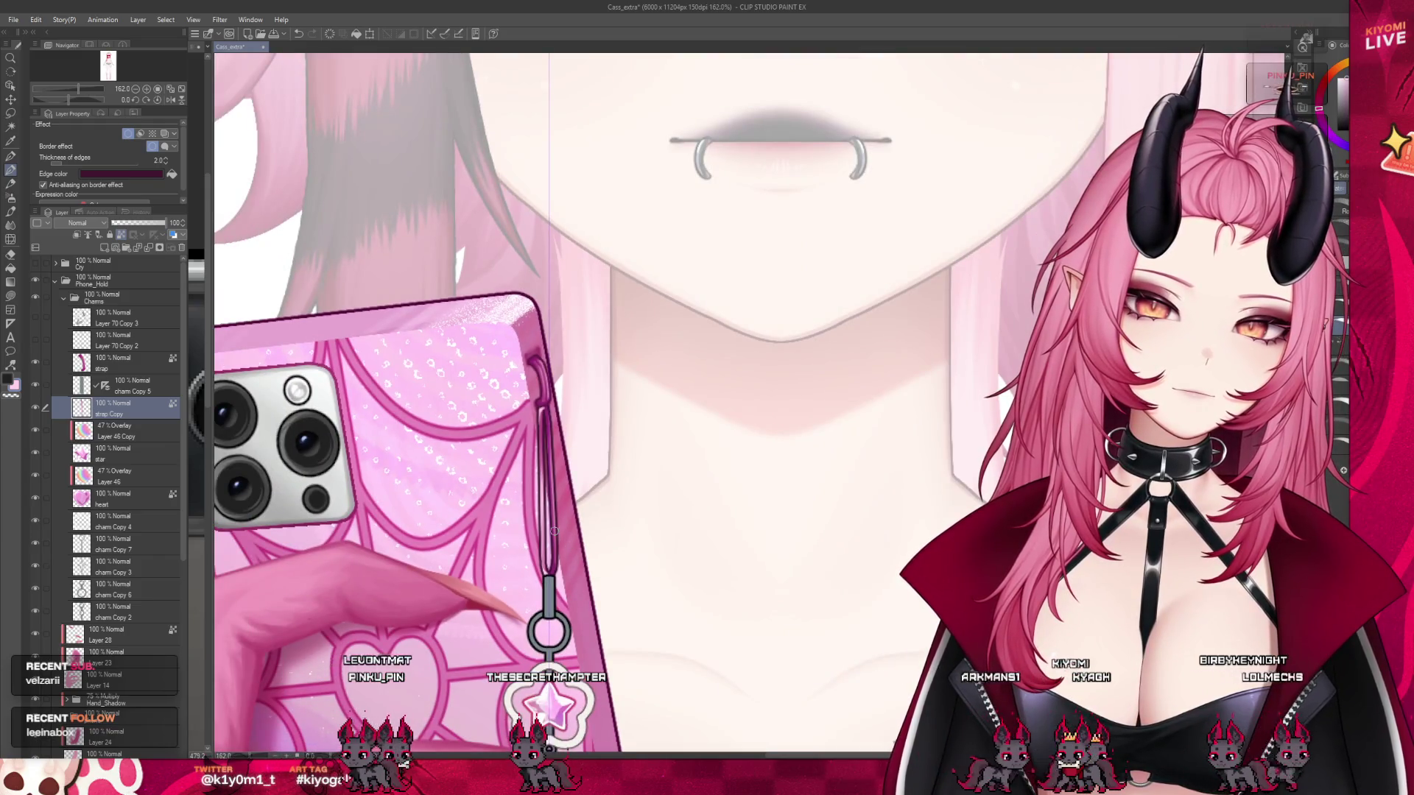
pyautogui.scroll(4, 588, 562)
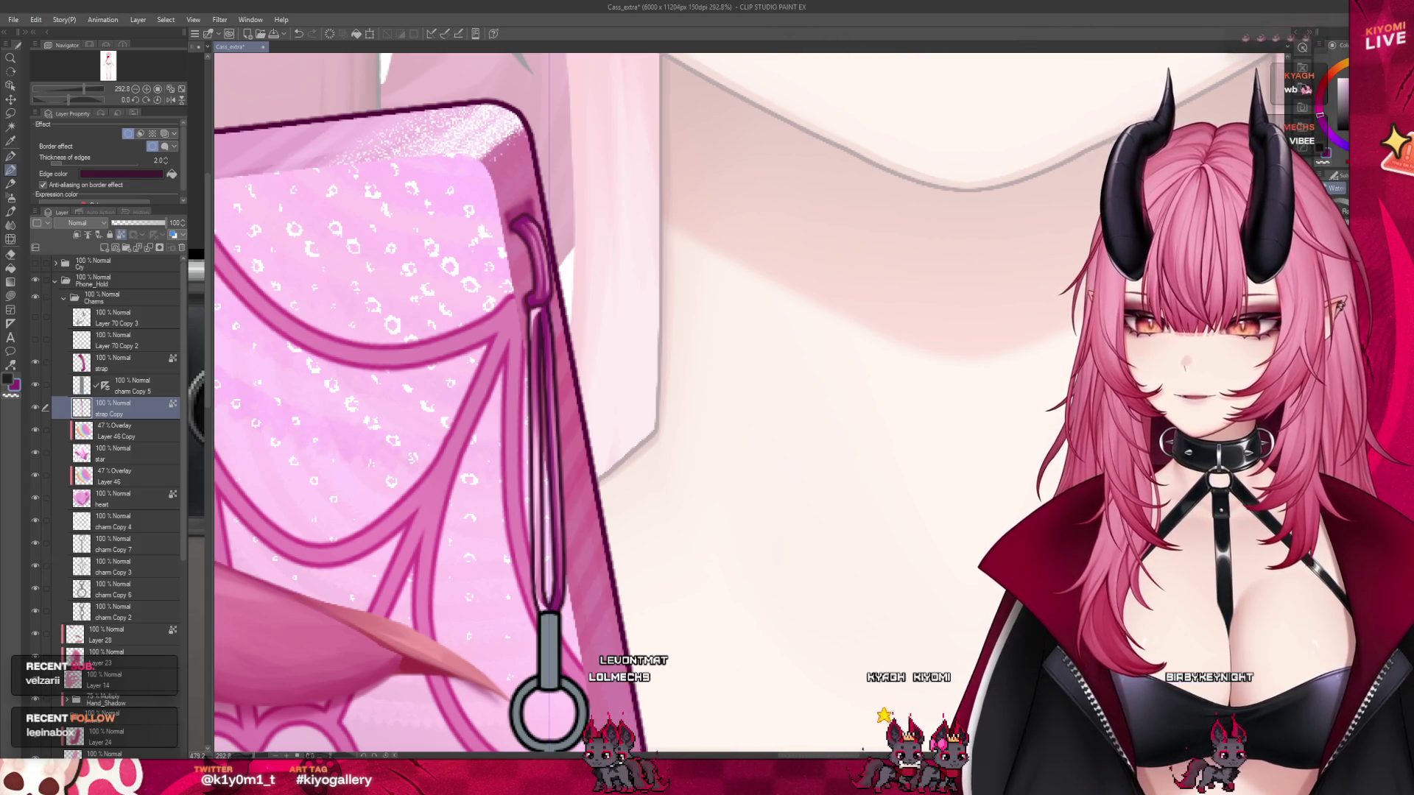
pyautogui.scroll(-5, 736, 327)
pyautogui.scroll(3, 711, 330)
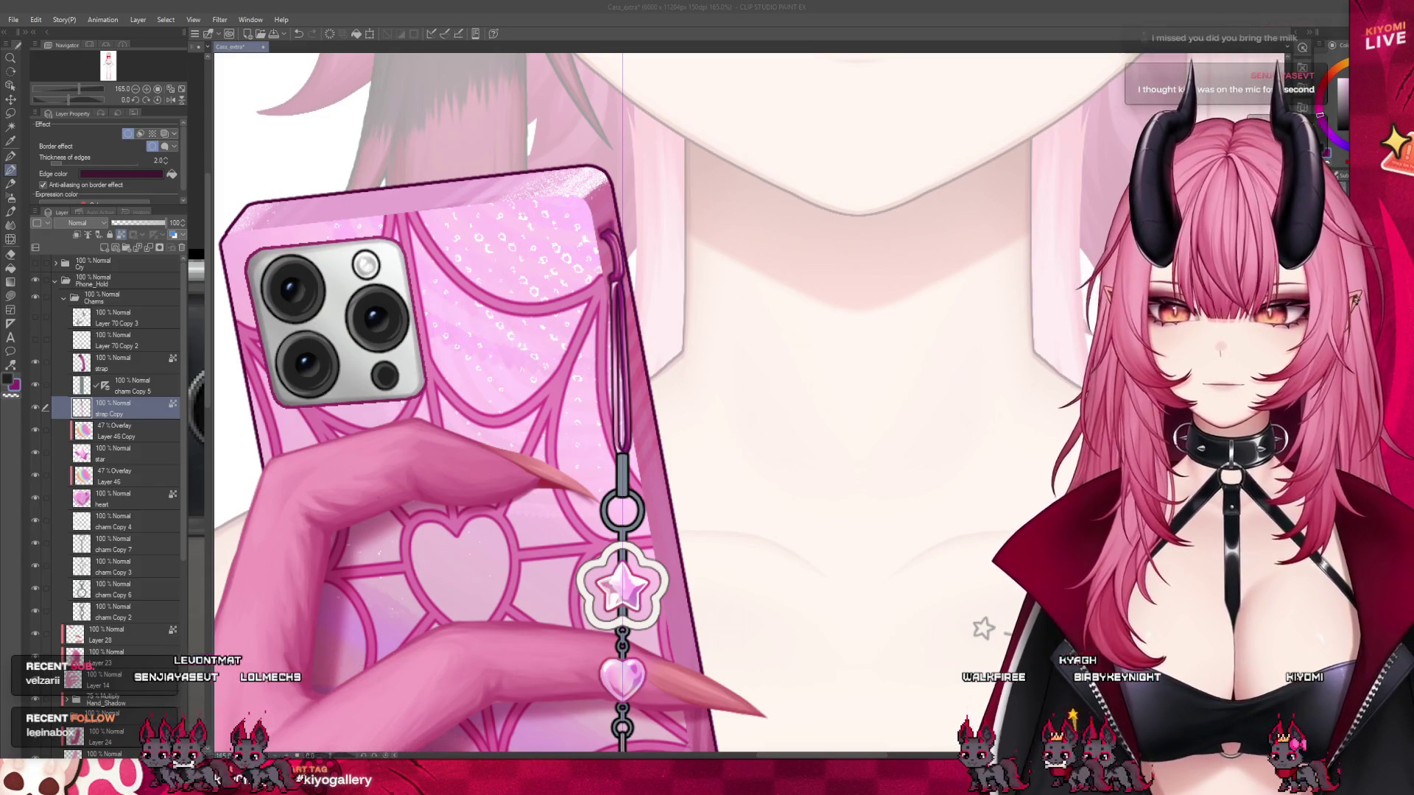
pyautogui.scroll(5, 635, 362)
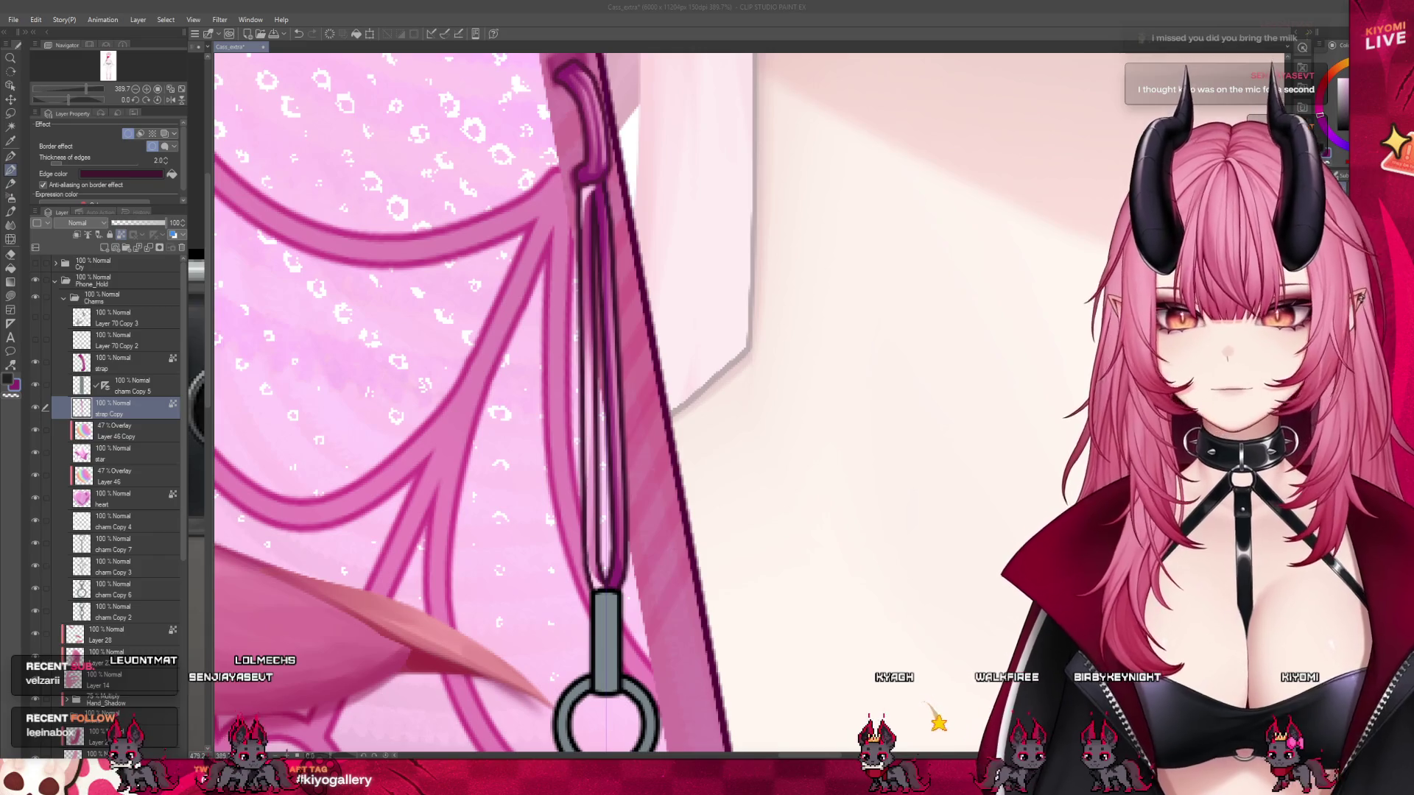
pyautogui.scroll(-1, 659, 442)
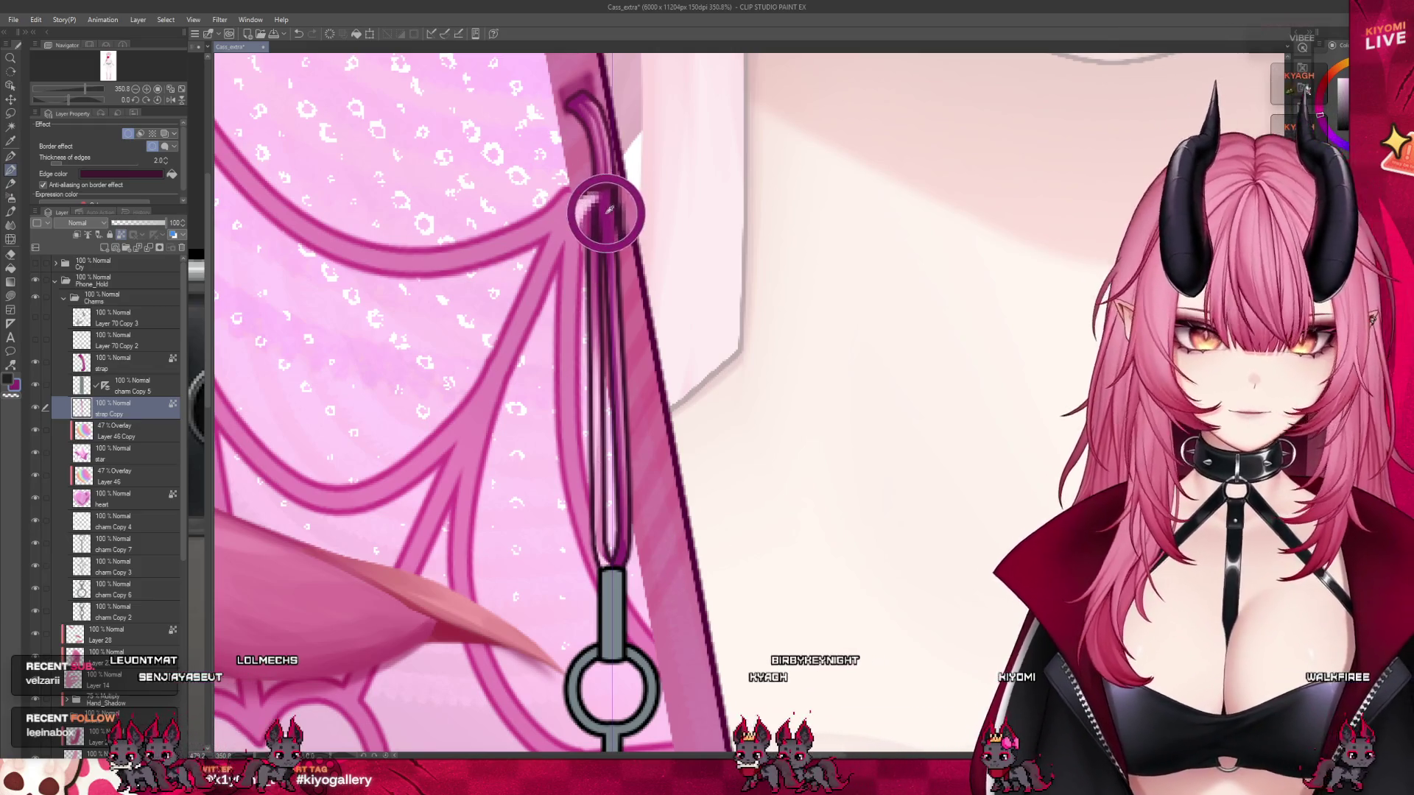
pyautogui.click(115, 363)
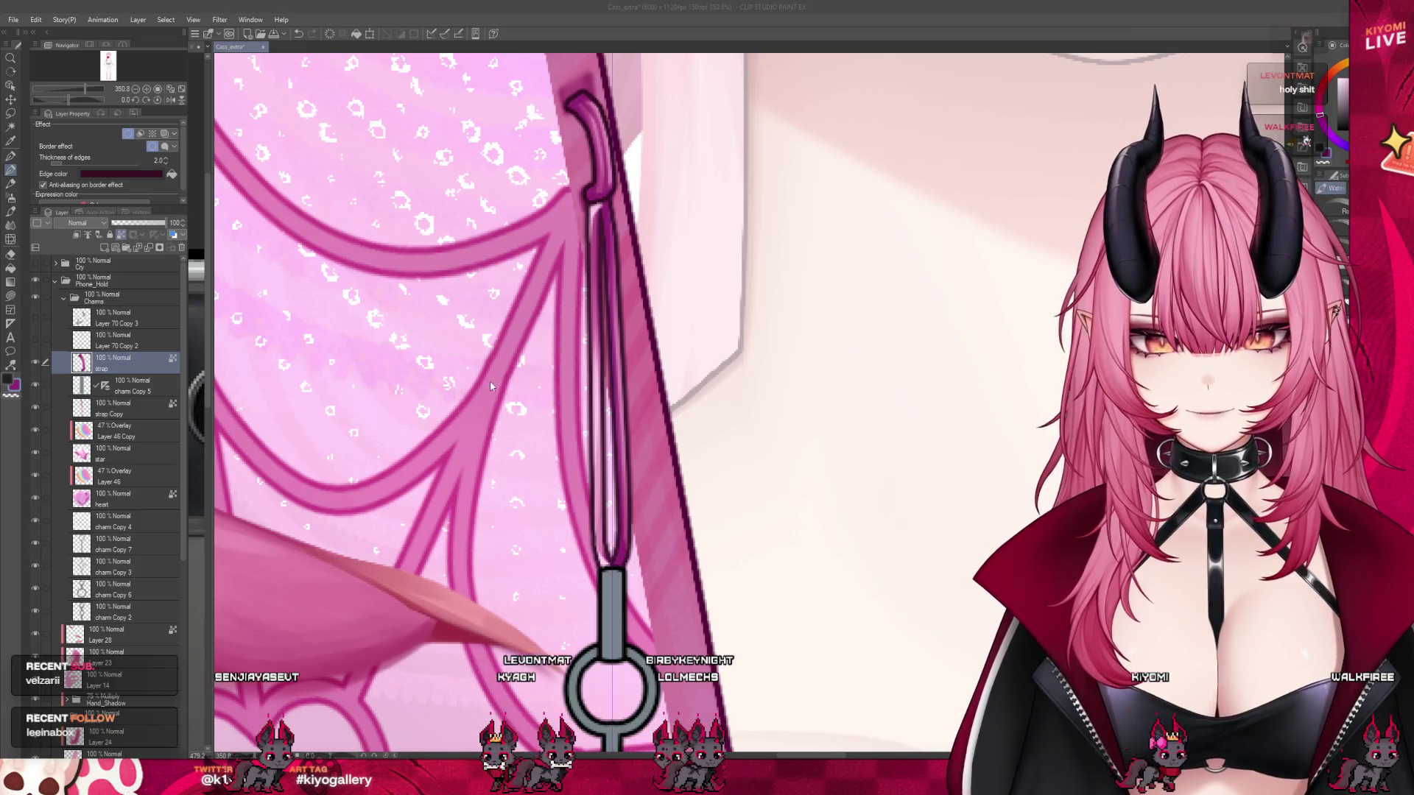
pyautogui.click(132, 409)
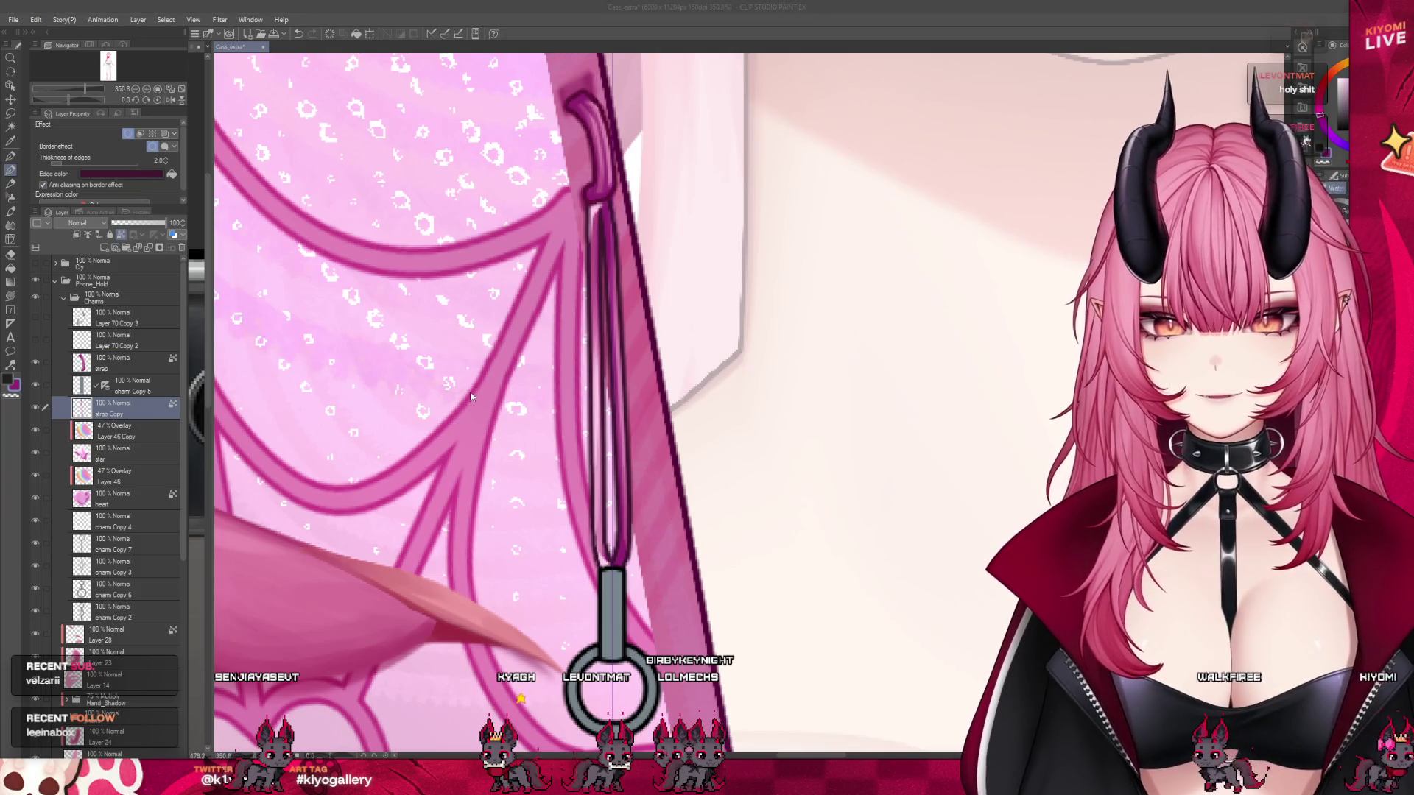
pyautogui.scroll(-5, 597, 383)
pyautogui.scroll(-1, 564, 332)
pyautogui.scroll(3, 564, 332)
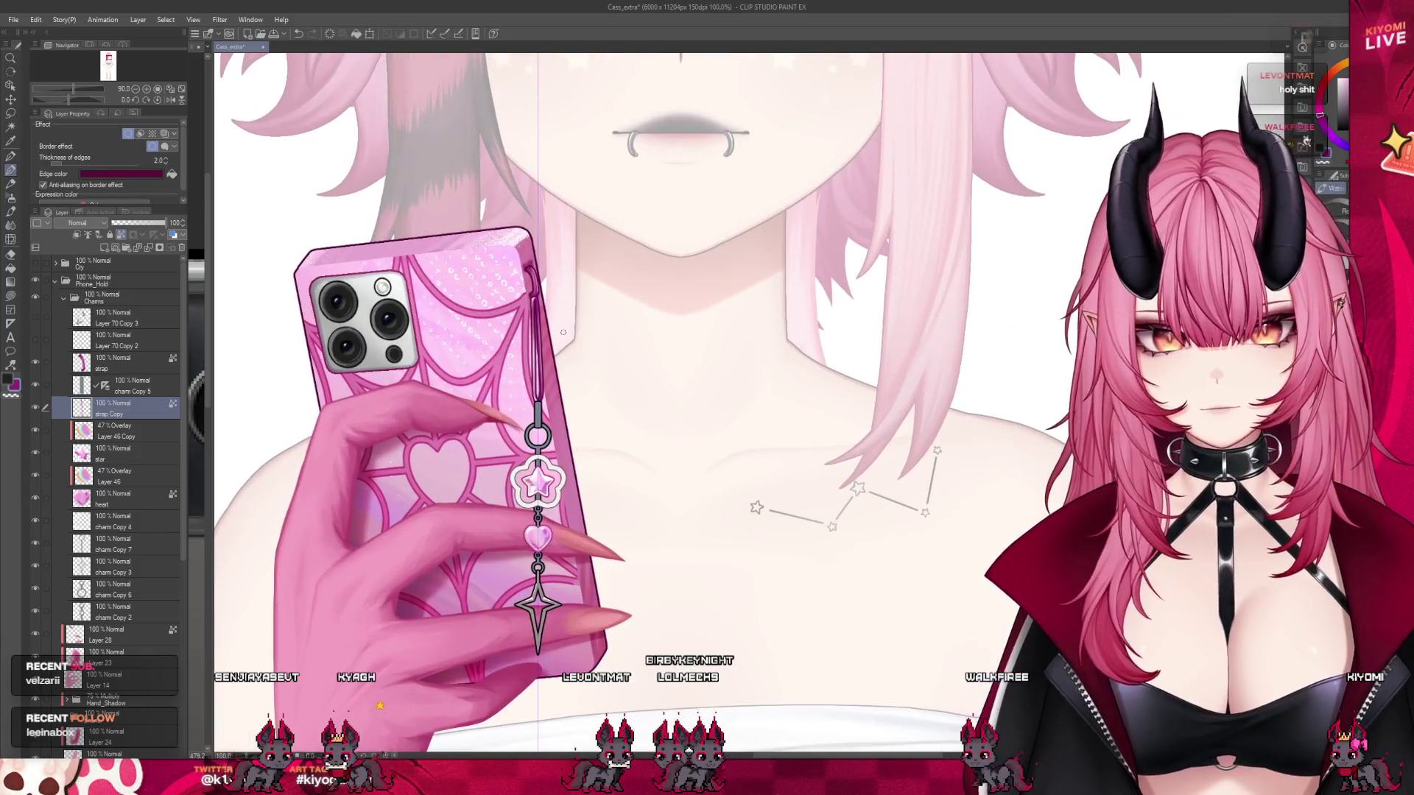
# - Save the illustration, then zoom in and switch to the charm Copy 5 layer
pyautogui.hotkey('ctrl', 's')
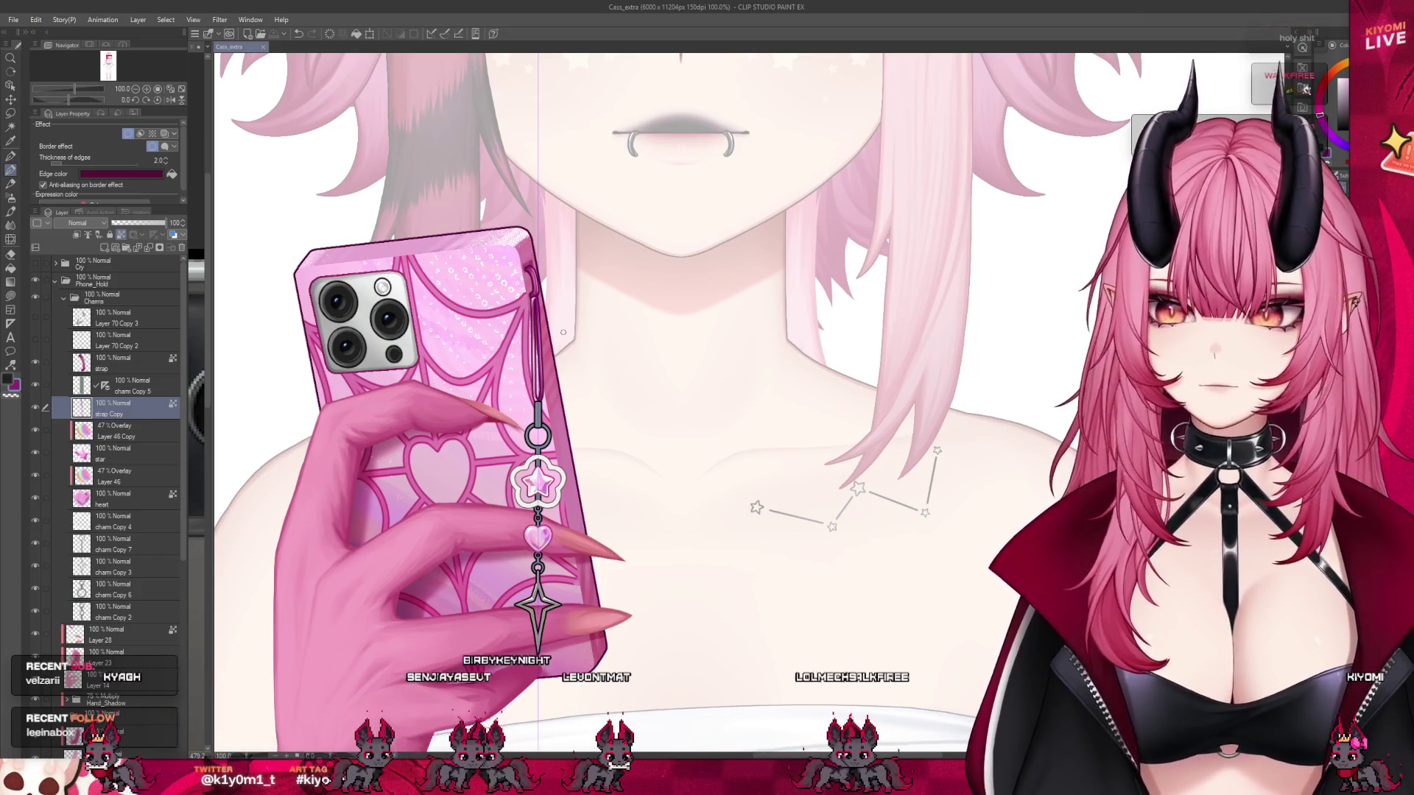
pyautogui.scroll(-2, 563, 332)
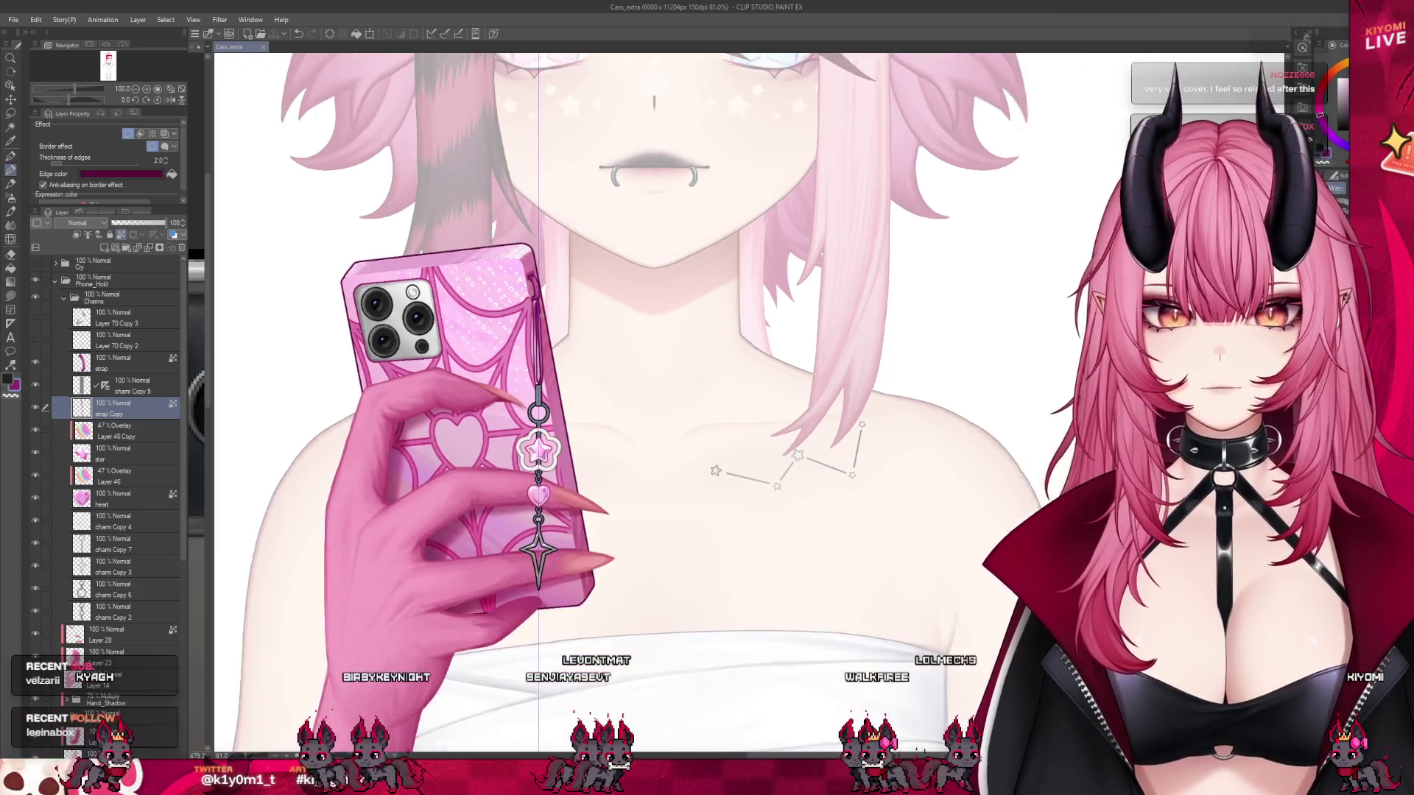
pyautogui.scroll(1, 564, 332)
pyautogui.scroll(2, 413, 394)
pyautogui.hotkey('alt', ']')
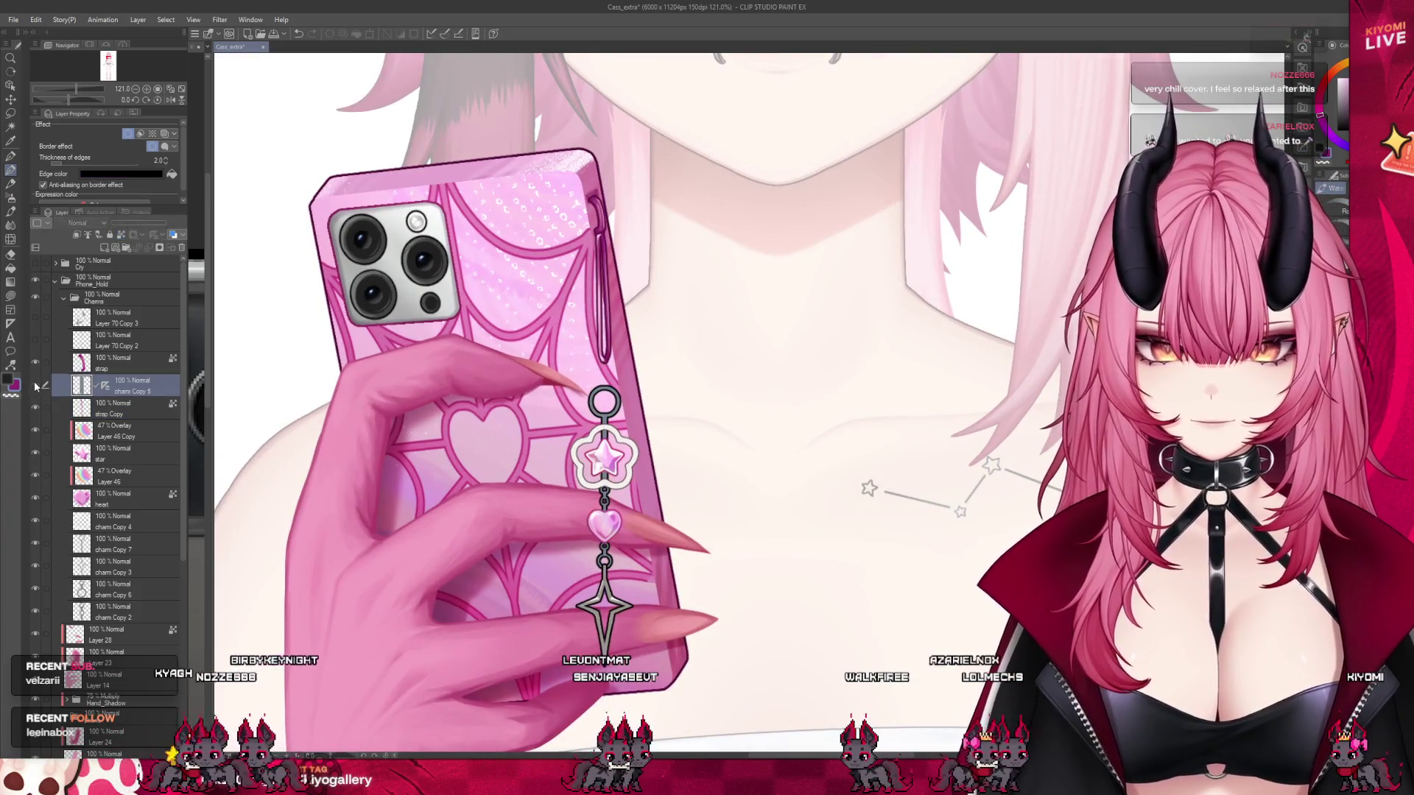
pyautogui.scroll(1, 642, 354)
pyautogui.scroll(2, 642, 354)
pyautogui.scroll(1, 604, 358)
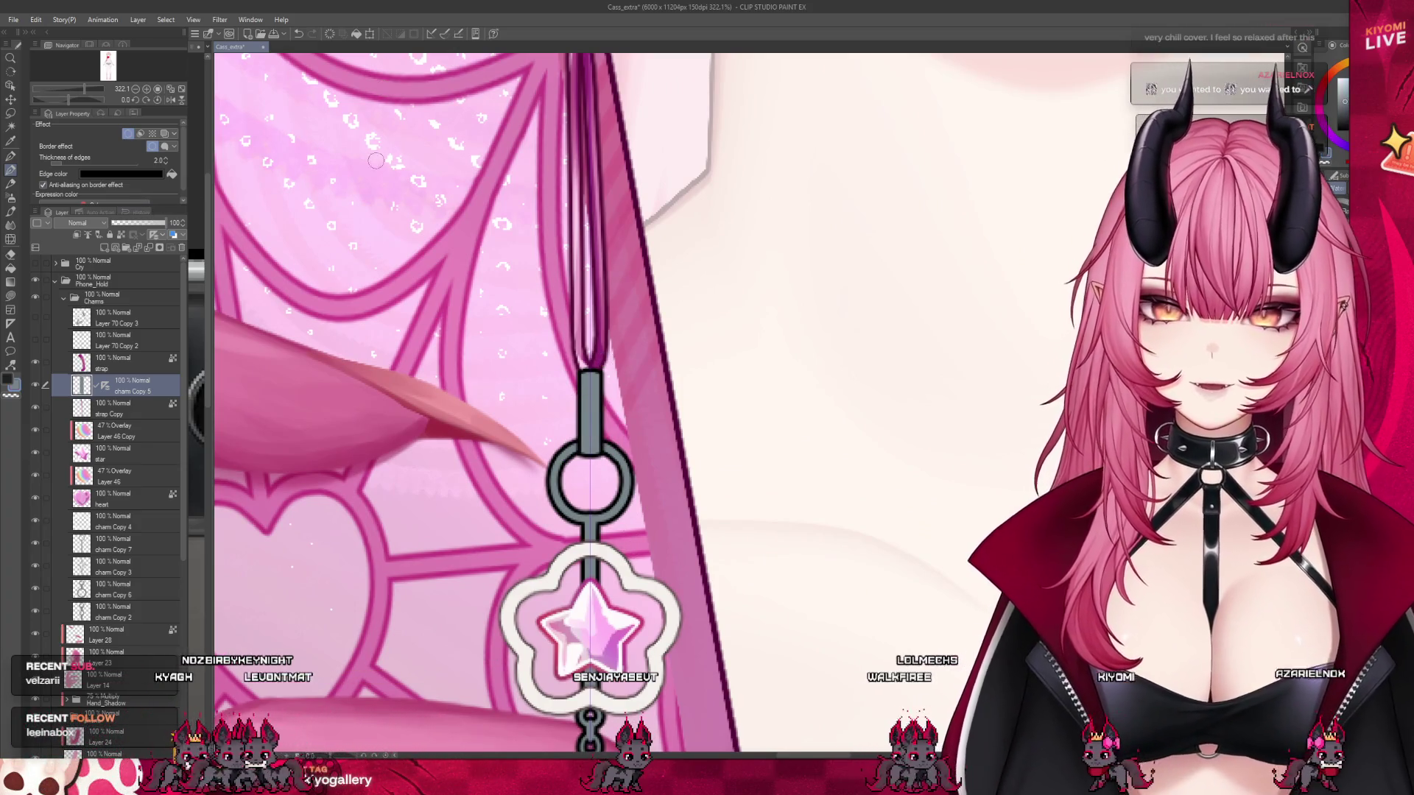
# - Lock transparency on charm Copy 5 and darken the charm's grey connector bar
pyautogui.click(174, 234)
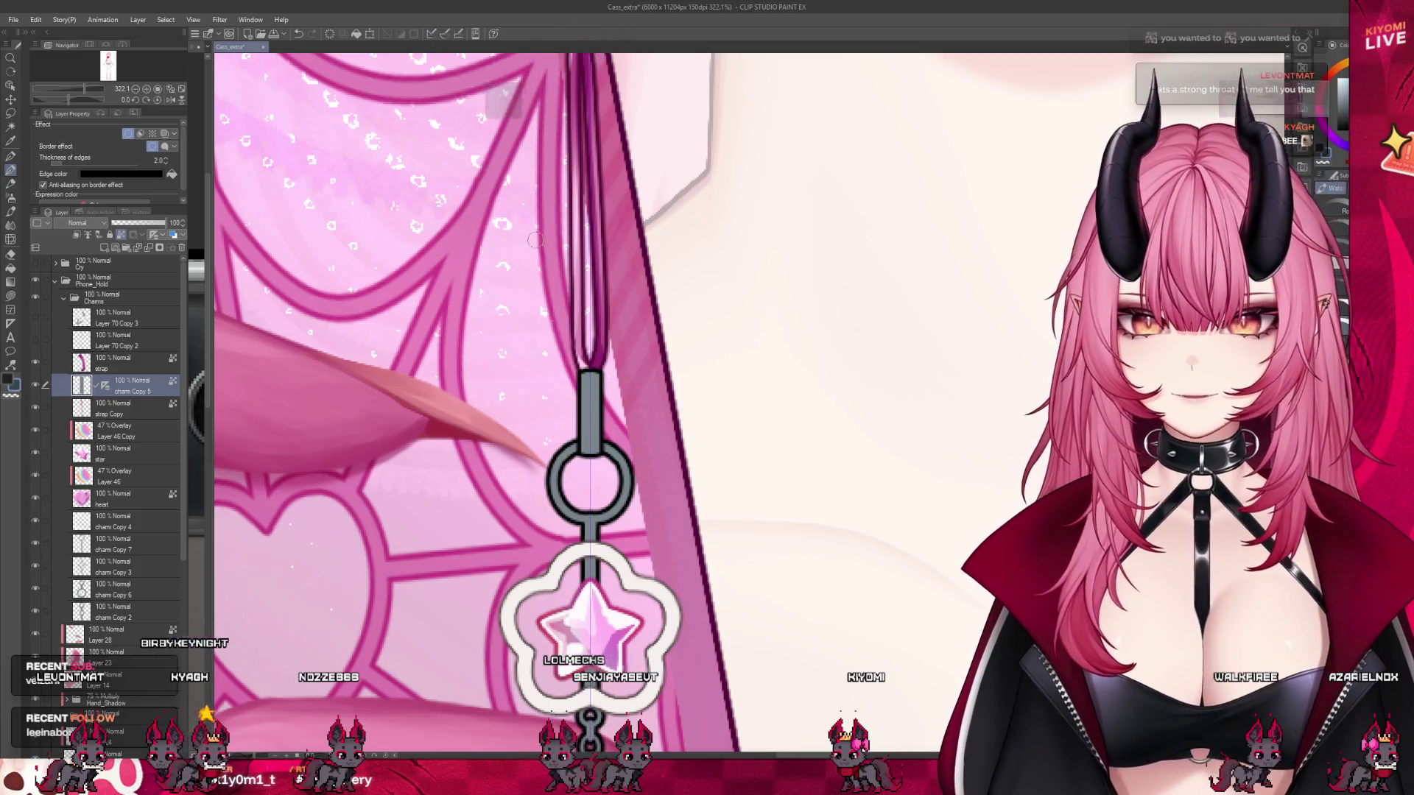
pyautogui.moveTo(596, 379); pyautogui.dragTo(593, 449)
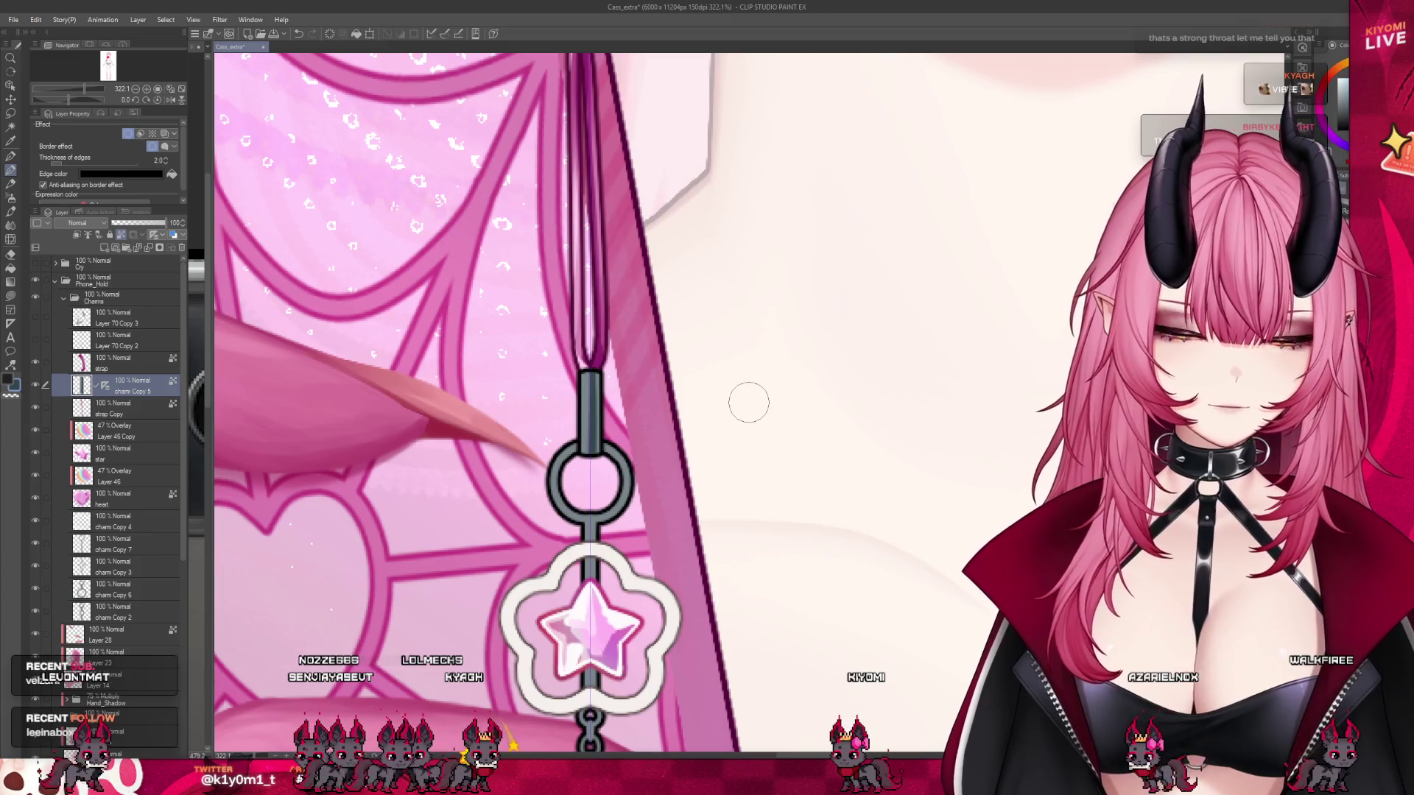
pyautogui.moveTo(594, 374); pyautogui.dragTo(595, 453)
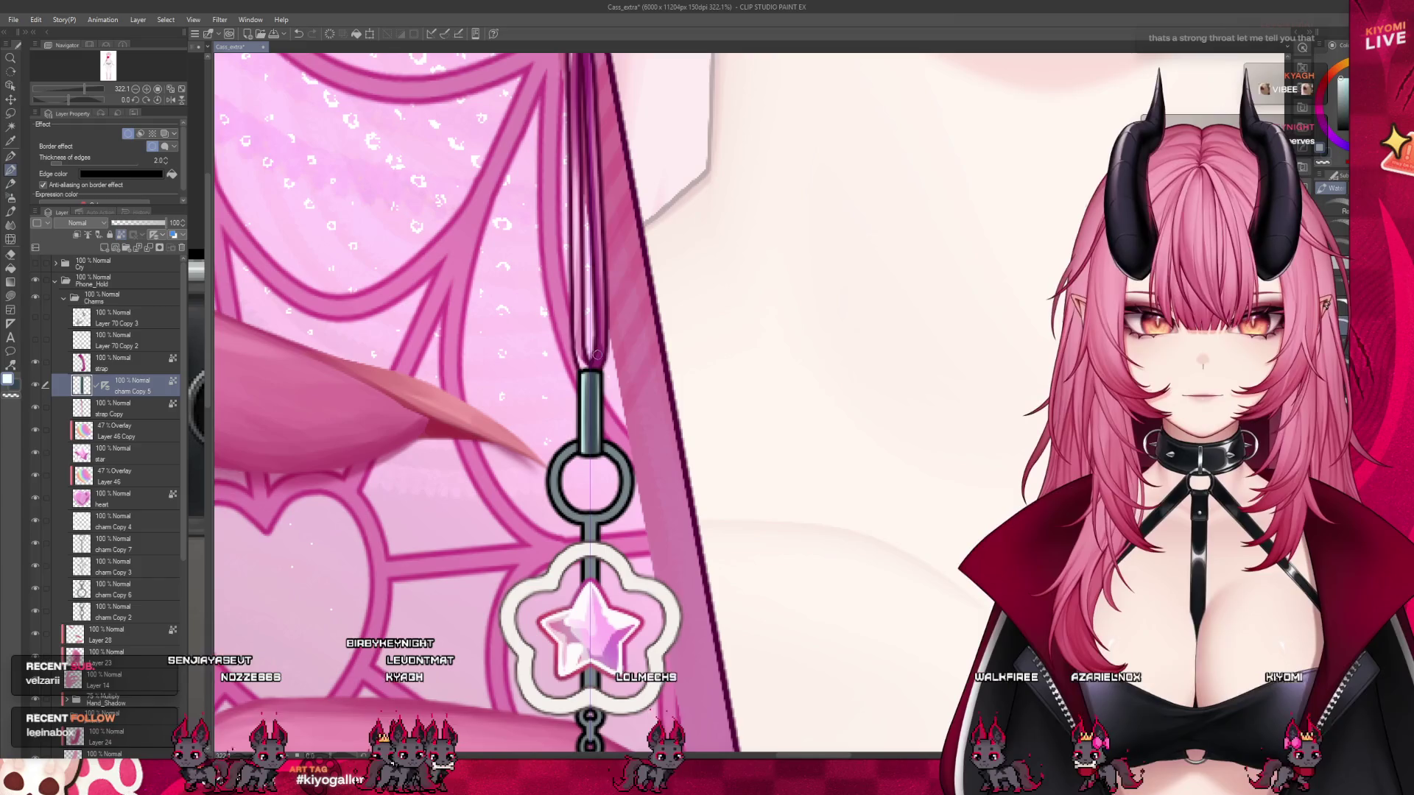
# - Enlarge the view around the phone charm and select the charm Copy 4 layer
pyautogui.scroll(-5, 611, 382)
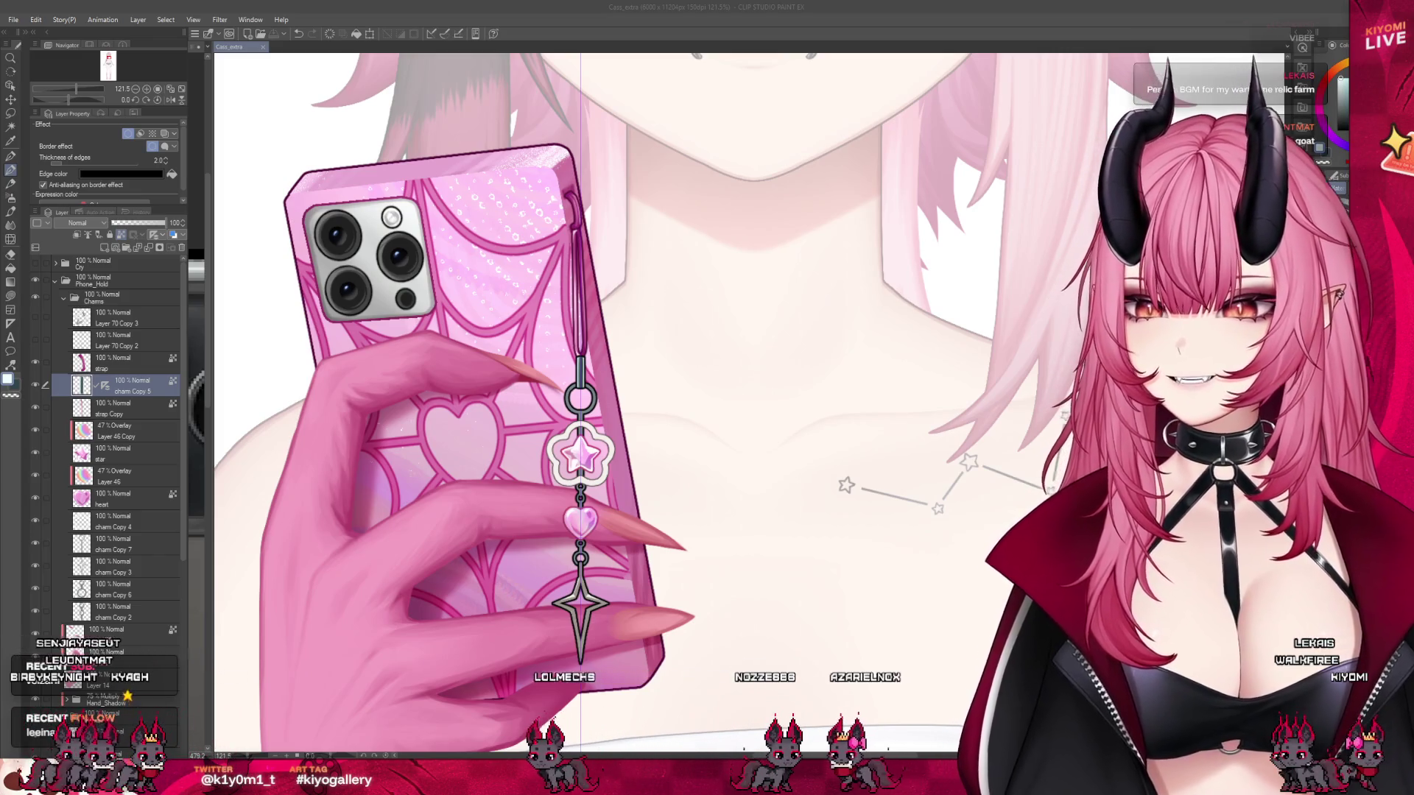
pyautogui.hotkey('ctrl', '+')
pyautogui.hotkey('ctrl', '+')
pyautogui.hotkey('ctrl', '+')
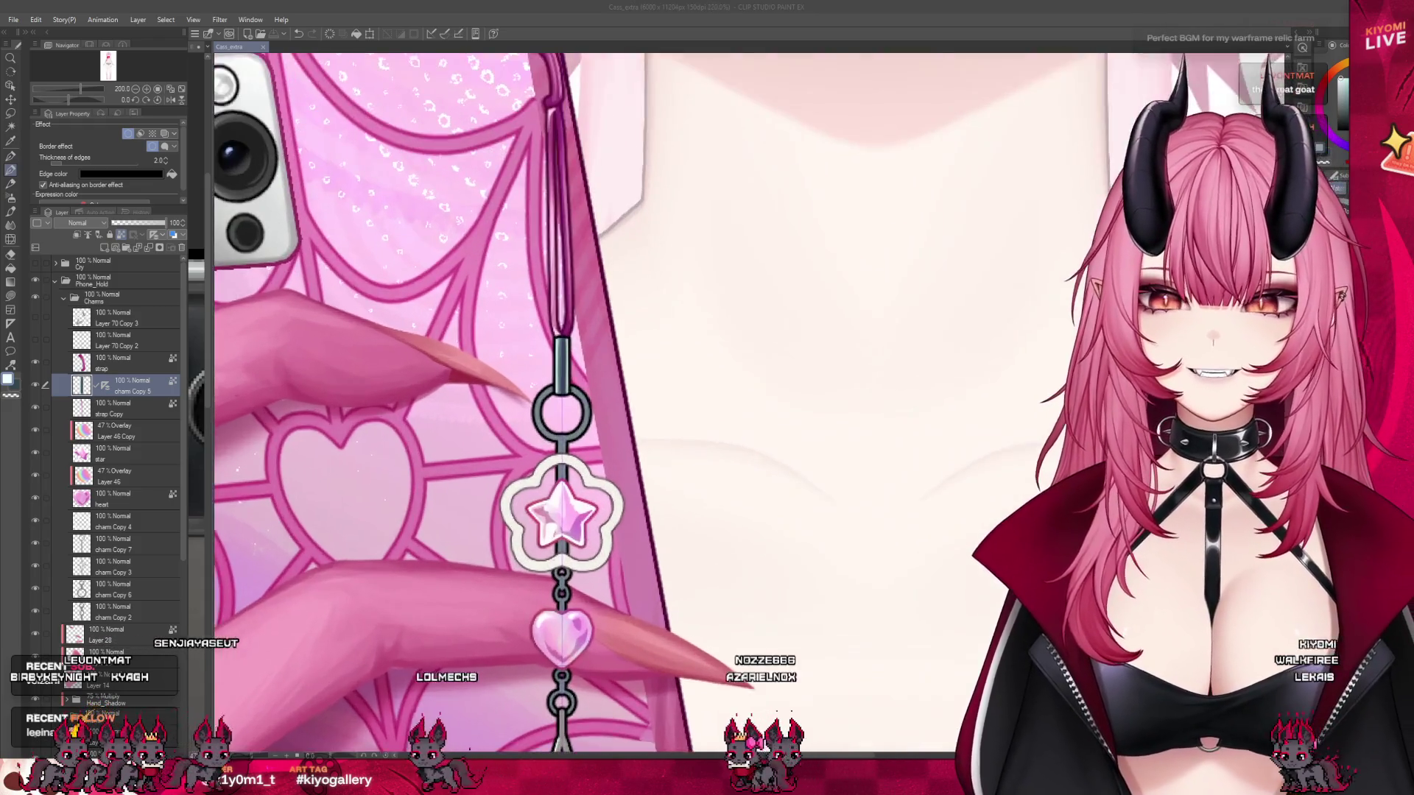
pyautogui.hotkey('ctrl', '+')
pyautogui.hotkey('ctrl', '+')
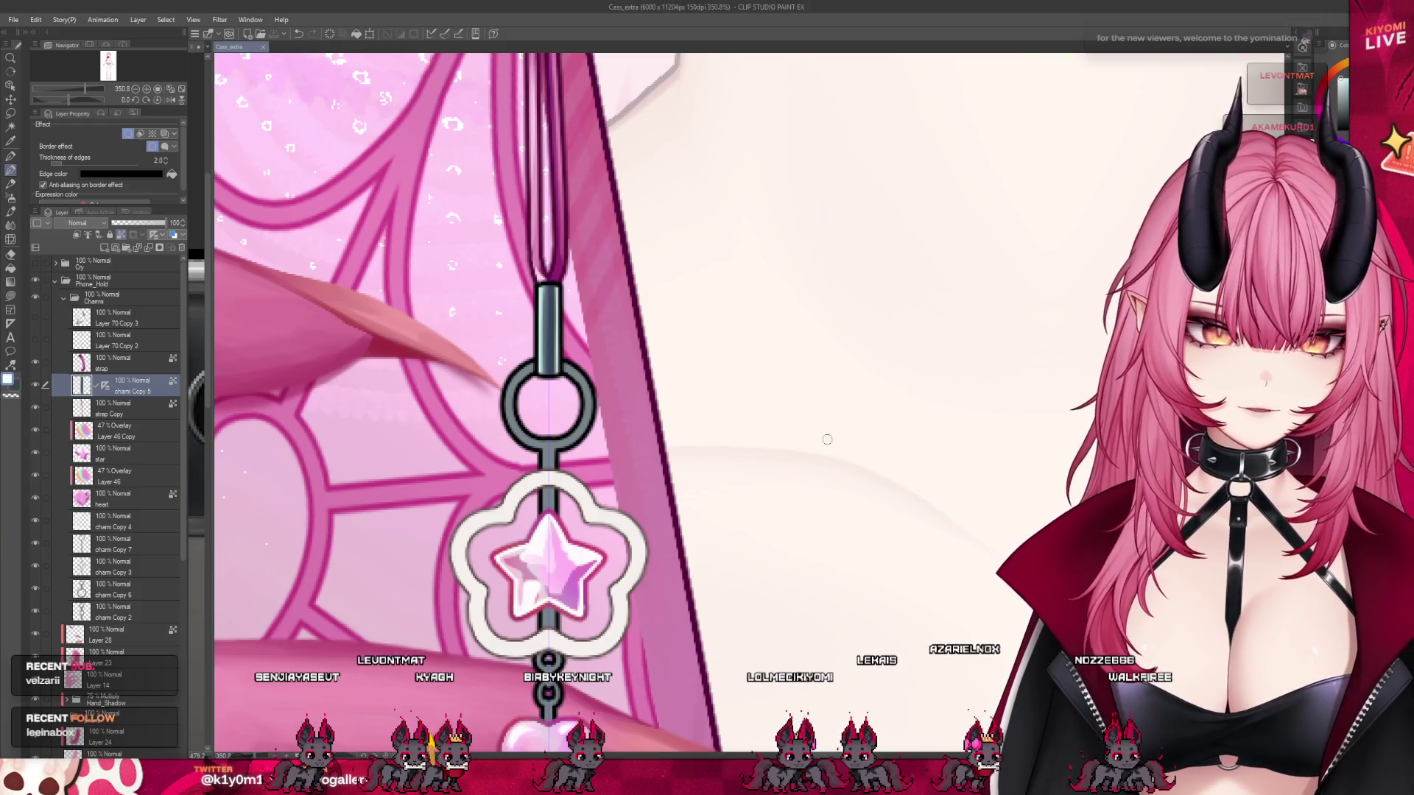
pyautogui.scroll(-2, 702, 478)
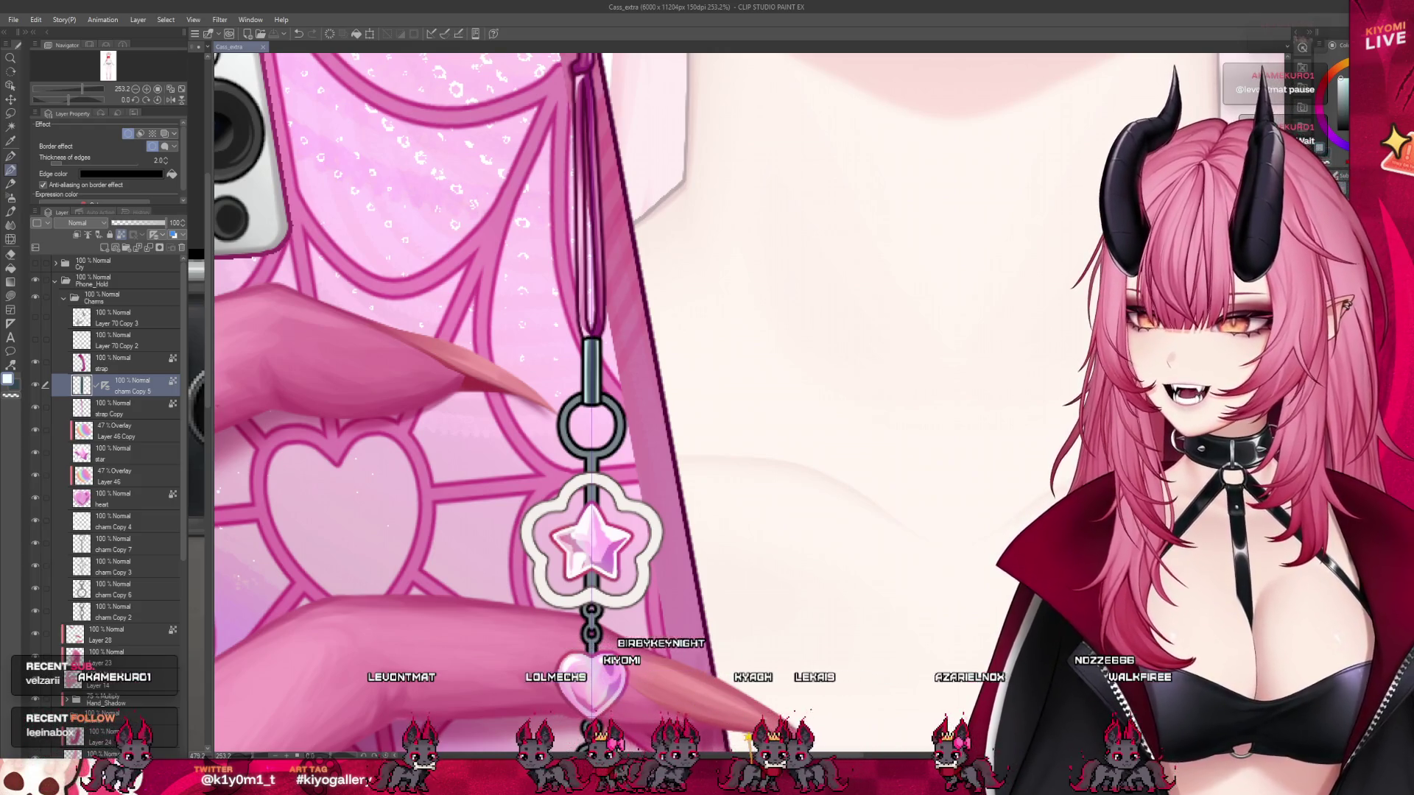
pyautogui.scroll(4, 632, 399)
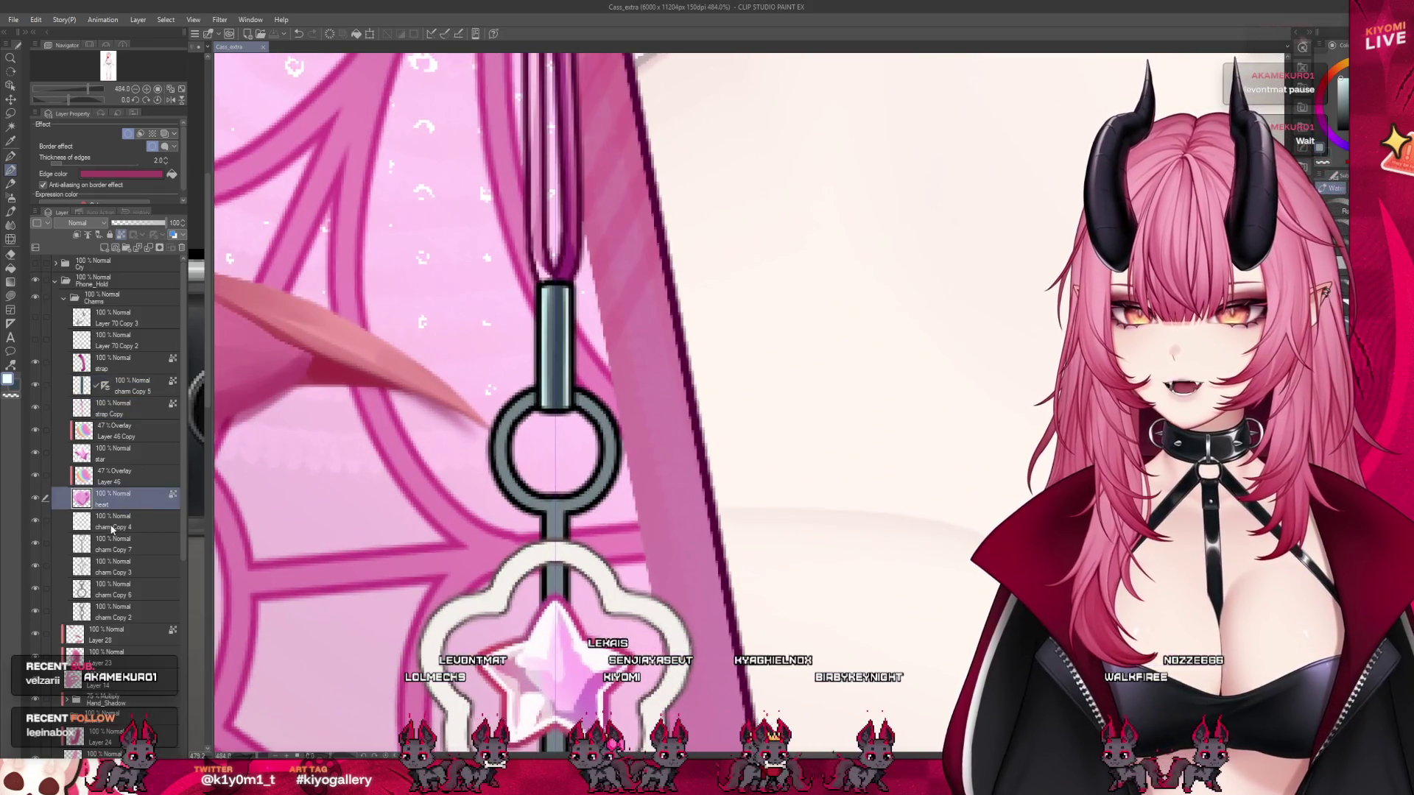
pyautogui.click(39, 523)
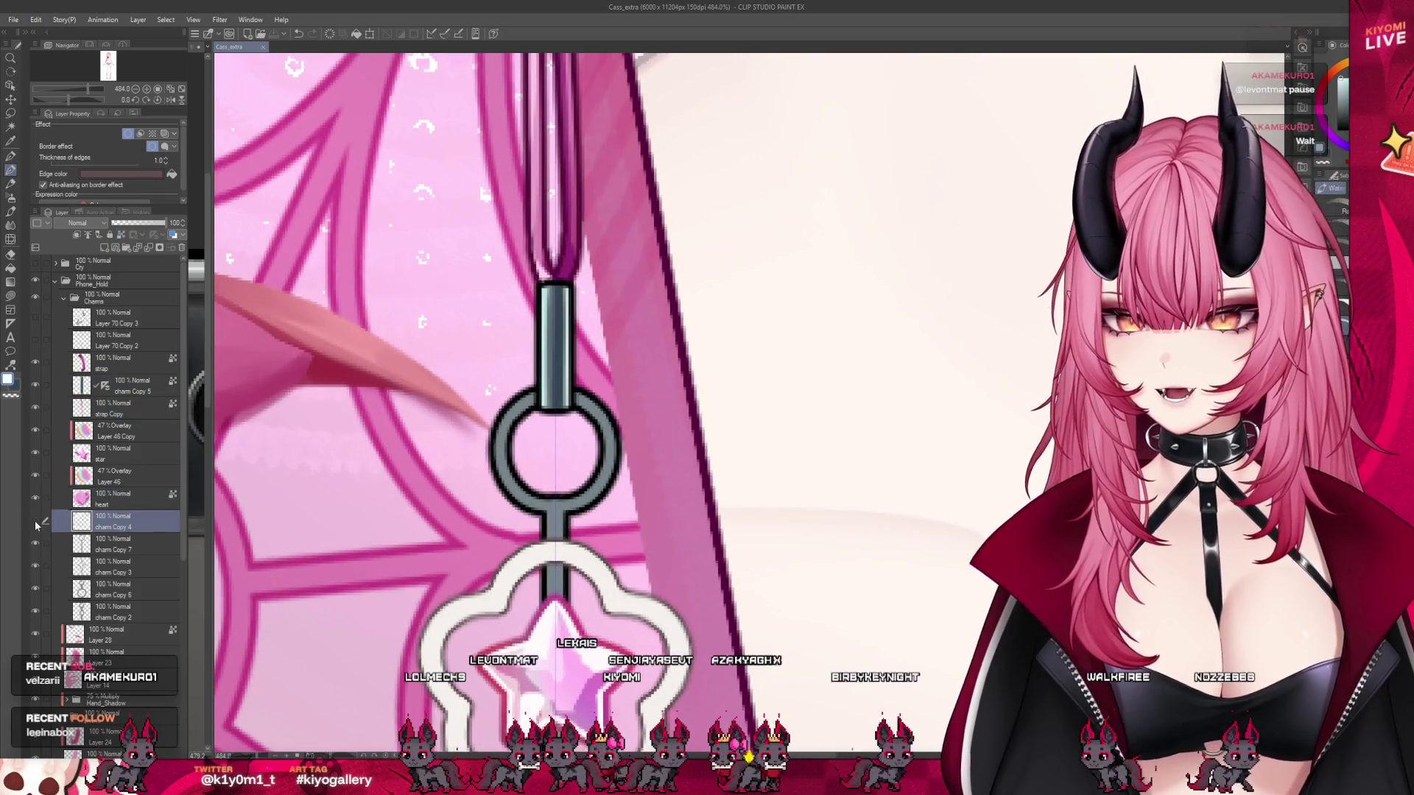
pyautogui.scroll(-2, 552, 567)
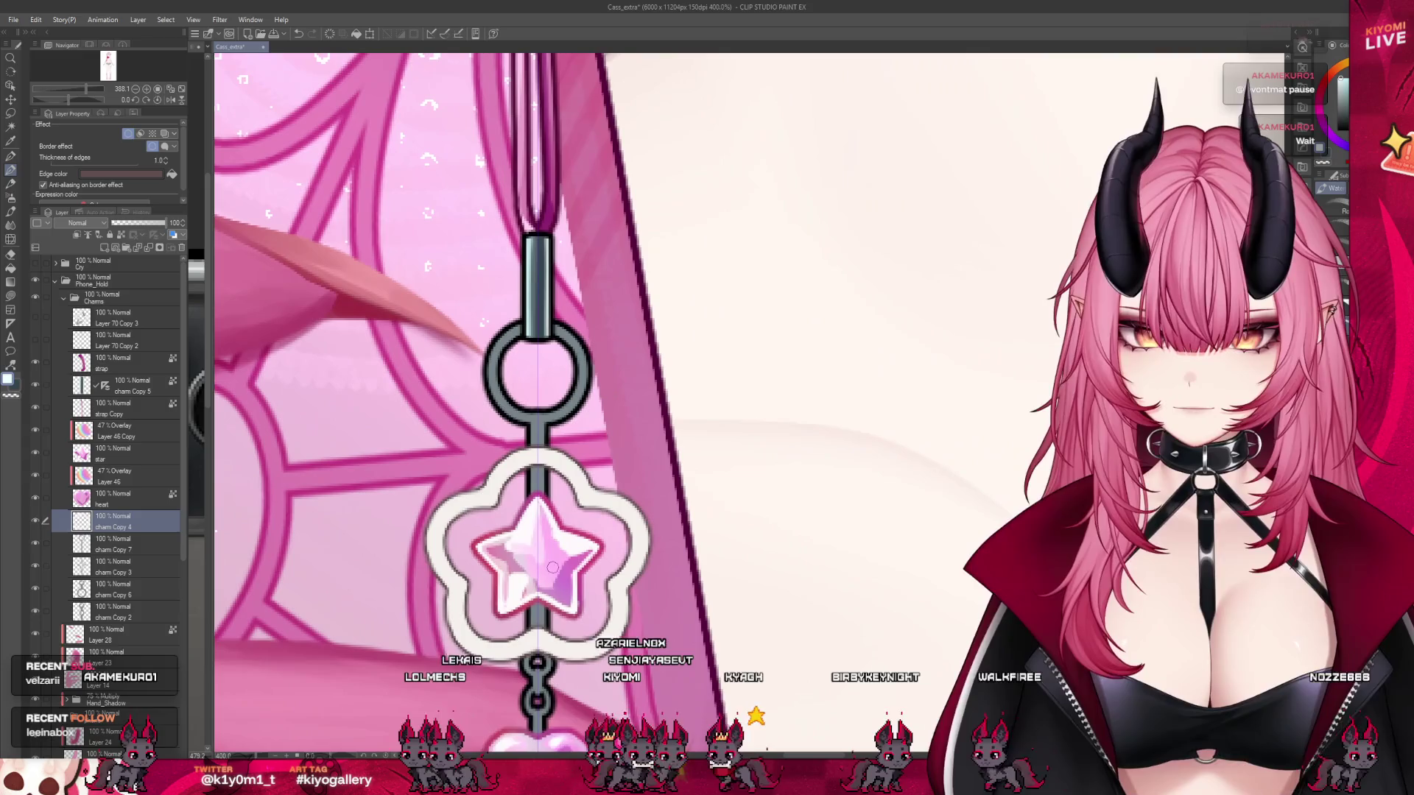
pyautogui.click(35, 545)
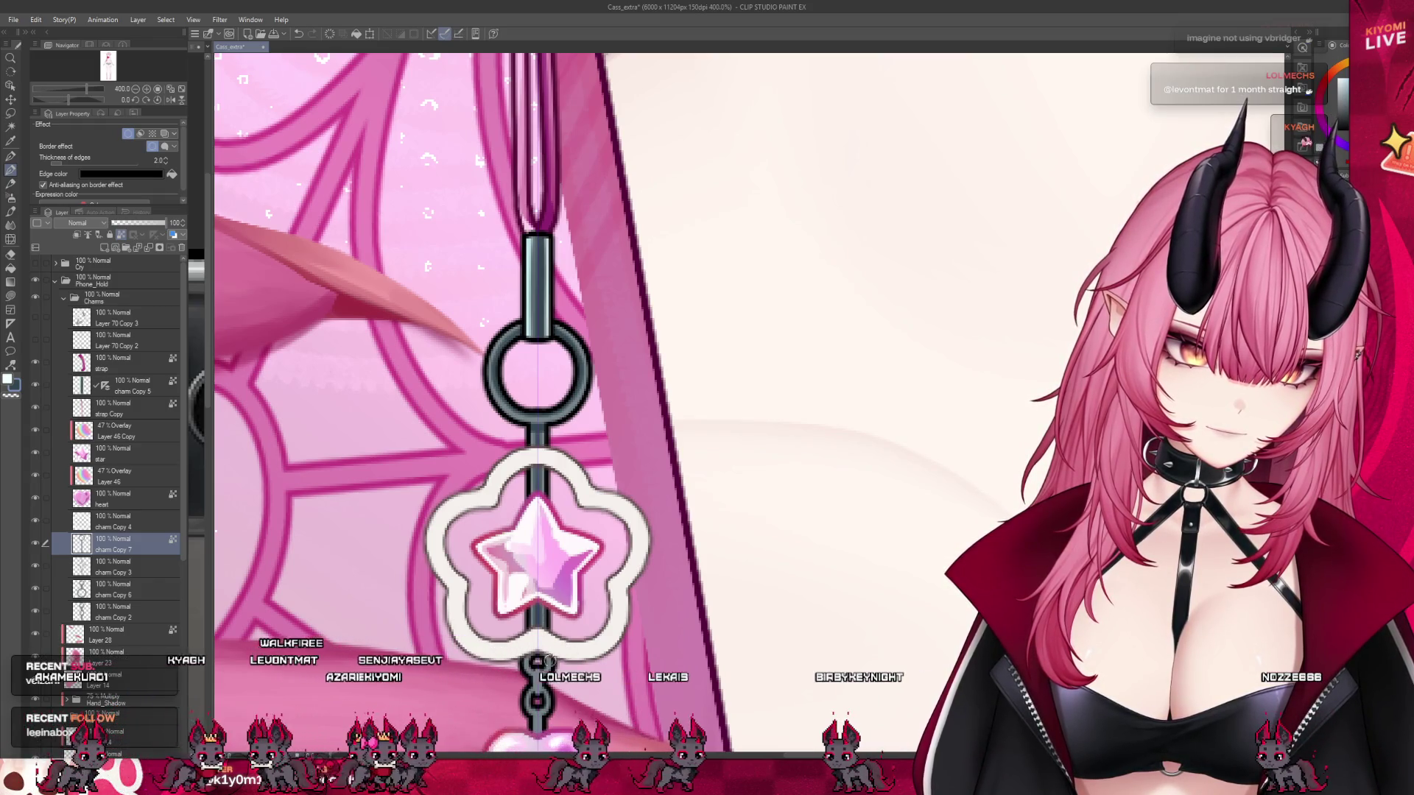
pyautogui.scroll(-2, 523, 565)
pyautogui.scroll(-4, 522, 565)
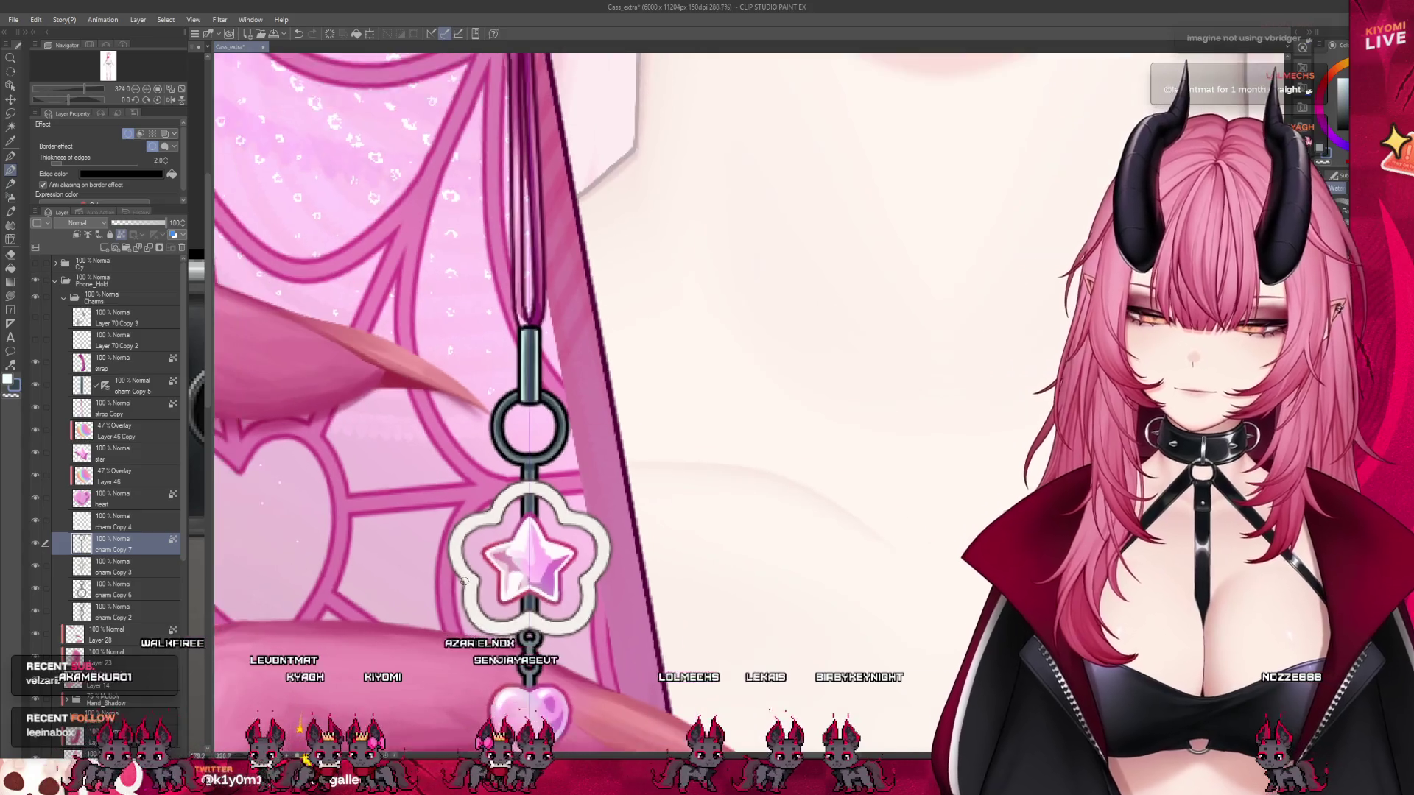
pyautogui.scroll(5, 465, 408)
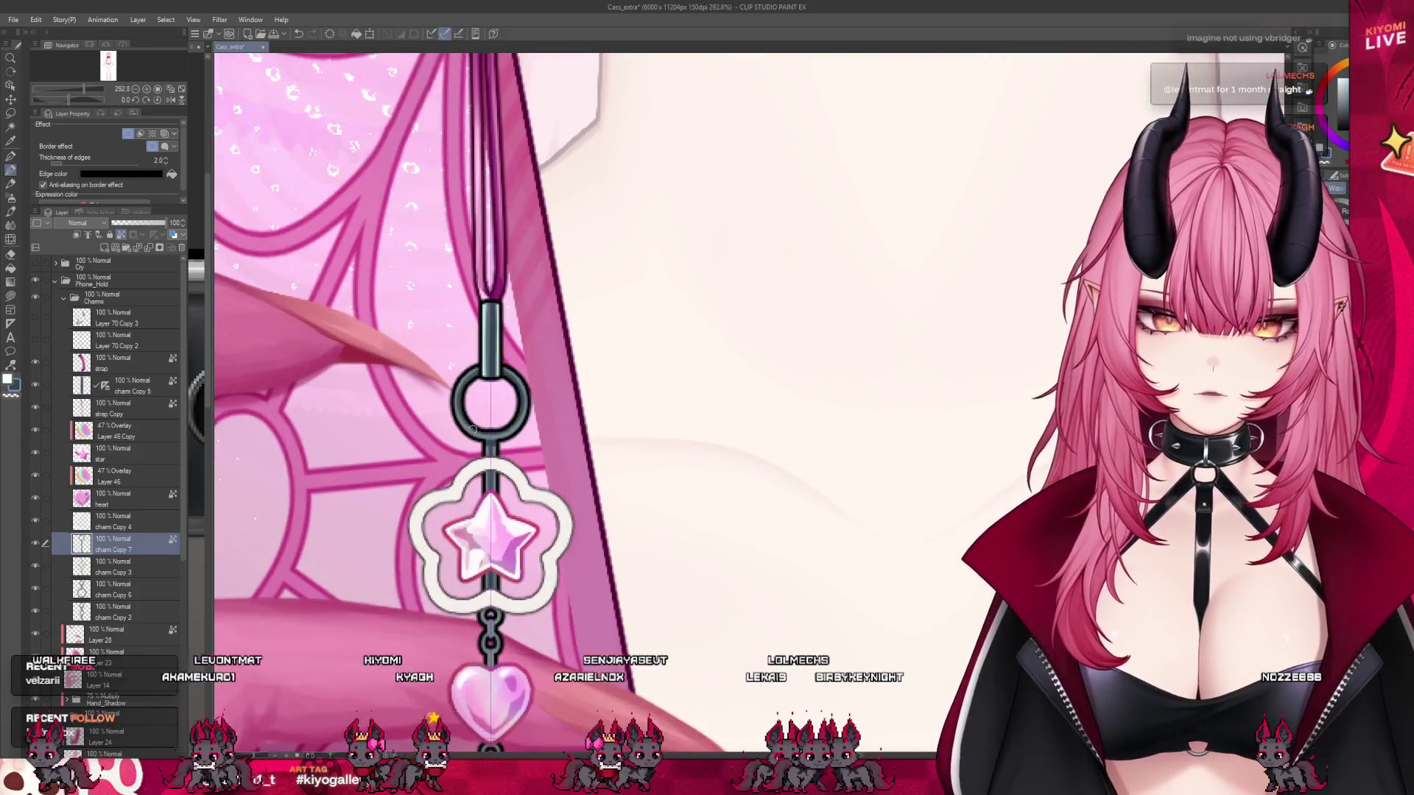
pyautogui.scroll(2, 480, 435)
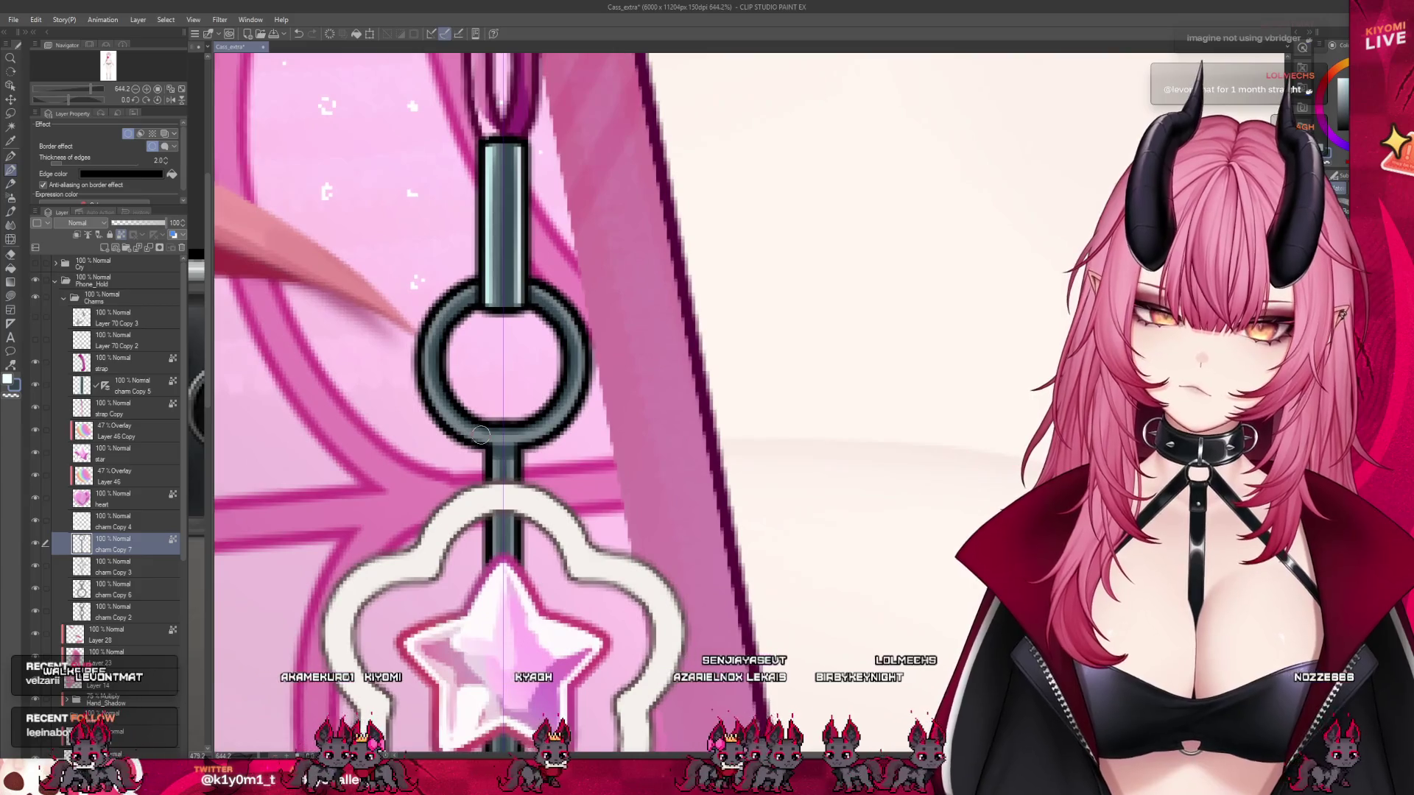
pyautogui.press(']')
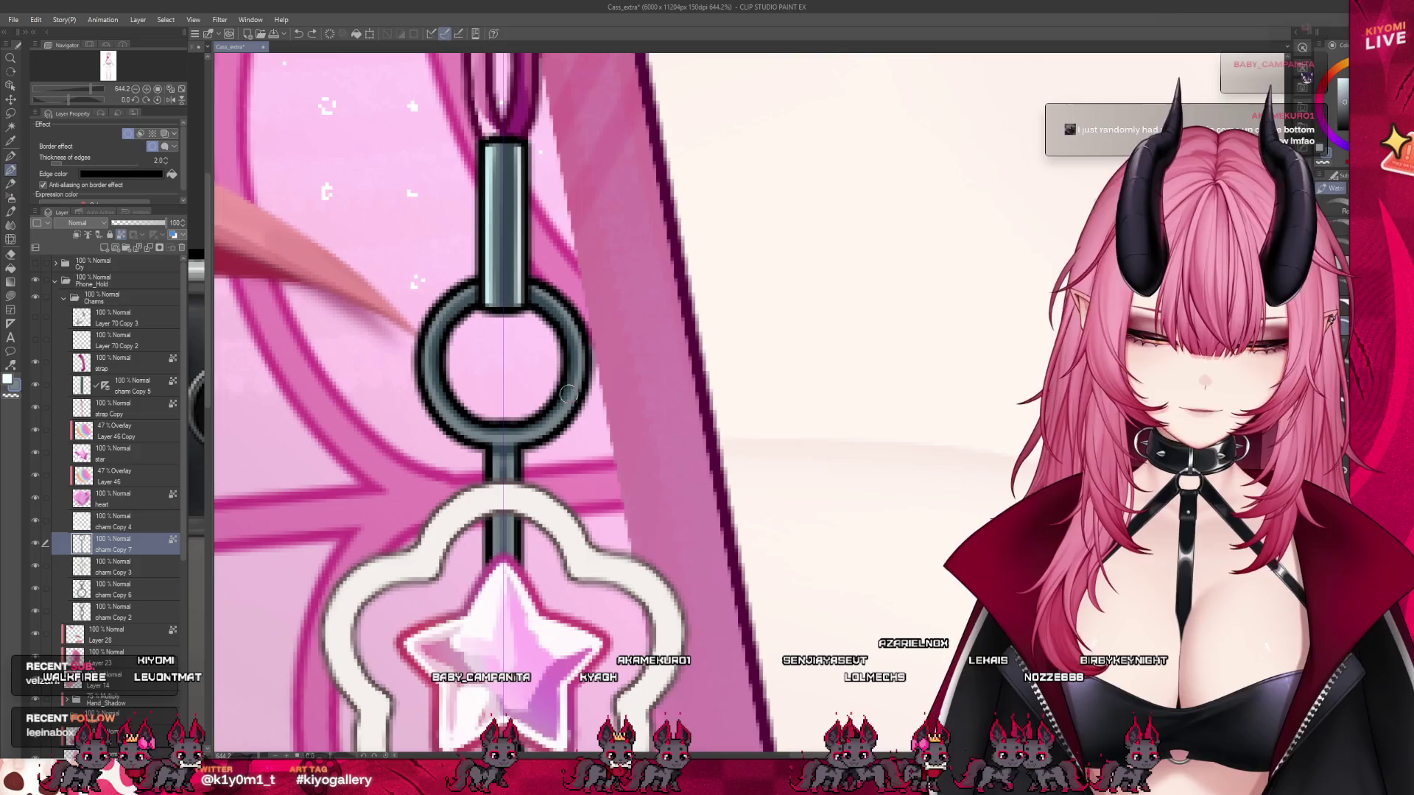
pyautogui.scroll(-5, 590, 425)
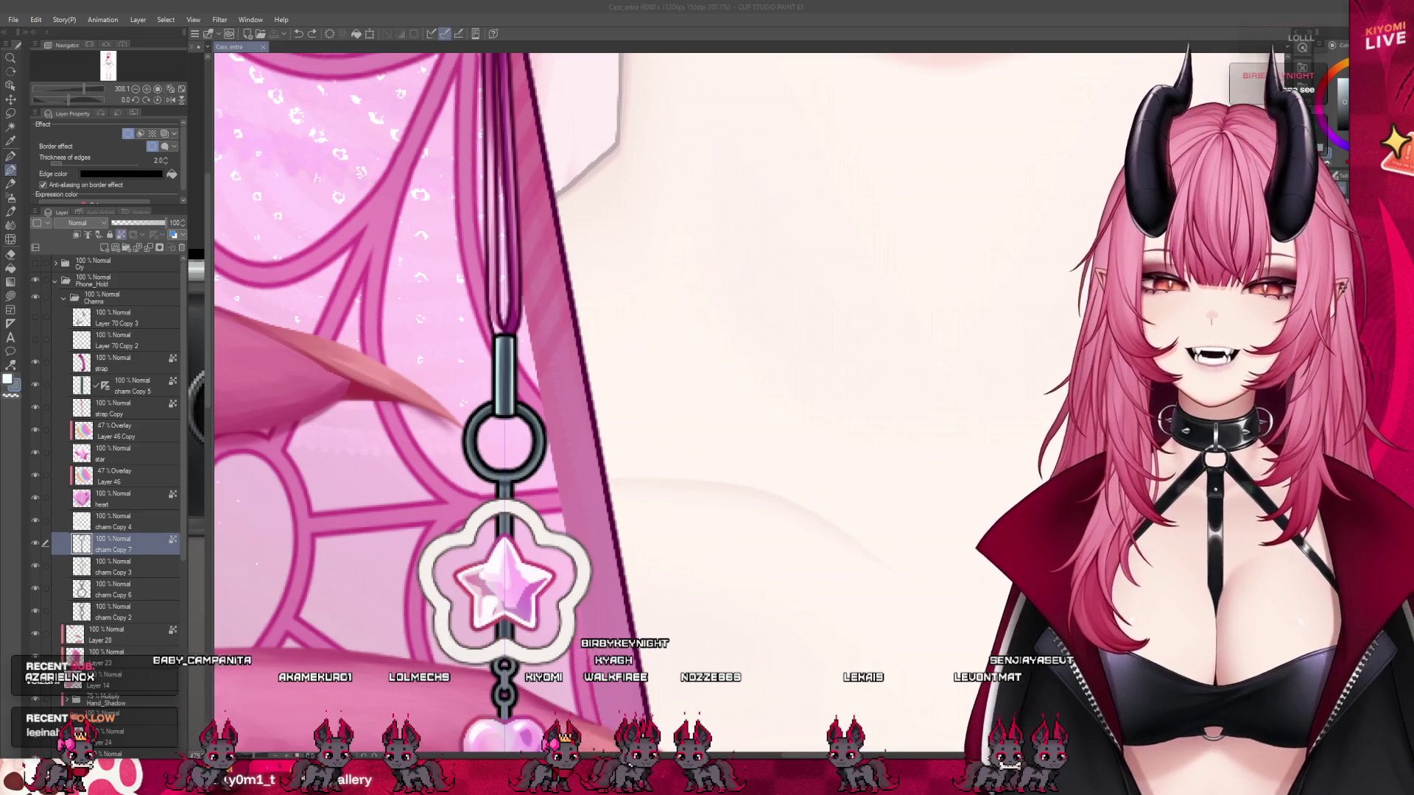
pyautogui.scroll(2, 525, 558)
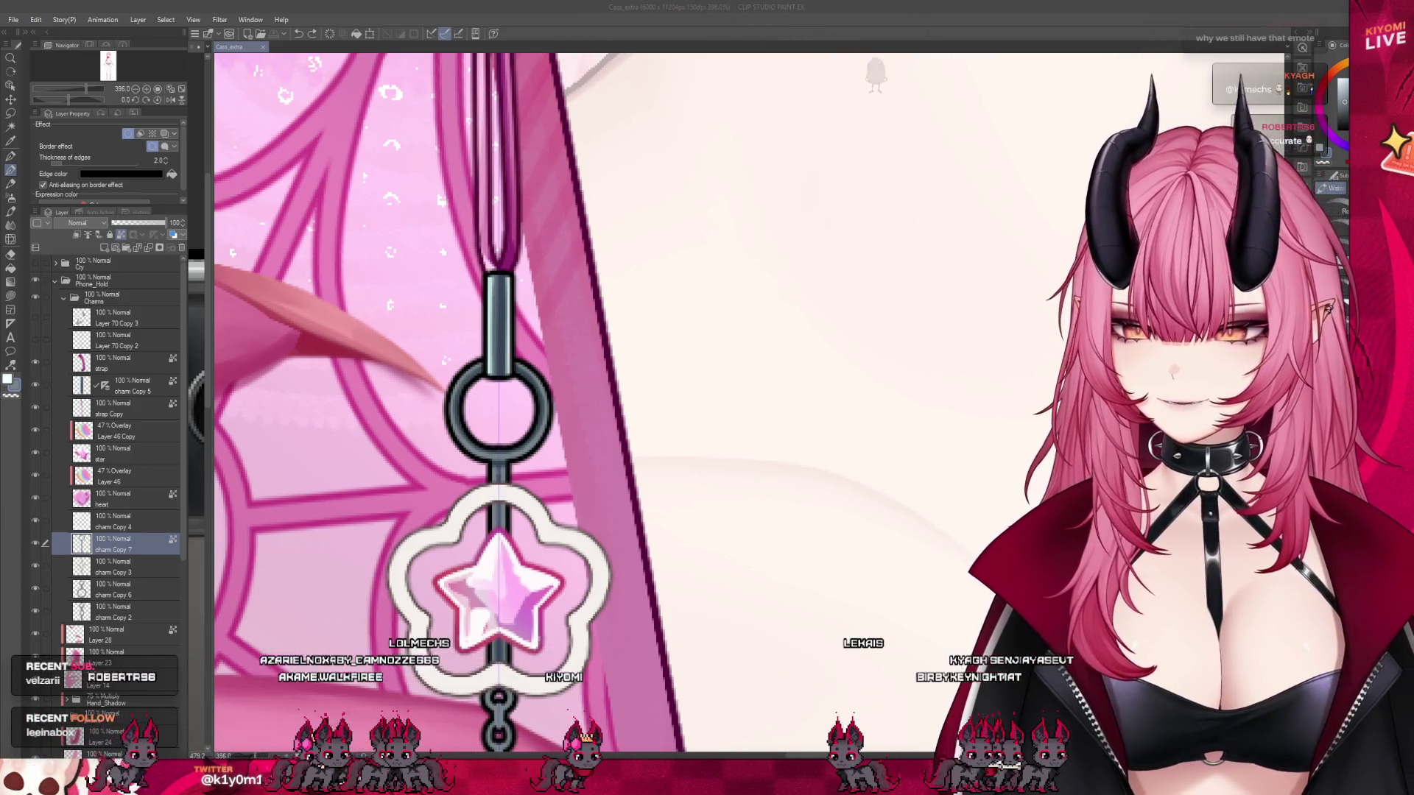
pyautogui.click(549, 407)
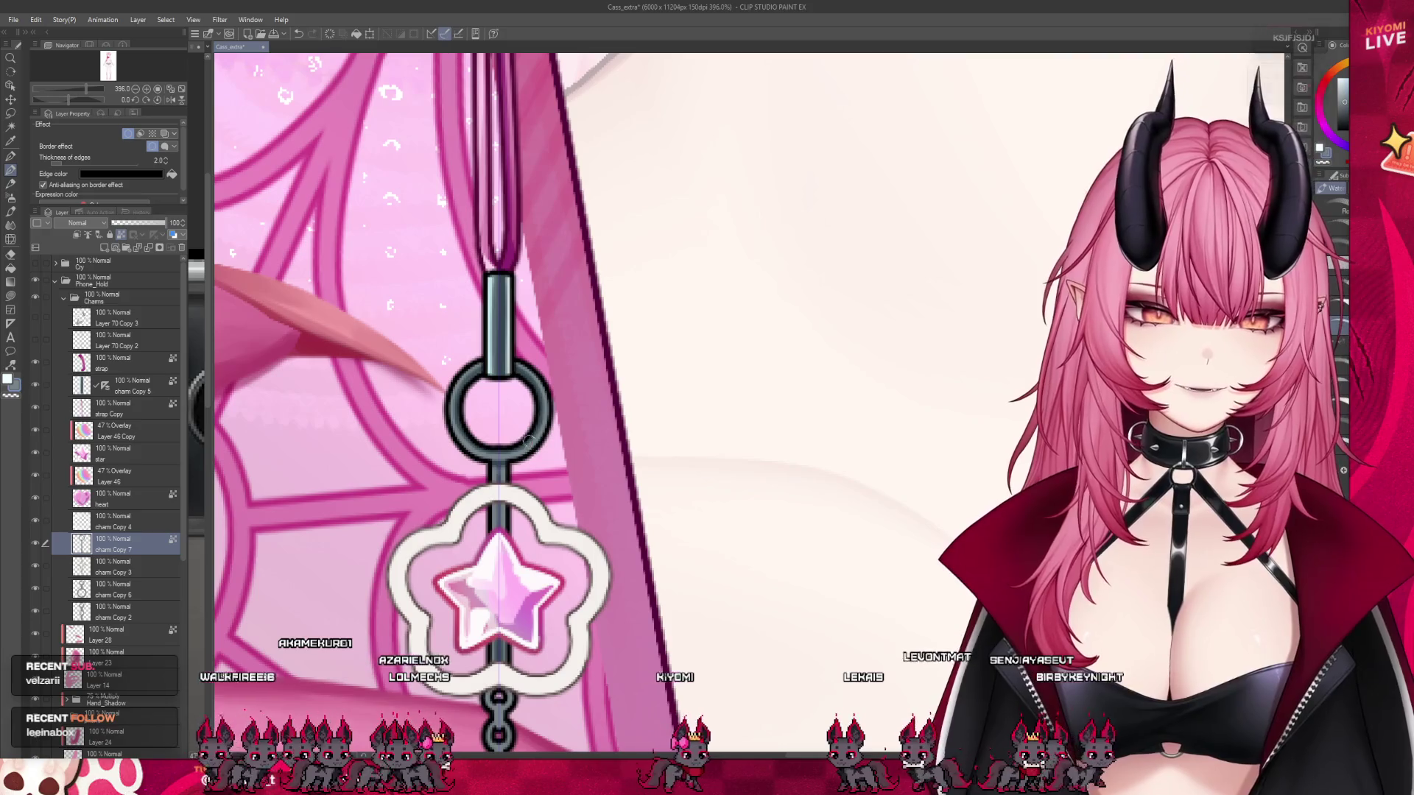
pyautogui.hotkey('ctrl', 'z')
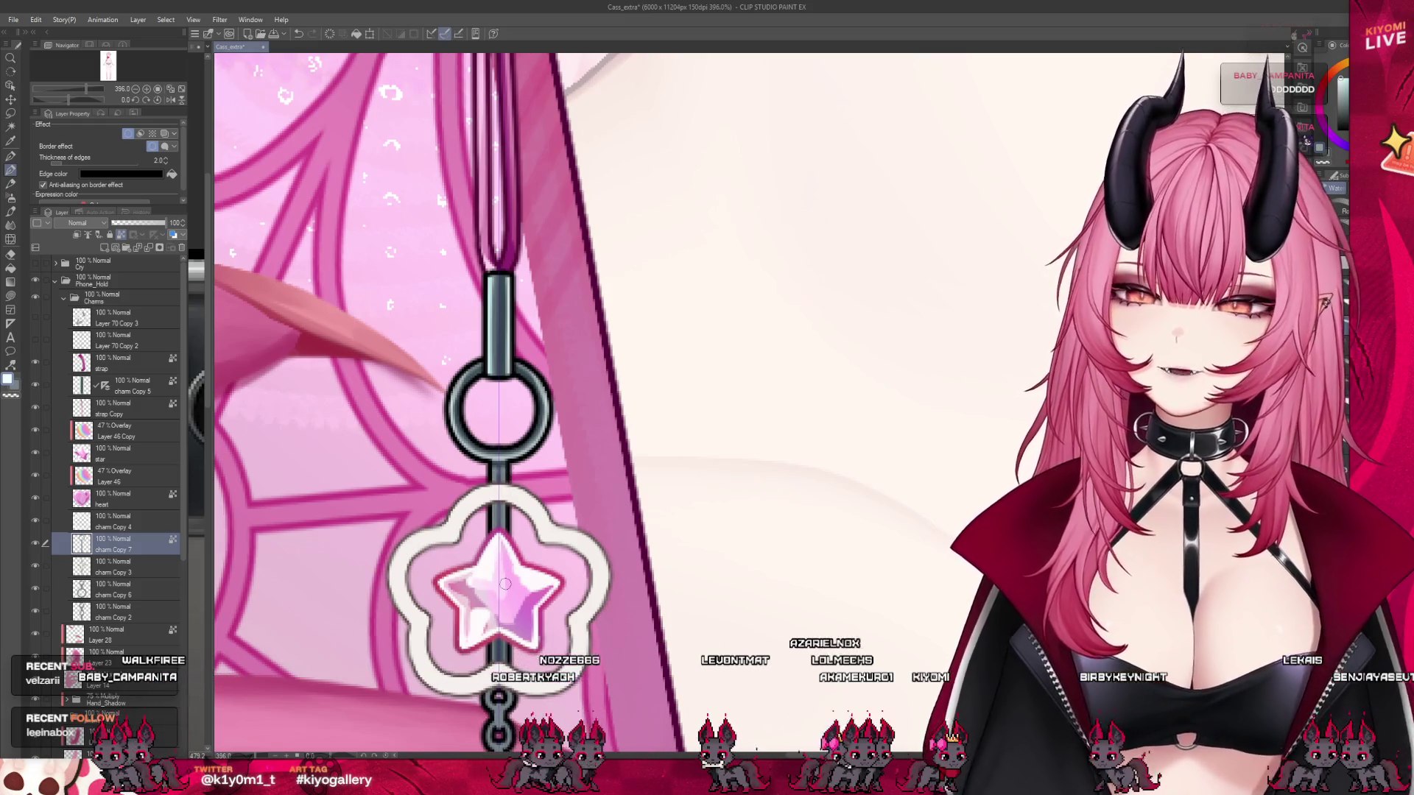
# - Hide the pink star layer in the flower charm, undoing a test stroke on the rod
pyautogui.click(35, 452)
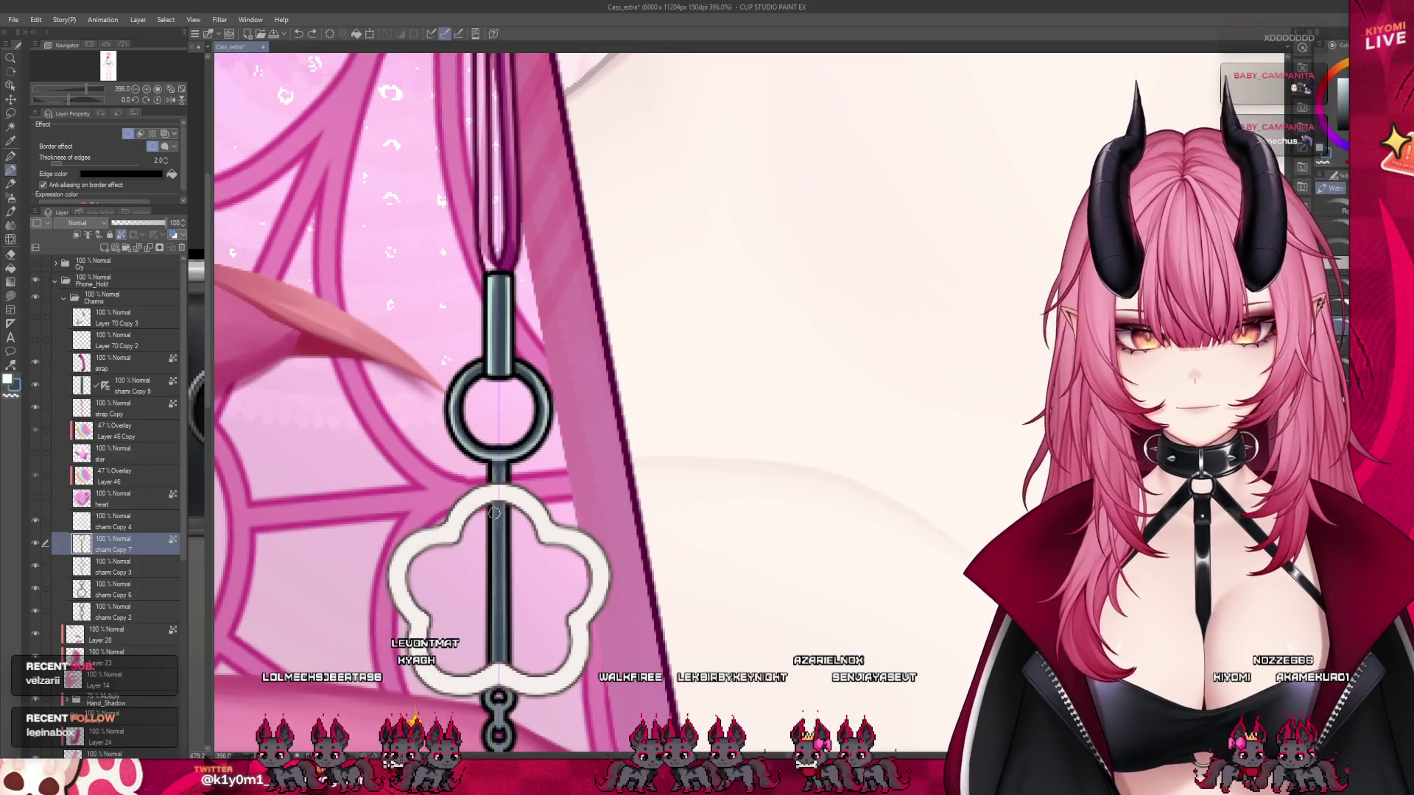
pyautogui.moveTo(486, 283); pyautogui.dragTo(508, 310)
pyautogui.hotkey('ctrl', 'z')
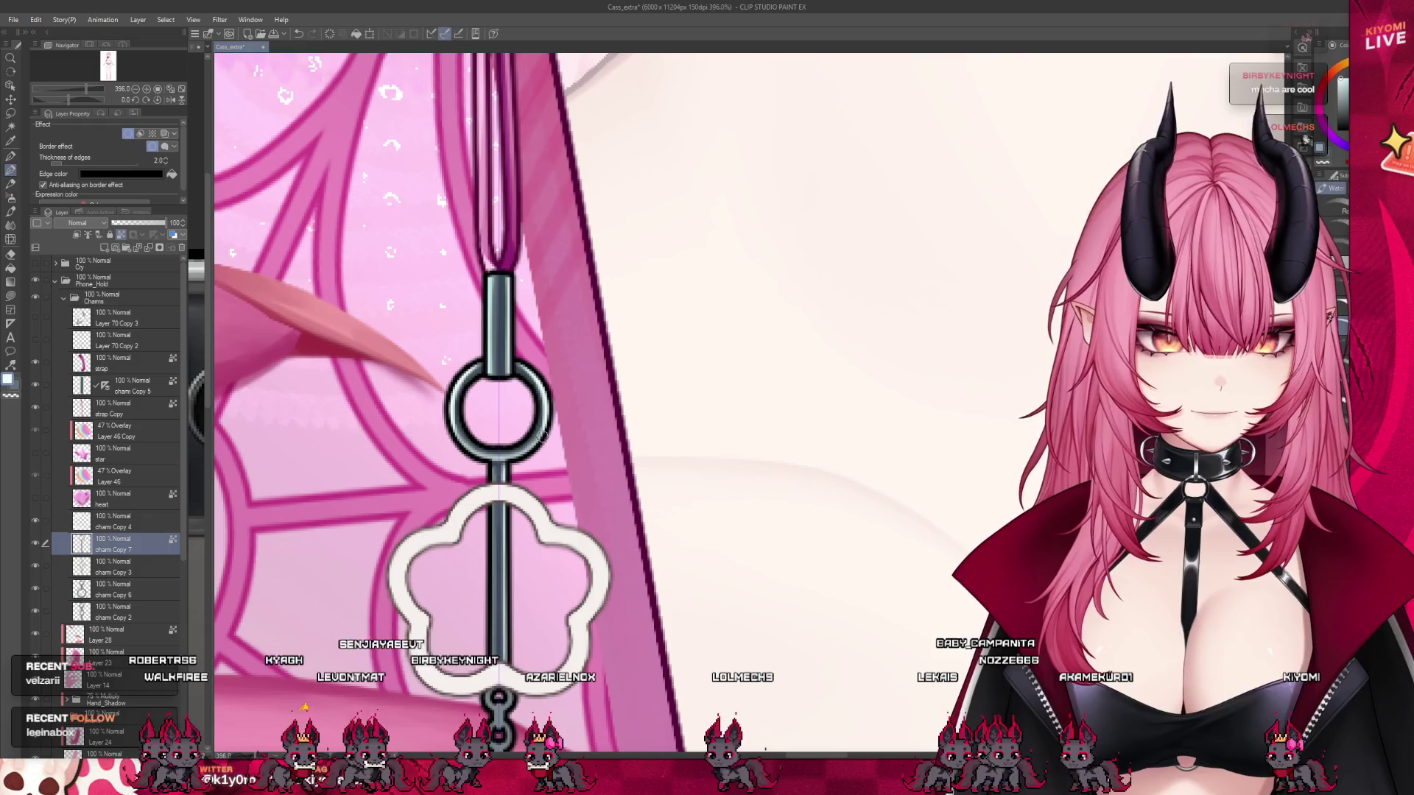
# - Save the drawing with Ctrl+S
pyautogui.scroll(-5, 531, 446)
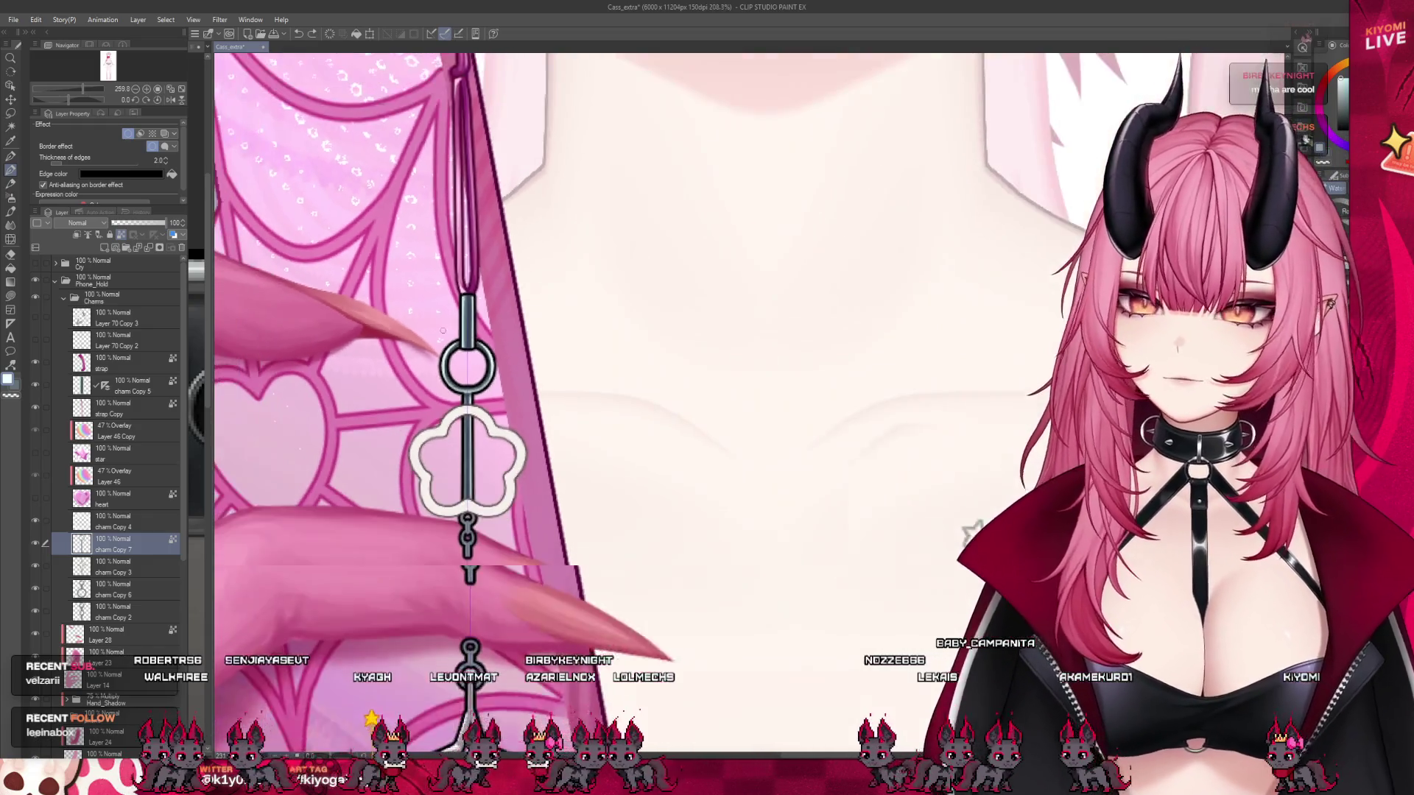
pyautogui.scroll(-4, 520, 483)
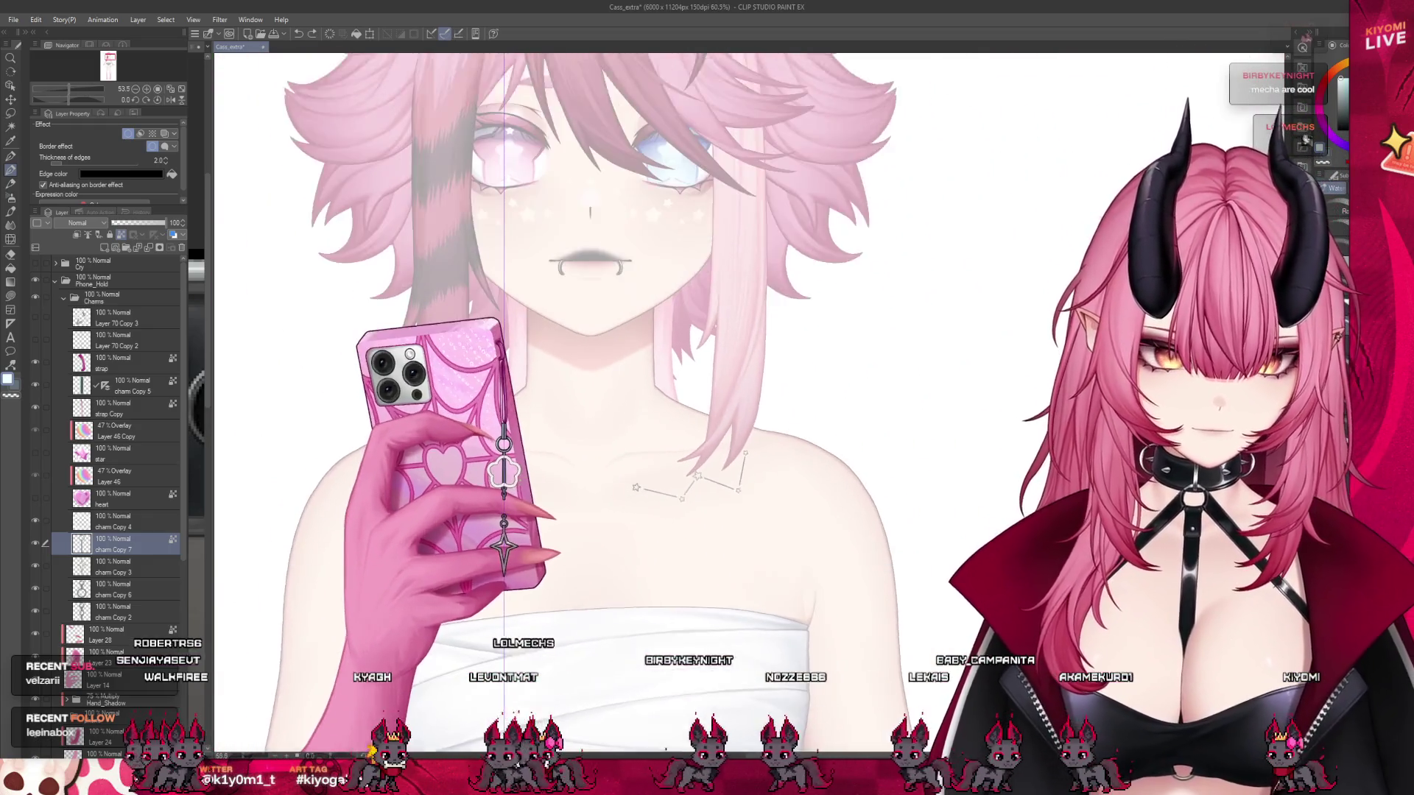
pyautogui.scroll(4, 473, 469)
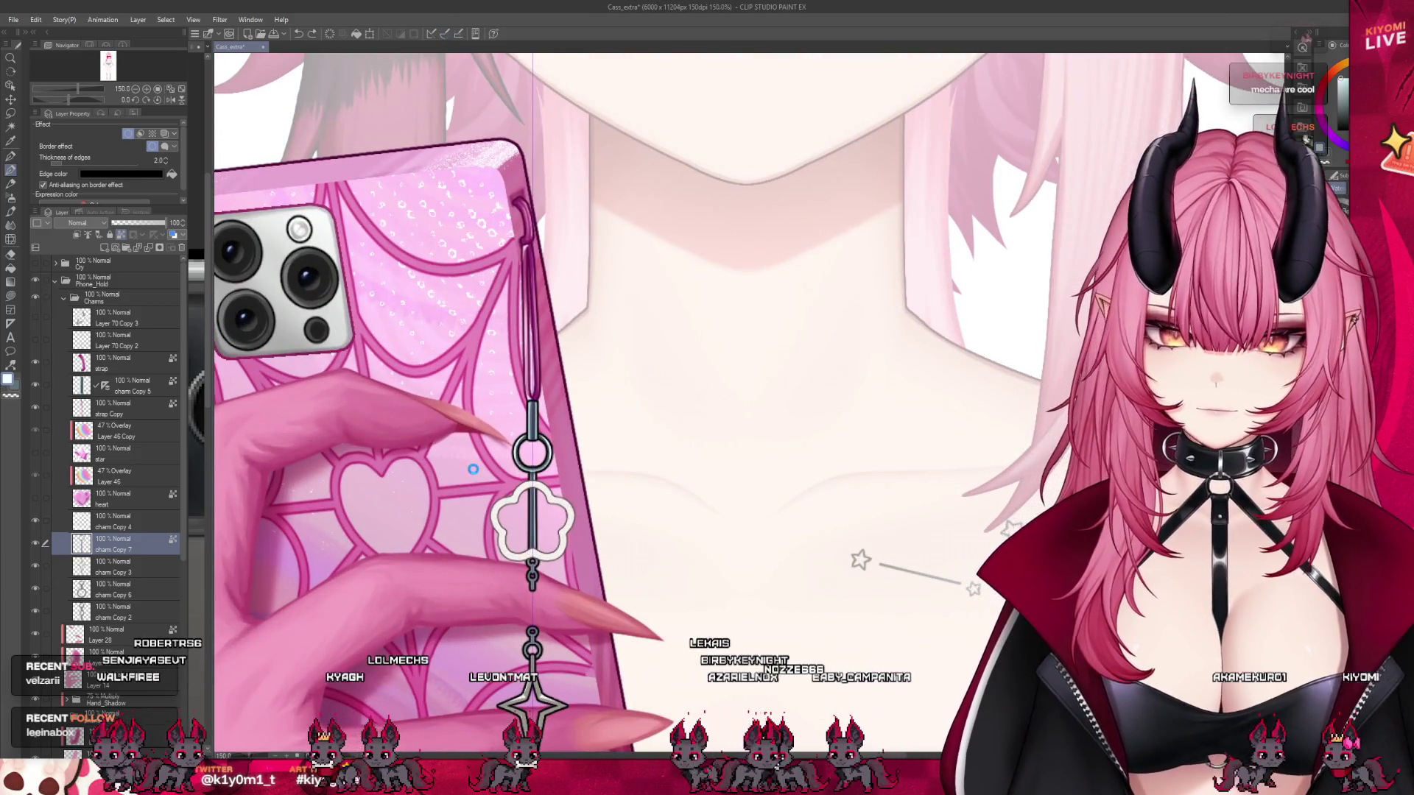
pyautogui.hotkey('ctrl', 's')
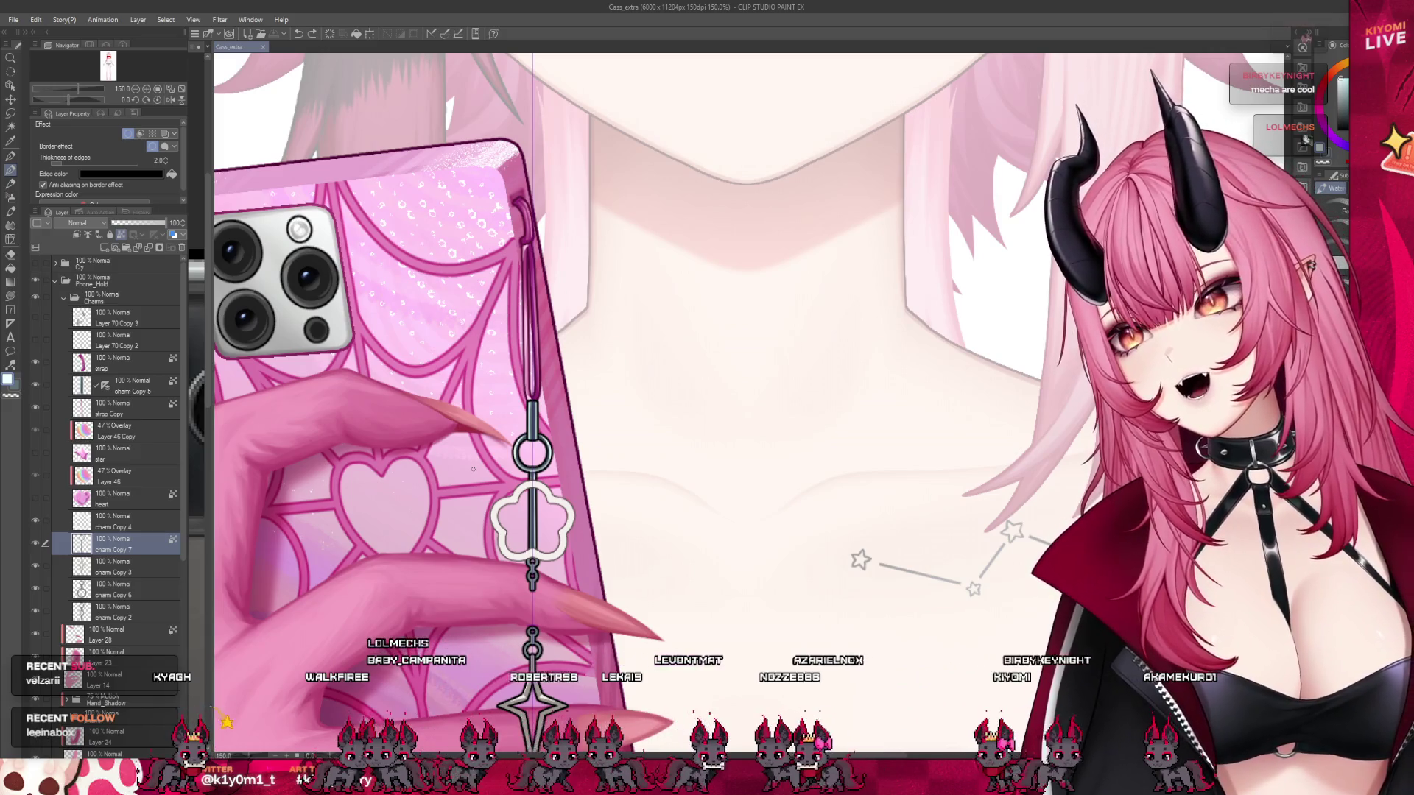
# - Show the Cry layer's yellow tear streaks and select the charm Copy 4 layer
pyautogui.scroll(-5, 472, 467)
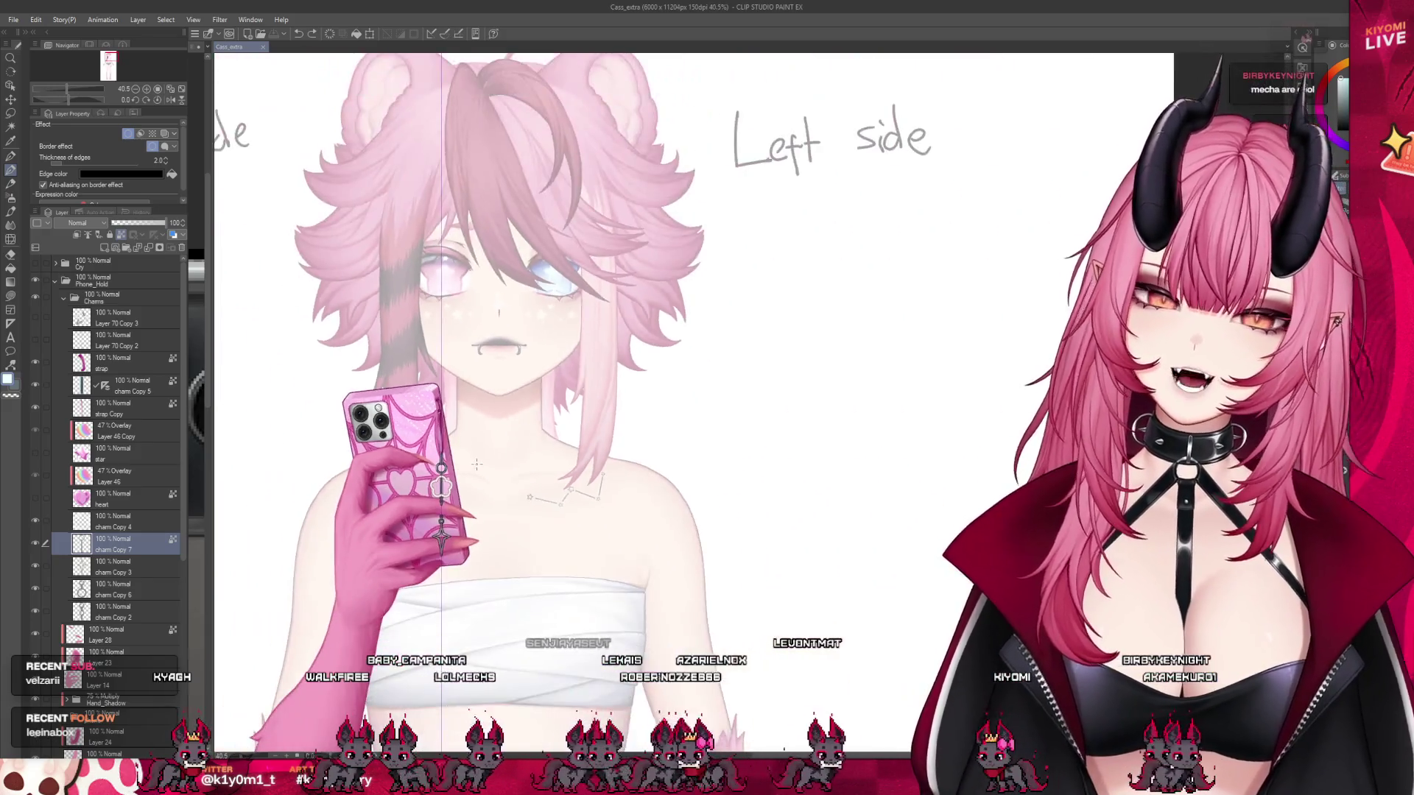
pyautogui.scroll(1, 396, 445)
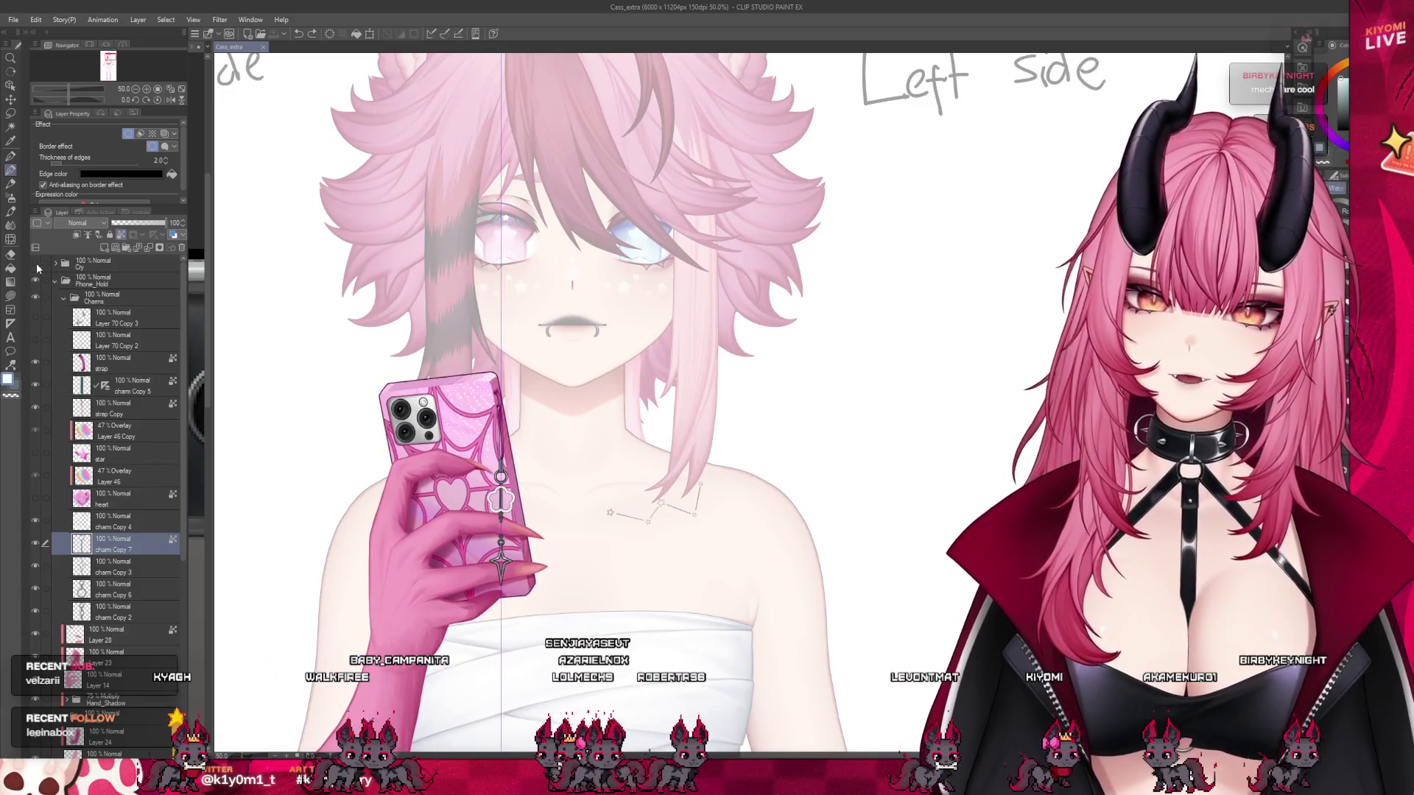
pyautogui.click(35, 264)
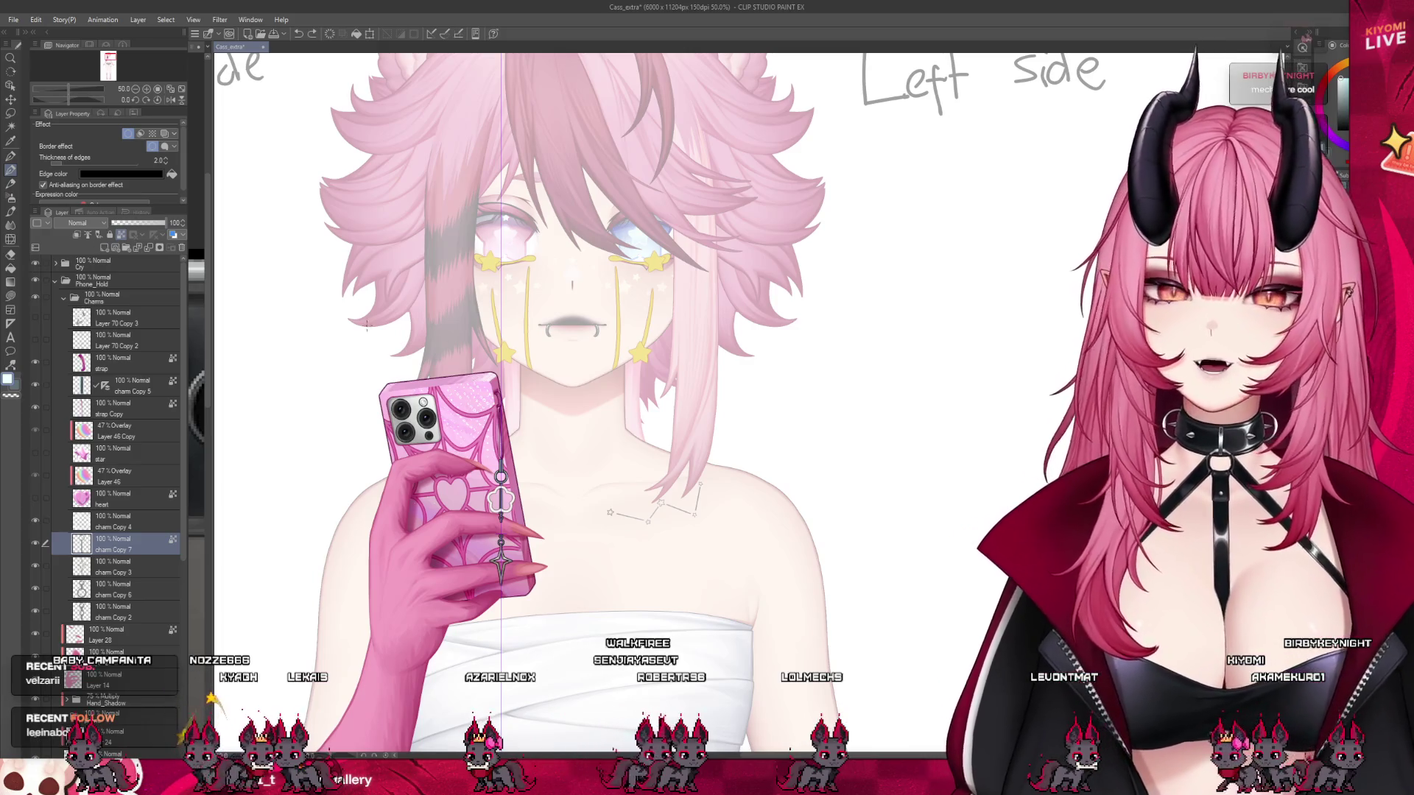
pyautogui.scroll(5, 501, 529)
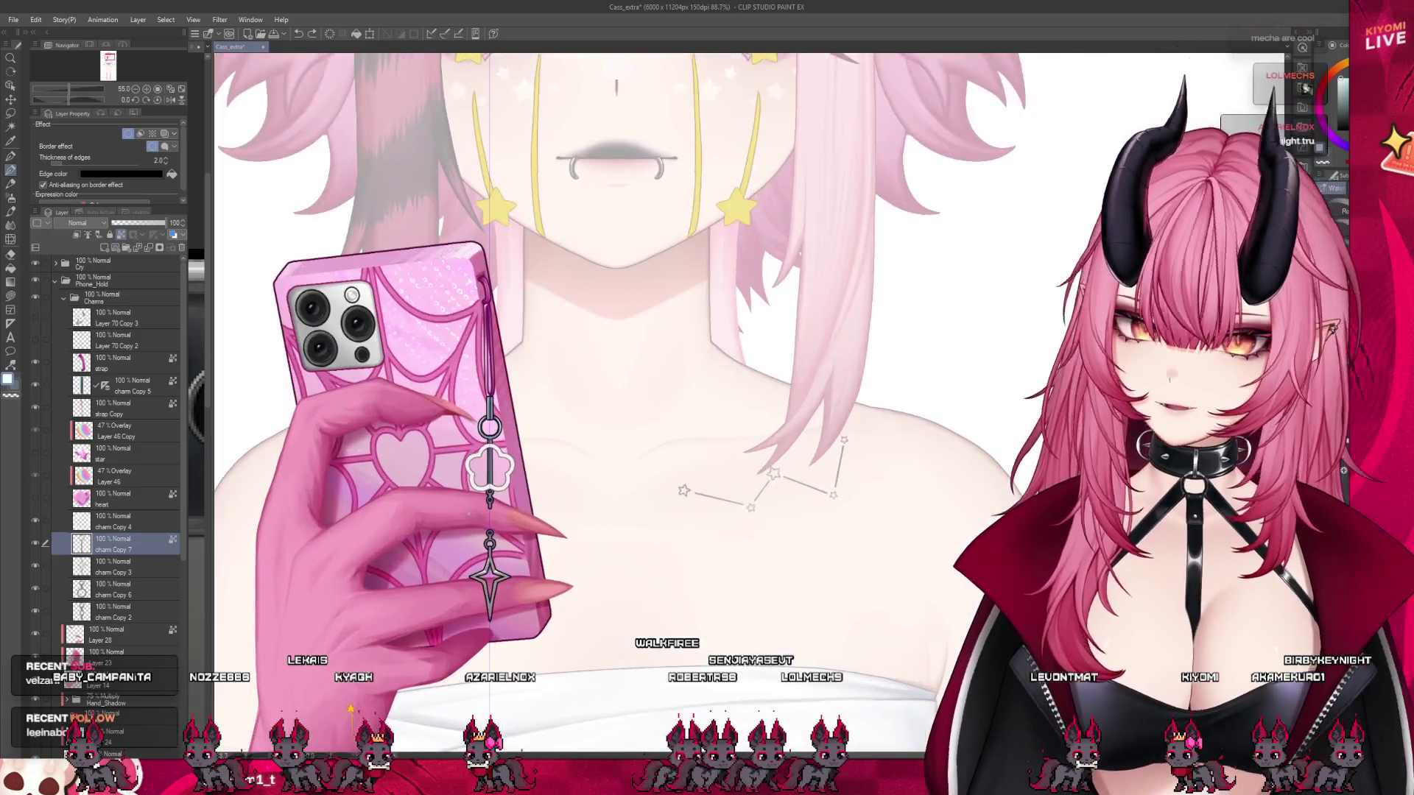
pyautogui.scroll(3, 504, 475)
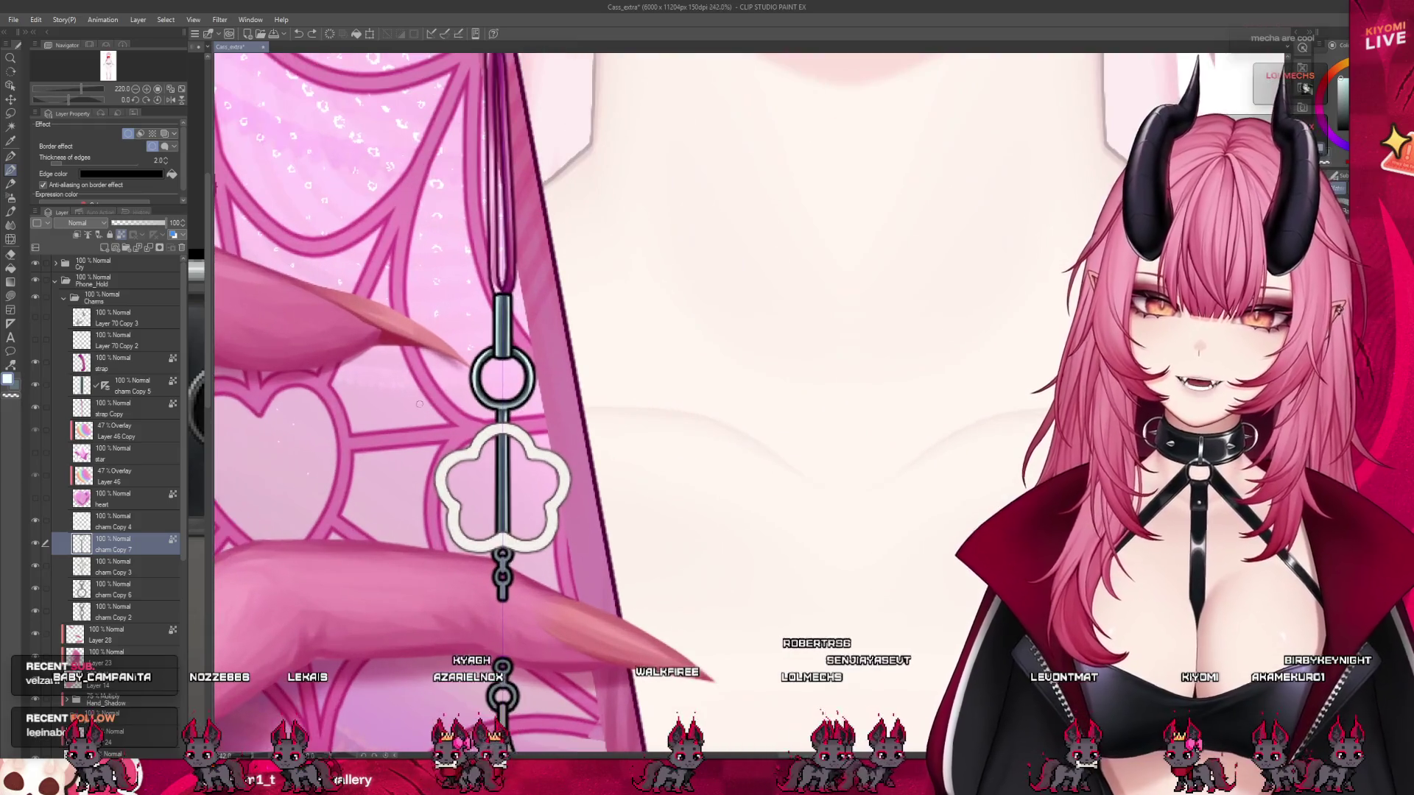
pyautogui.click(53, 527)
# - Toggle the flower charm off and on to compare, then add a new layer above charm Copy 4
pyautogui.click(35, 520)
pyautogui.click(35, 520)
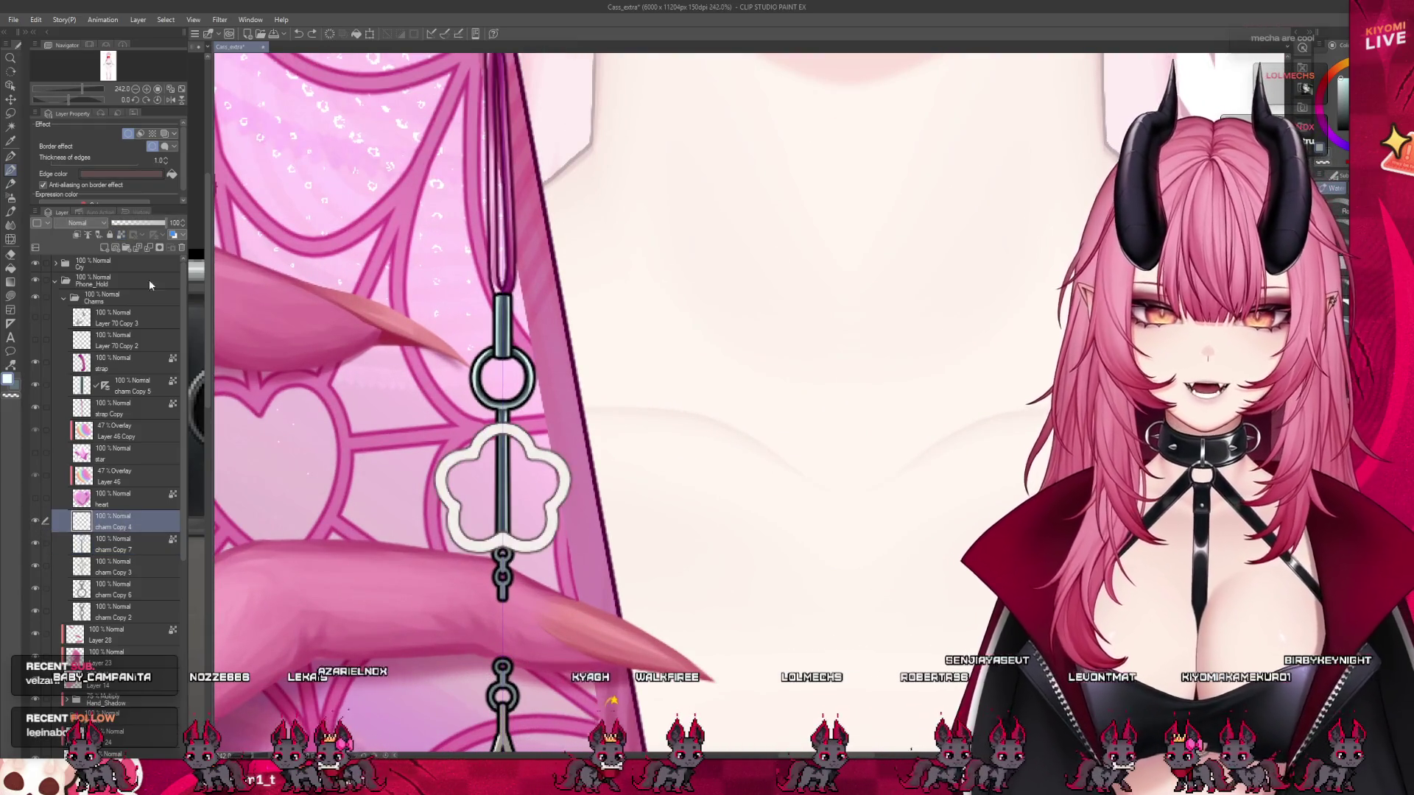
pyautogui.click(105, 248)
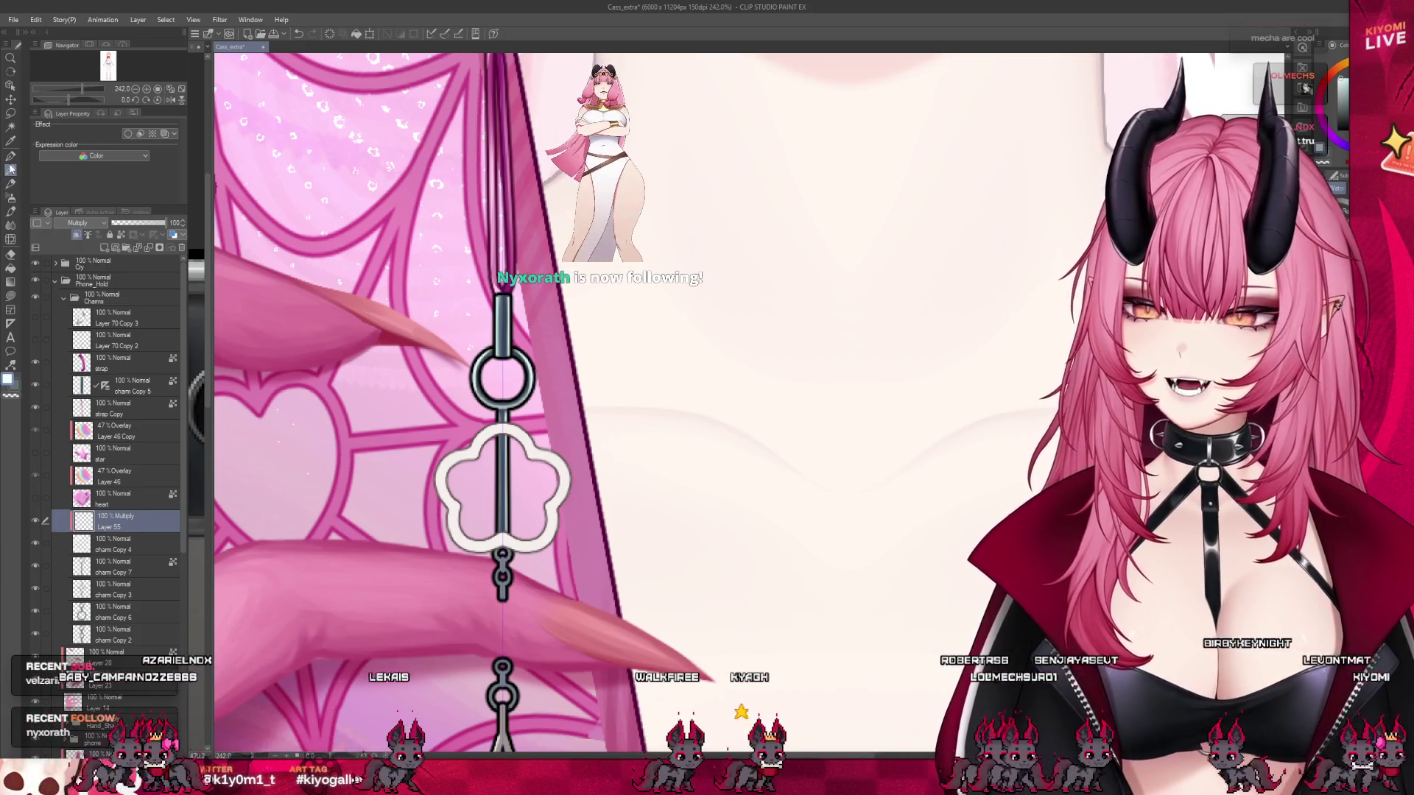
# - Pick the brush, toggle stroke snapping, and undo a stroke on the flower's left edge
pyautogui.click(10, 169)
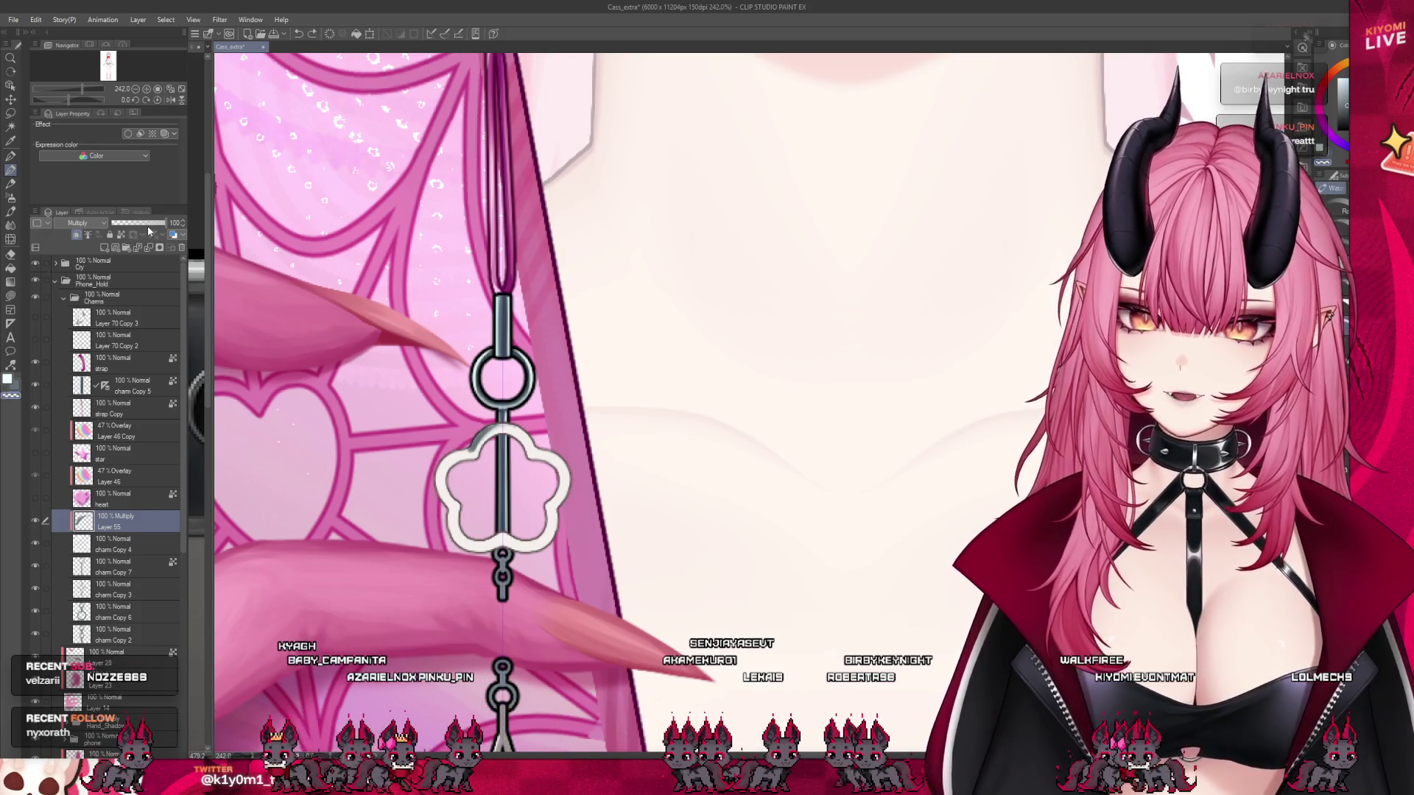
pyautogui.click(444, 34)
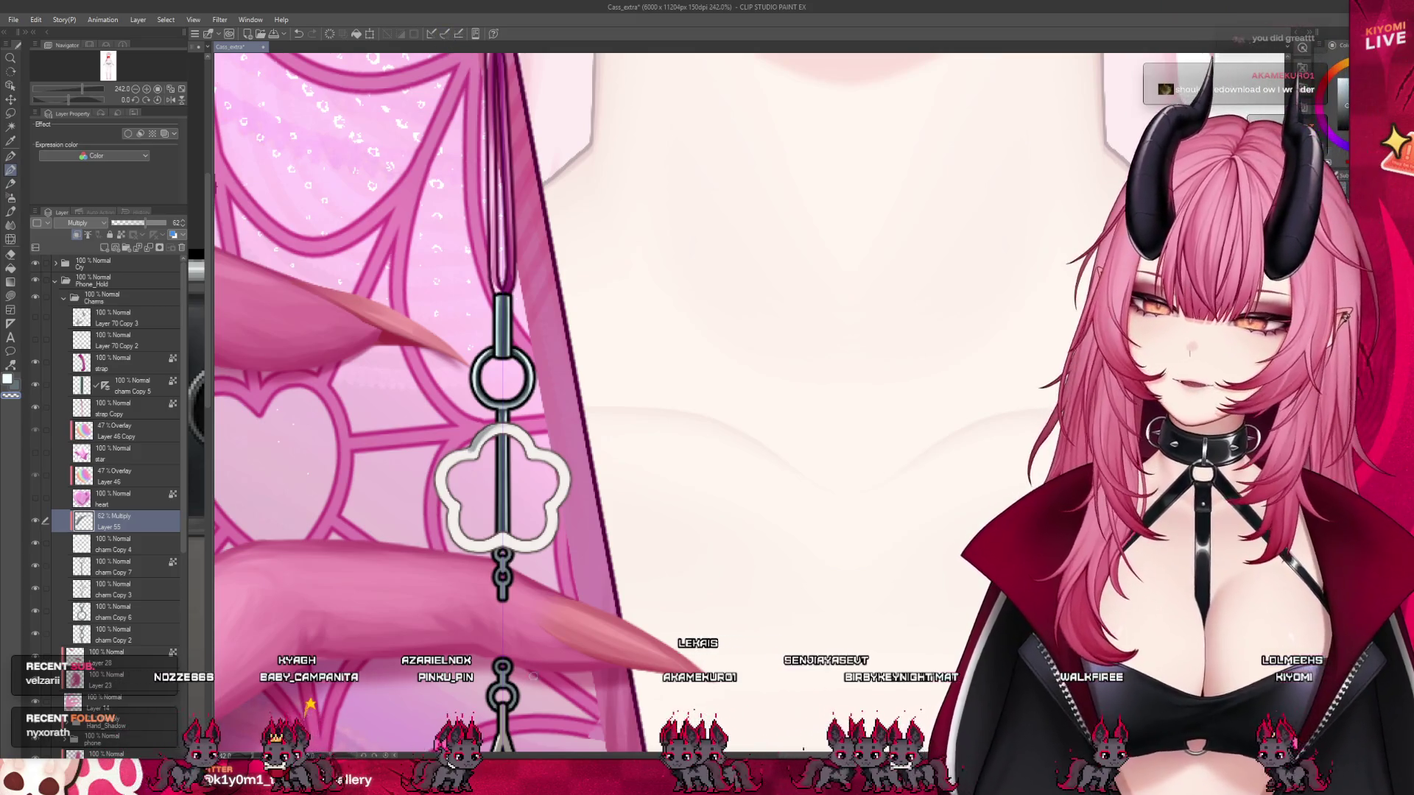
pyautogui.scroll(3, 503, 596)
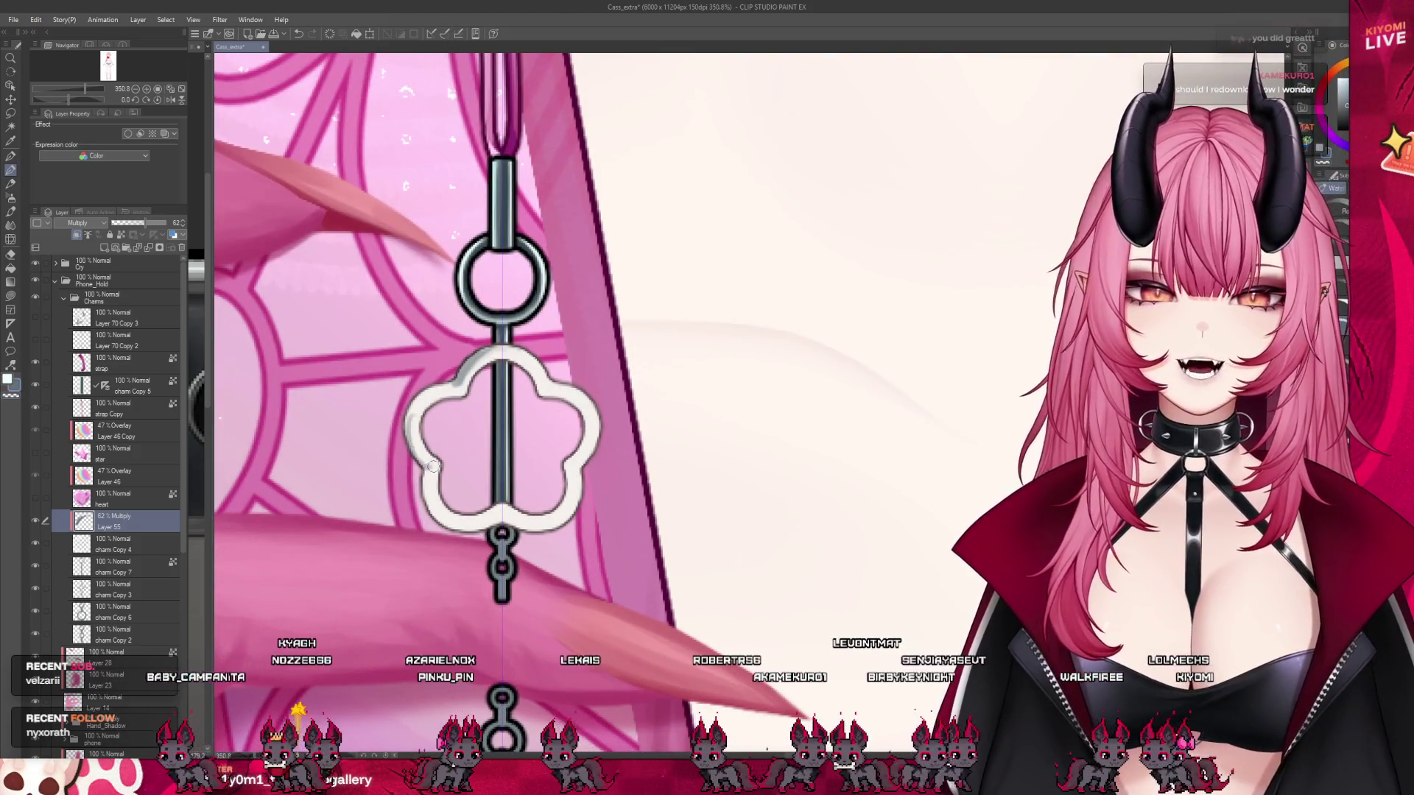
pyautogui.hotkey('ctrl', 'z')
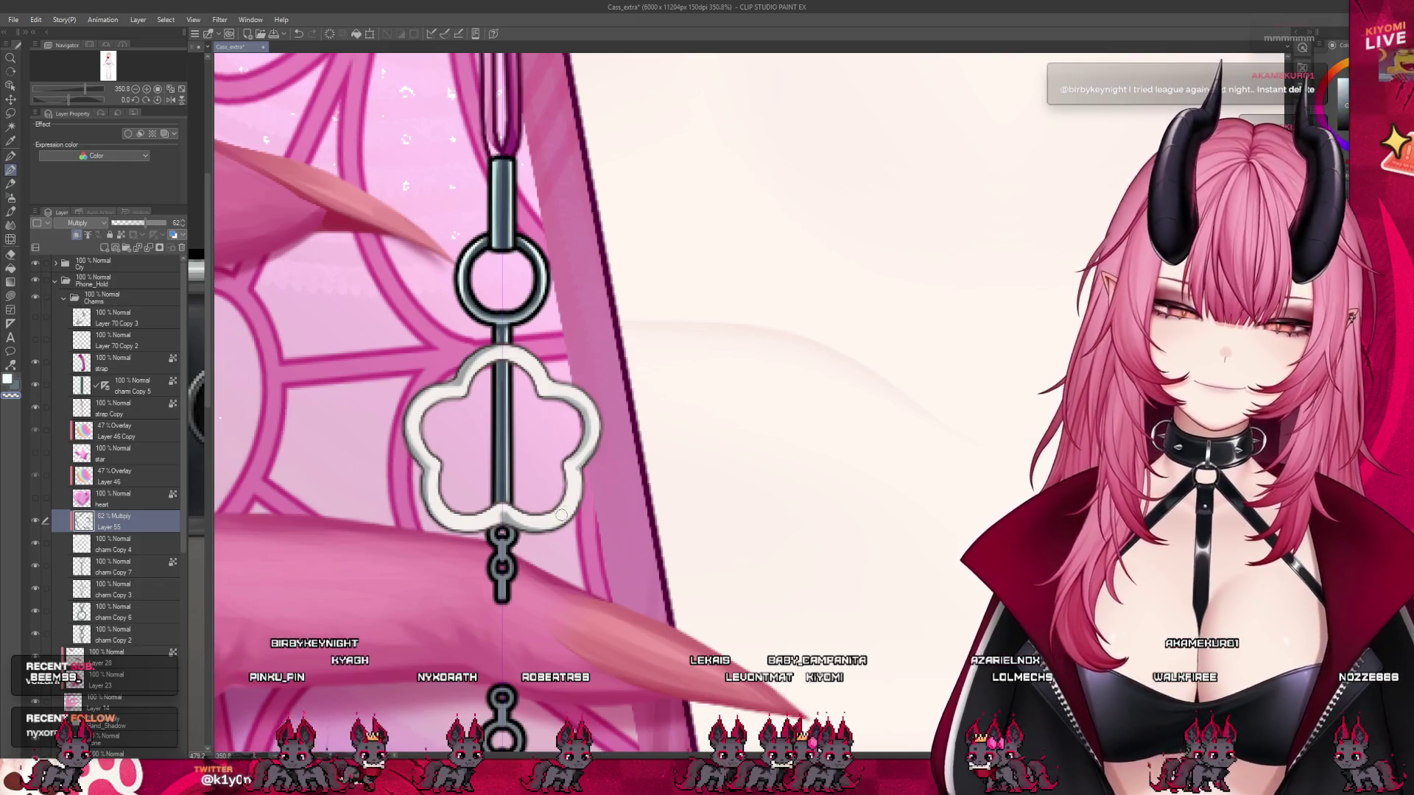
# - Adjust the view of the empty flower frame on the phone strap
pyautogui.scroll(-5, 554, 473)
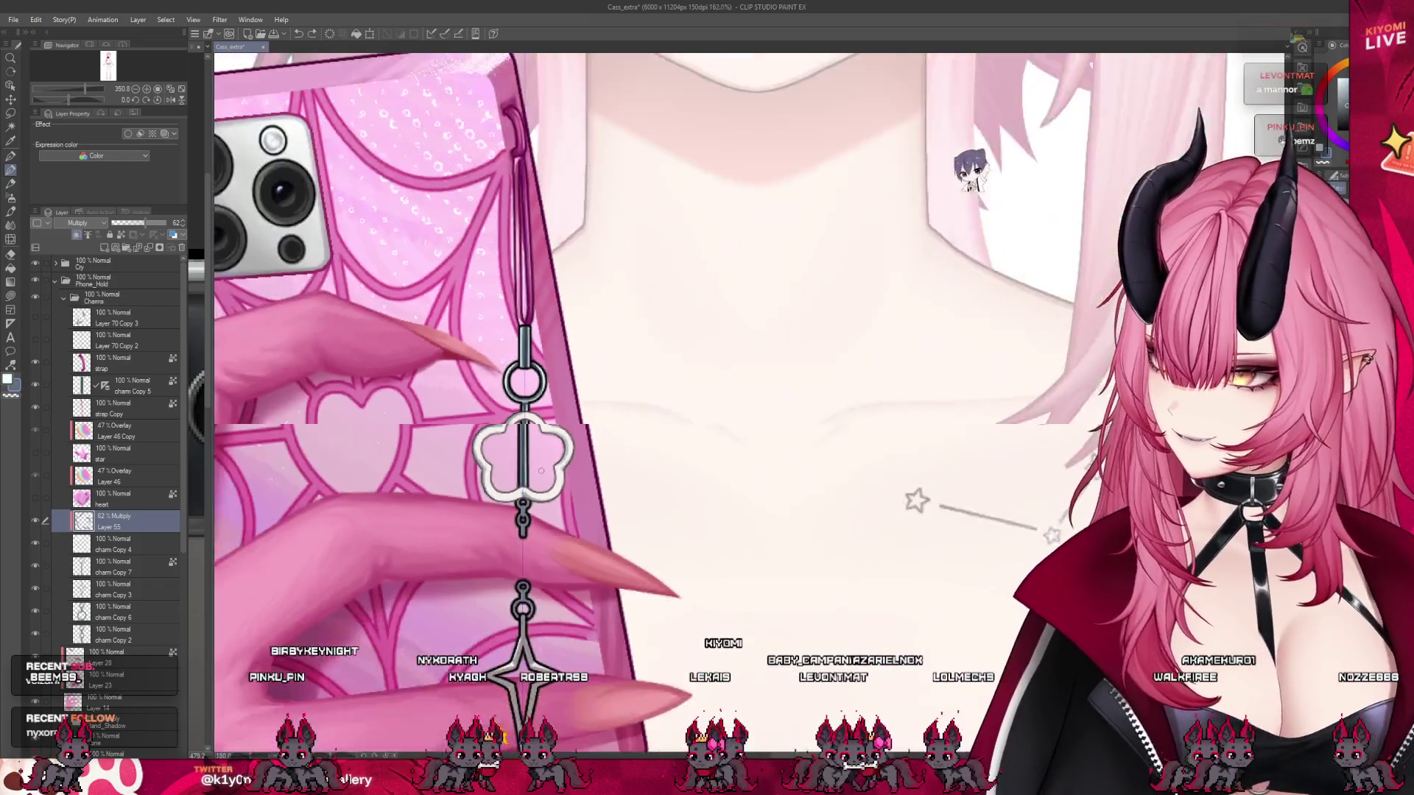
pyautogui.scroll(2, 545, 453)
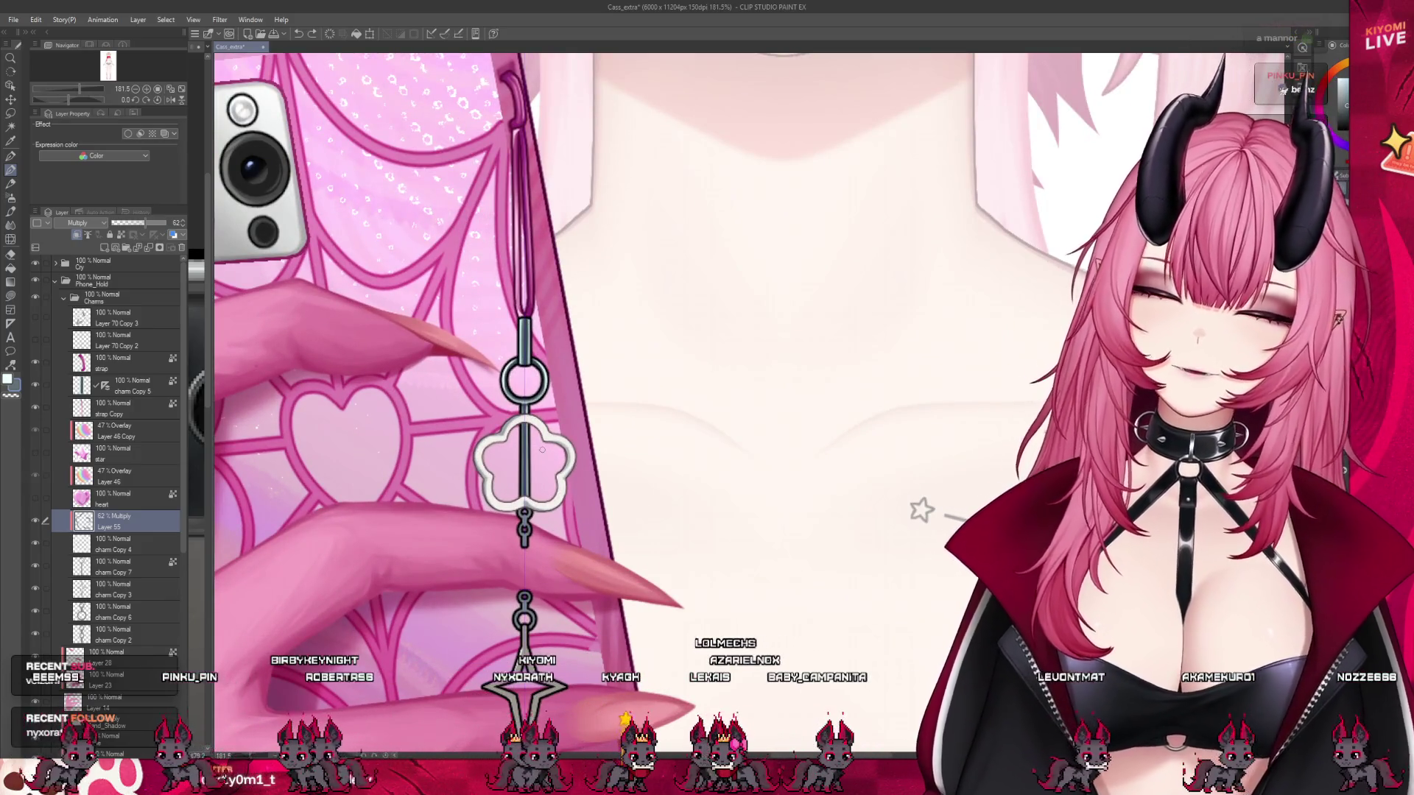
pyautogui.scroll(-3, 532, 497)
pyautogui.scroll(2, 542, 520)
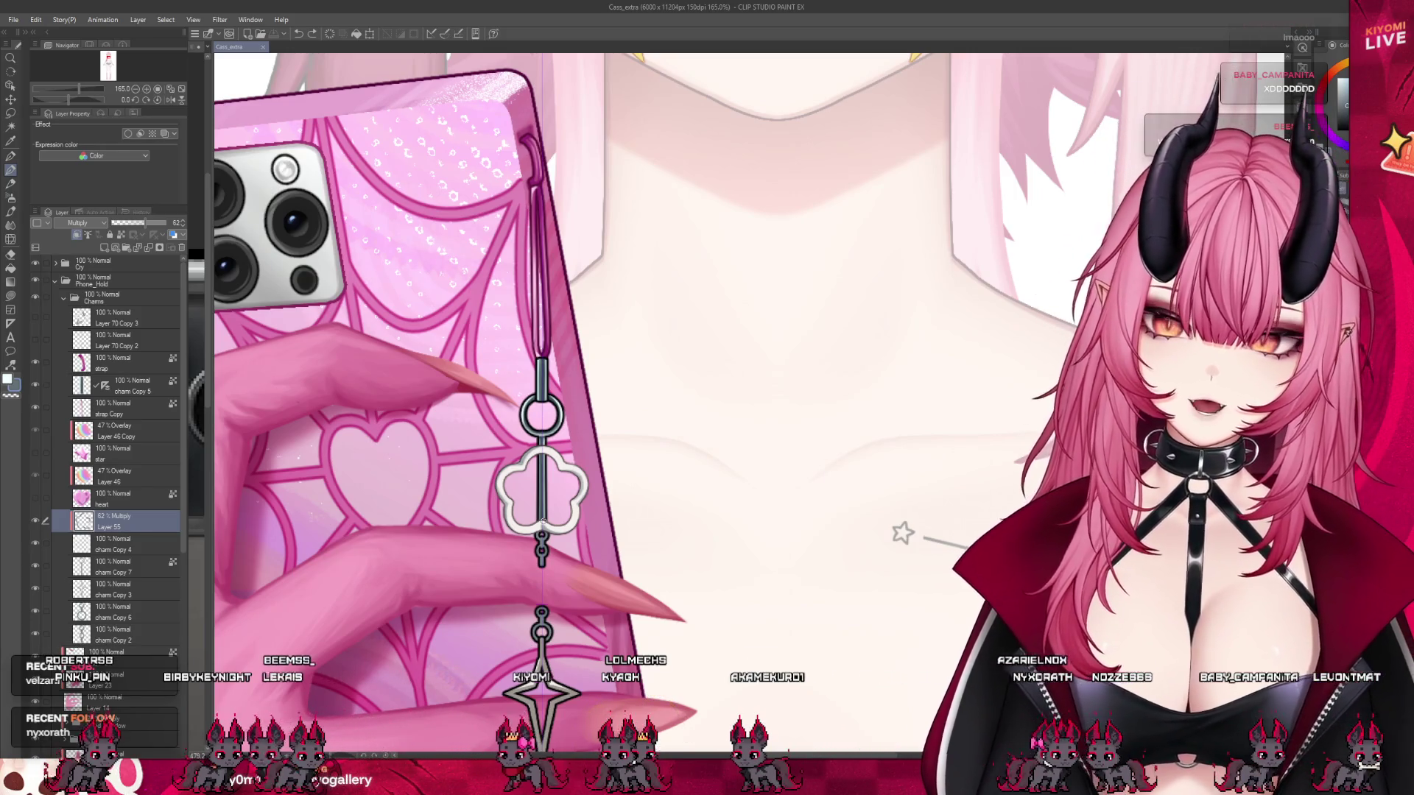
pyautogui.scroll(1, 542, 521)
pyautogui.scroll(1, 500, 504)
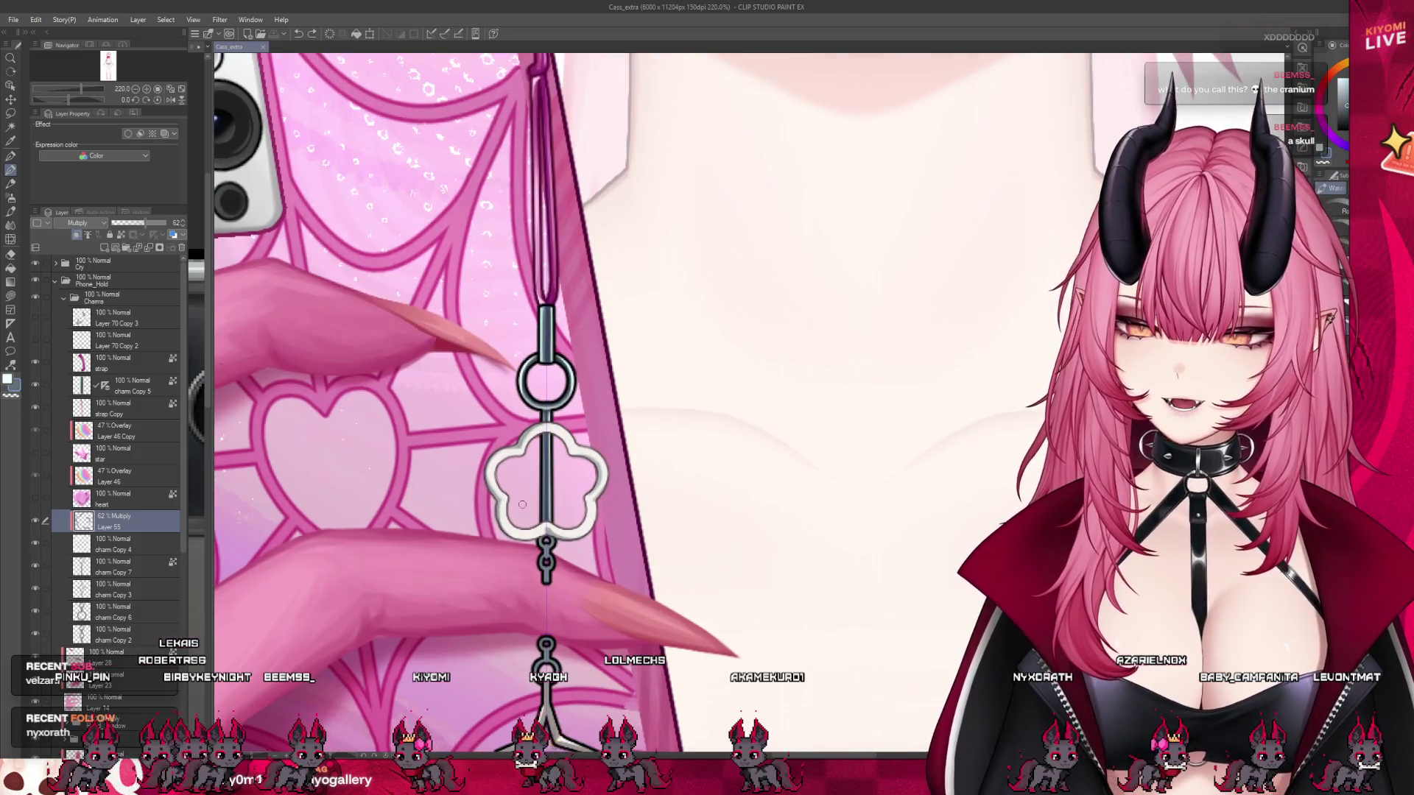
pyautogui.scroll(4, 522, 504)
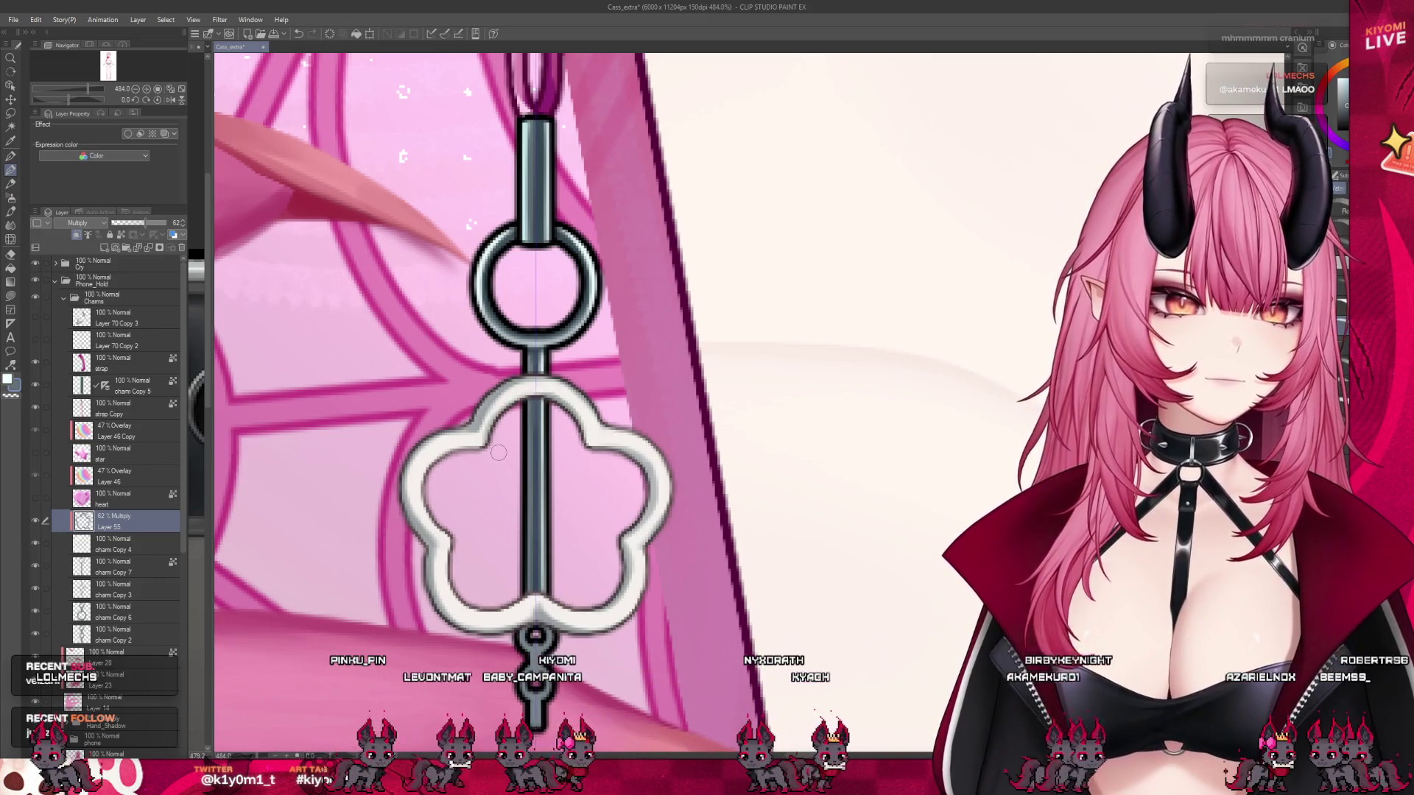
pyautogui.scroll(-3, 491, 477)
pyautogui.scroll(-2, 491, 476)
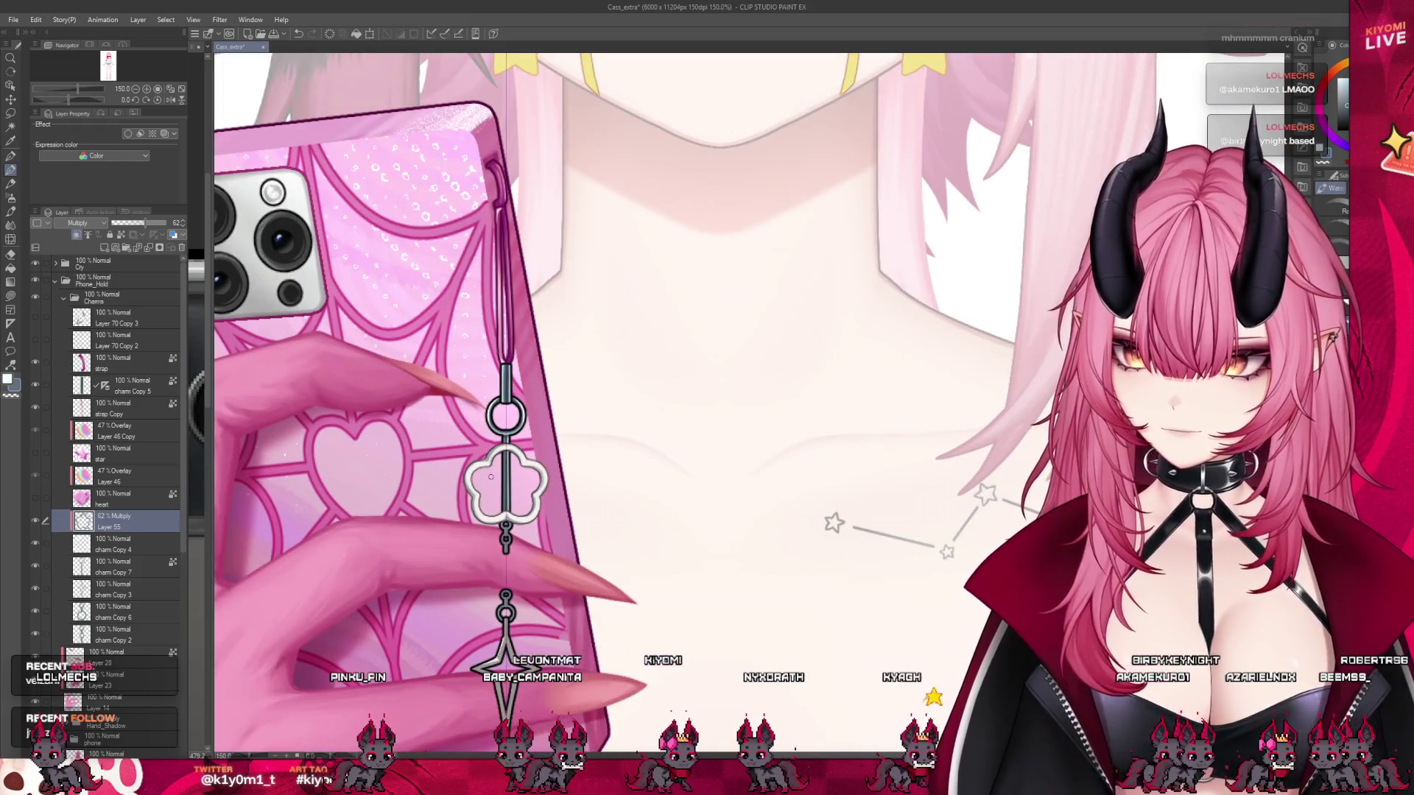
pyautogui.scroll(-3, 491, 477)
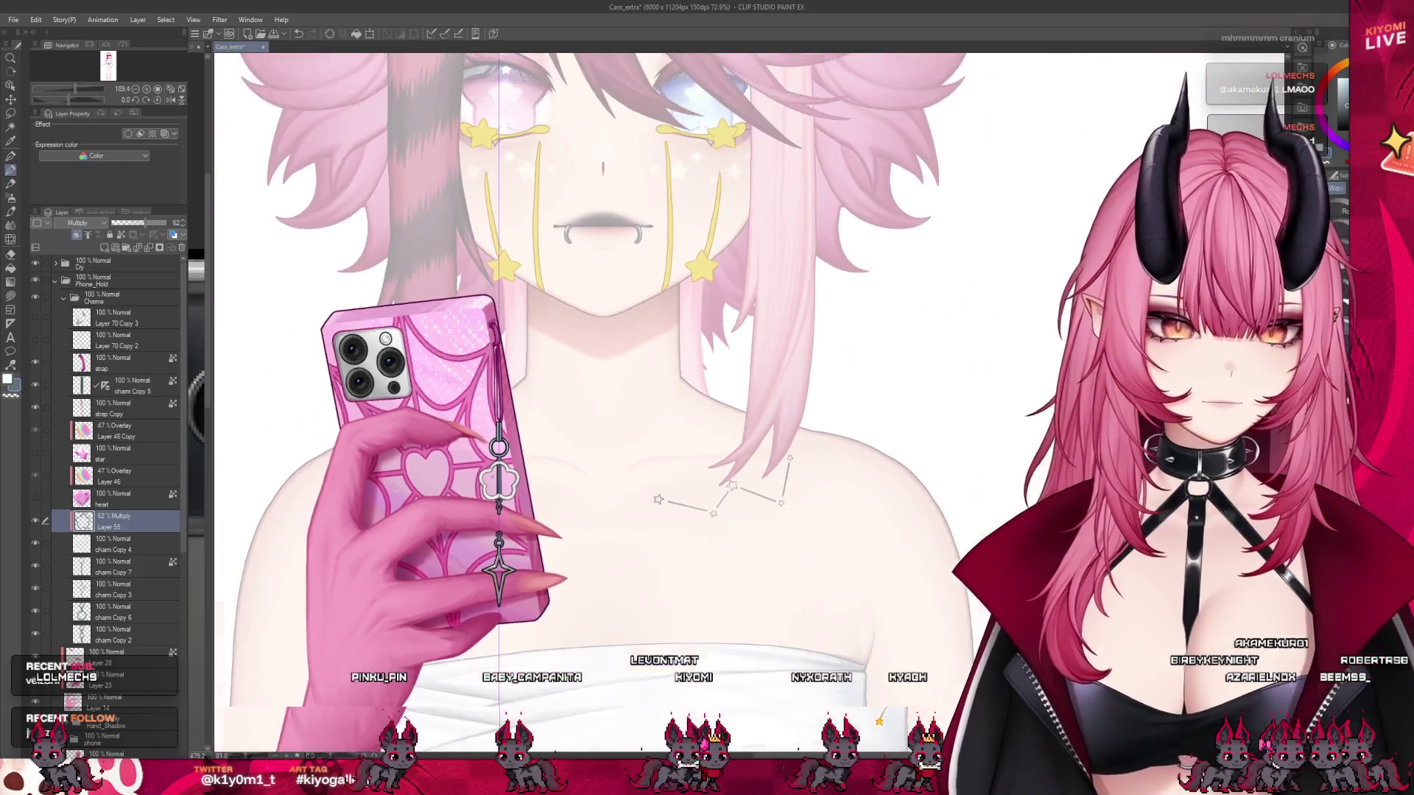
pyautogui.scroll(3, 498, 476)
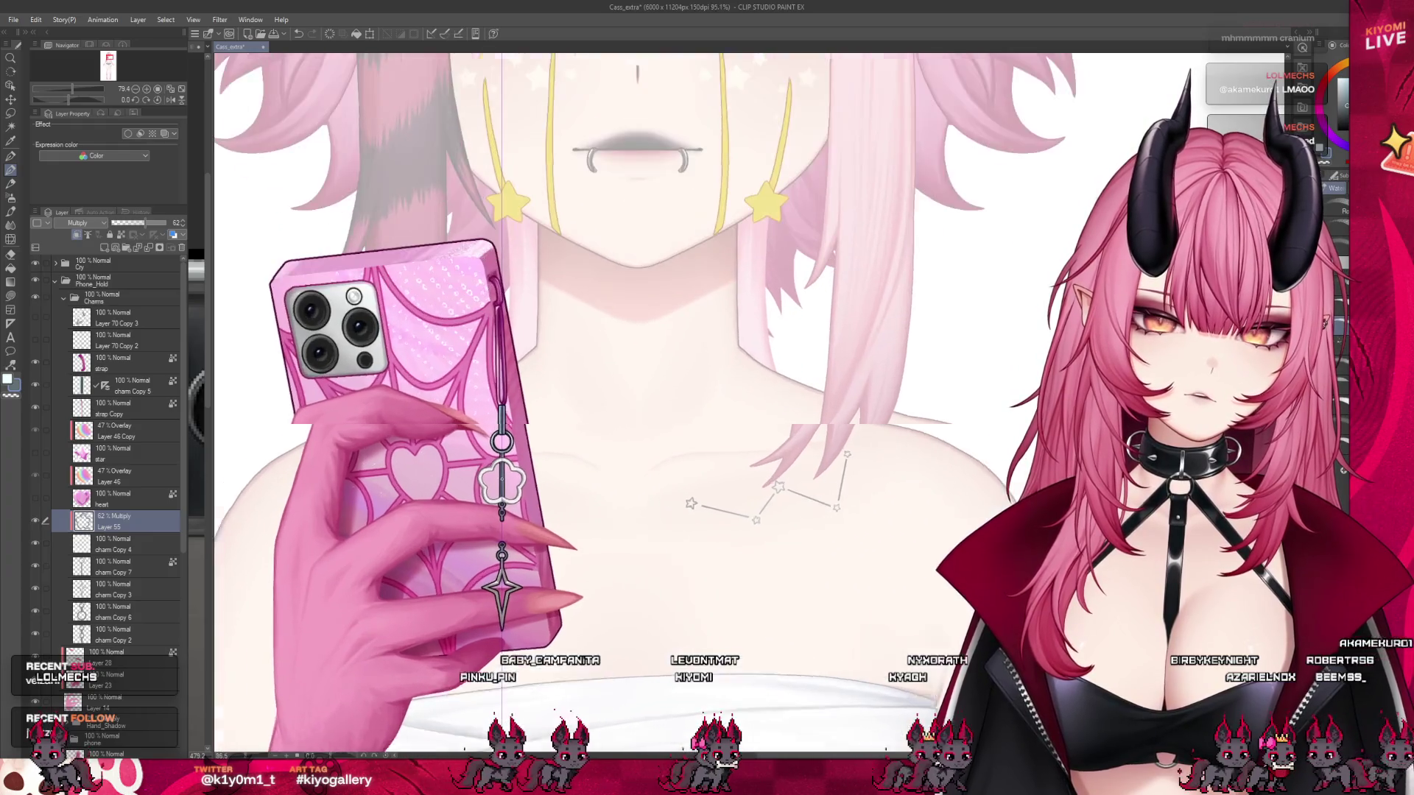
pyautogui.scroll(5, 515, 428)
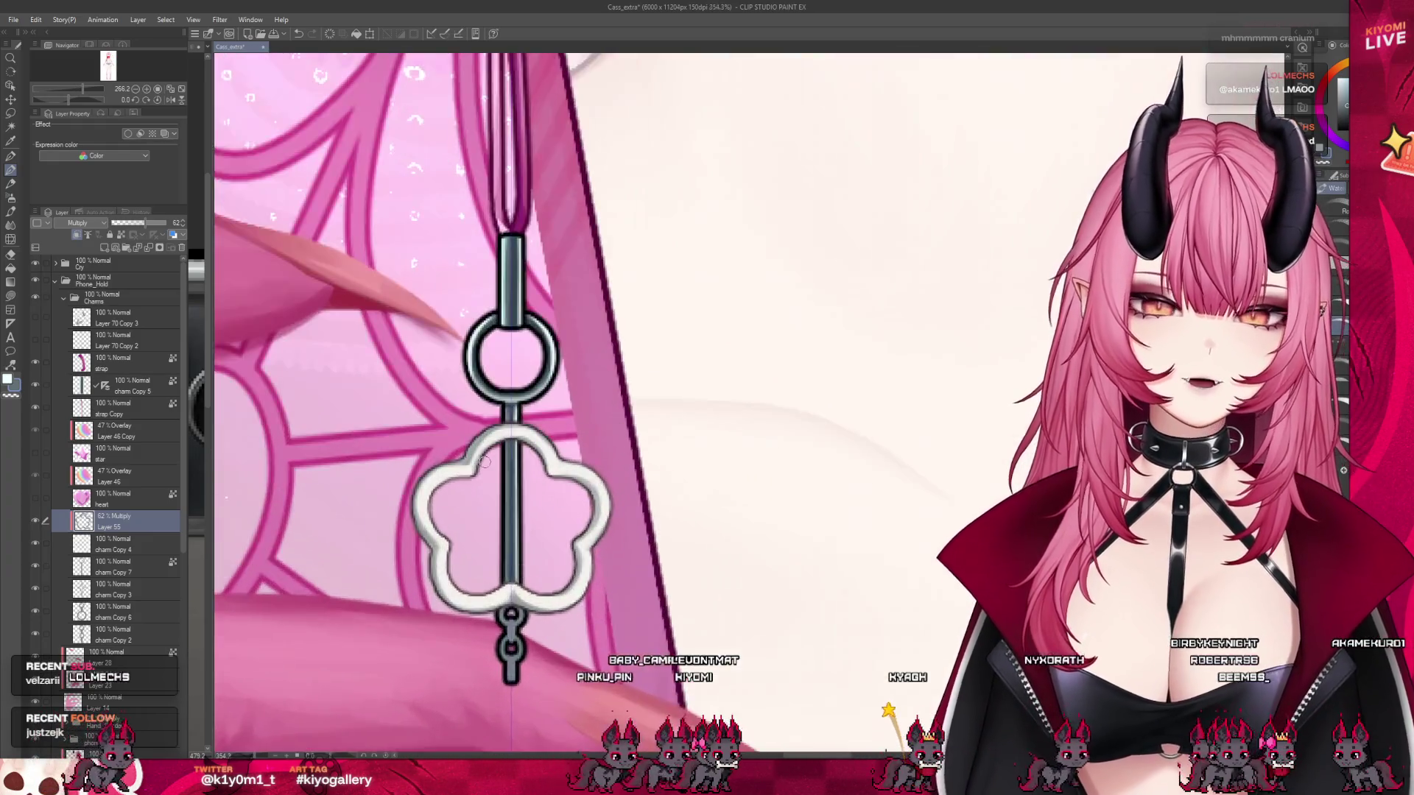
# - Add Layer 56 and shade the flower charm's left lobe grey, discarding two trial strokes
pyautogui.hotkey('ctrl', 'shift', 'n')
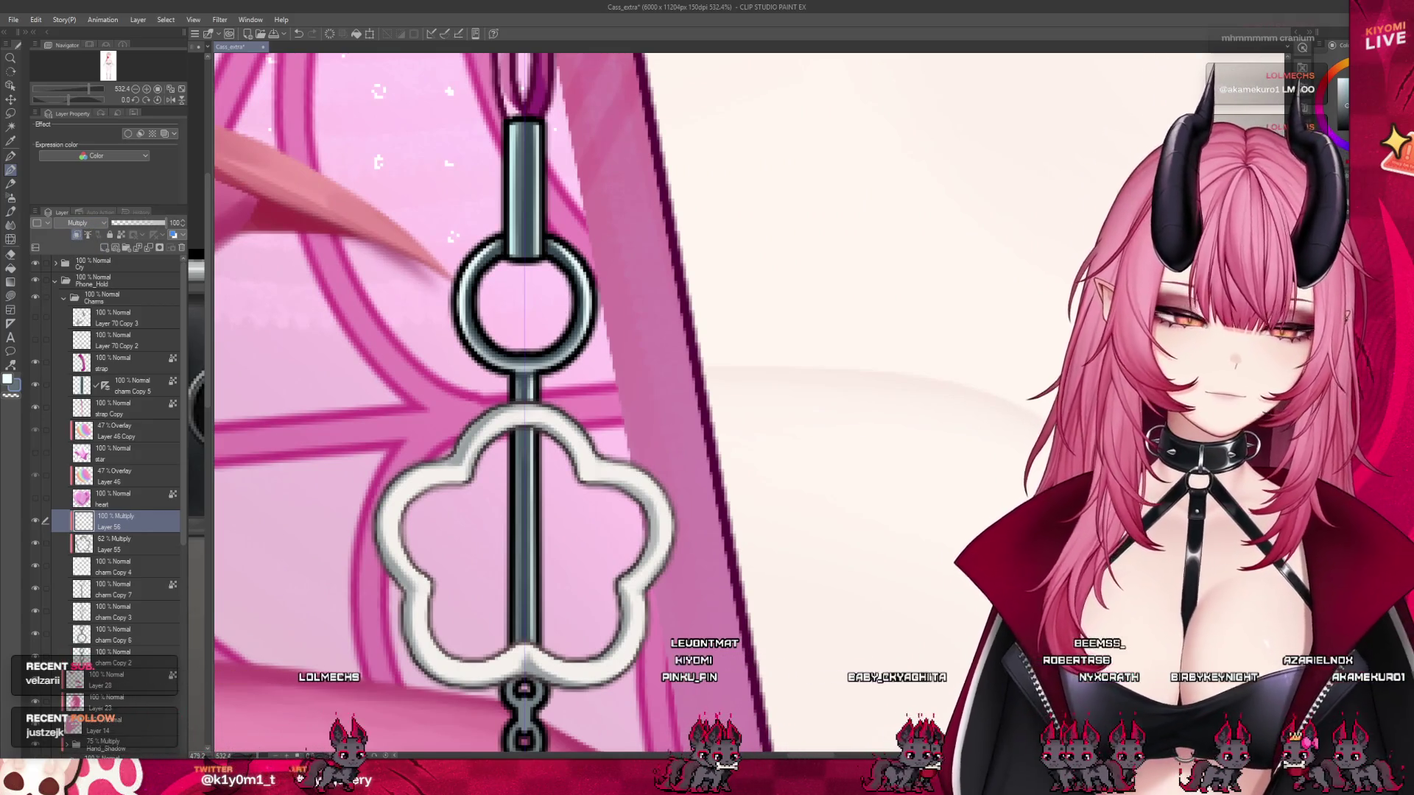
pyautogui.moveTo(466, 440); pyautogui.dragTo(421, 480)
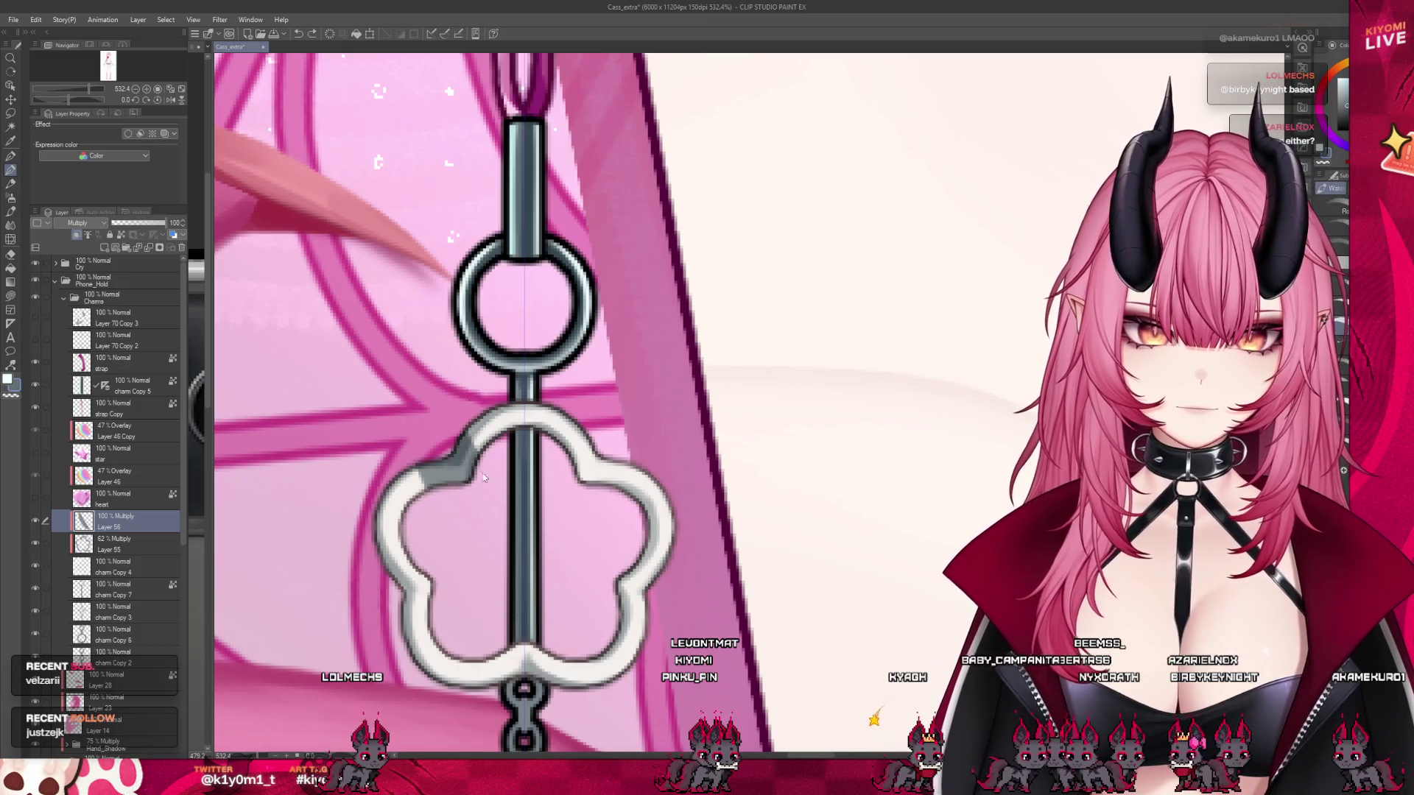
pyautogui.hotkey('ctrl', 'z')
pyautogui.moveTo(488, 419); pyautogui.dragTo(448, 465)
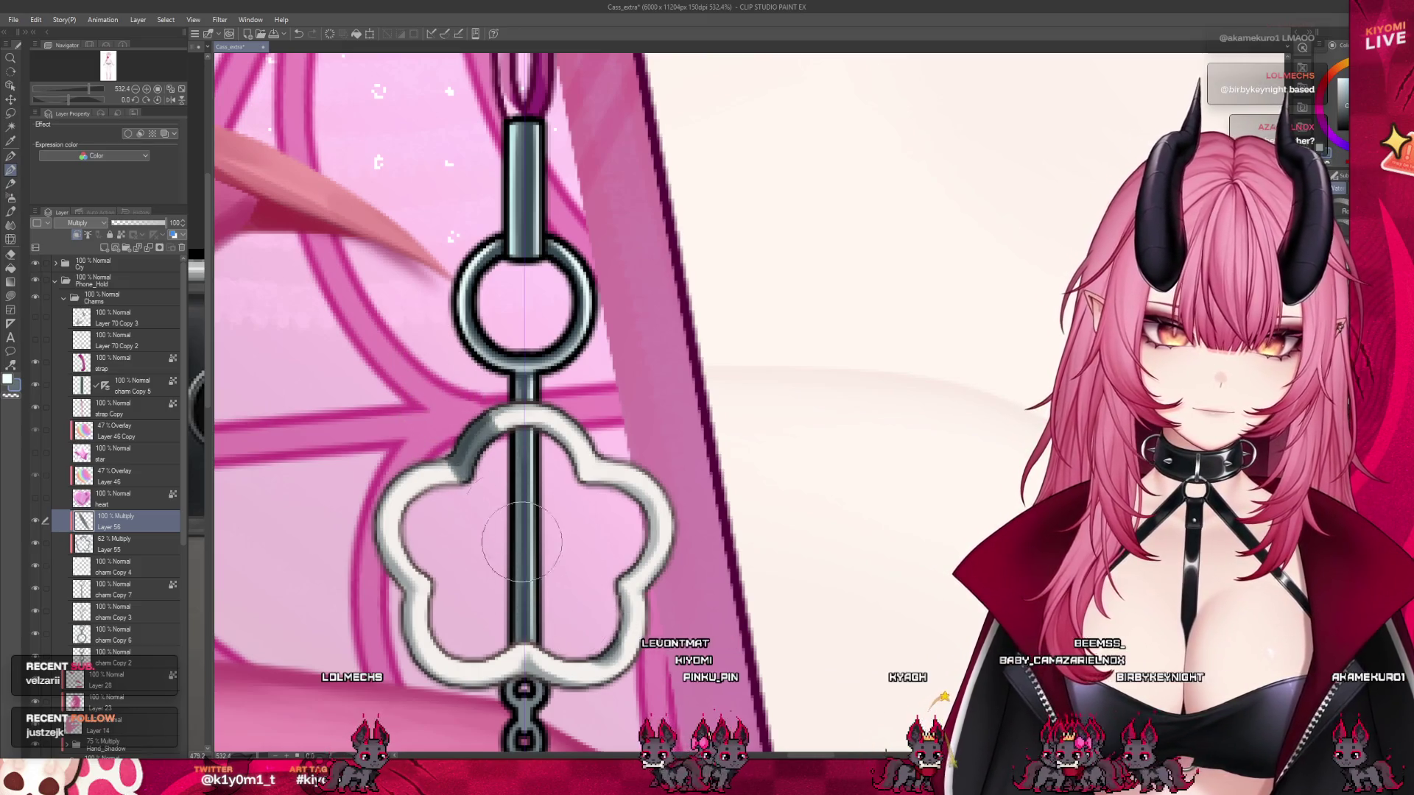
pyautogui.hotkey('ctrl', 'z')
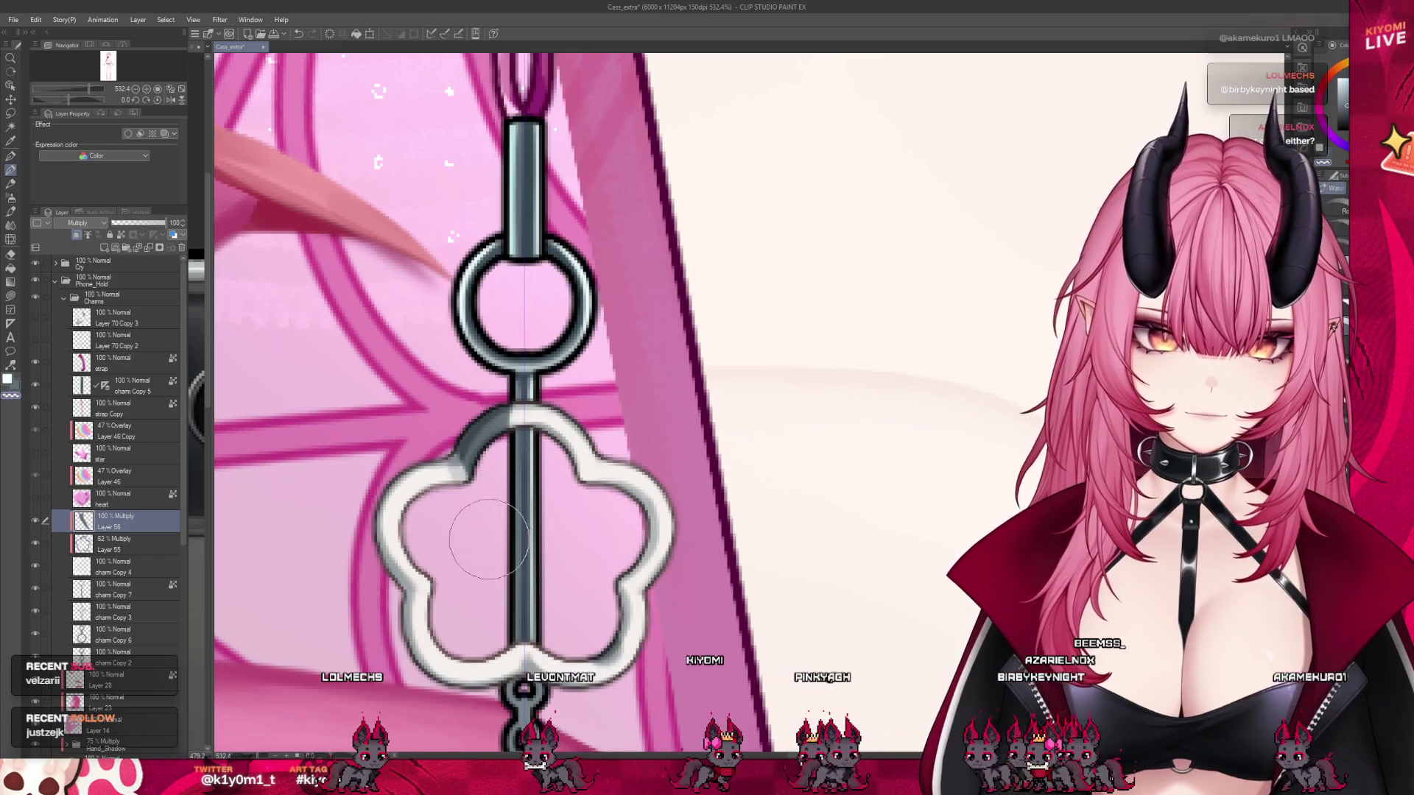
pyautogui.moveTo(379, 523)
pyautogui.mouseDown()
pyautogui.moveTo(427, 589)
pyautogui.moveTo(549, 667)
pyautogui.moveTo(578, 711)
pyautogui.mouseUp()
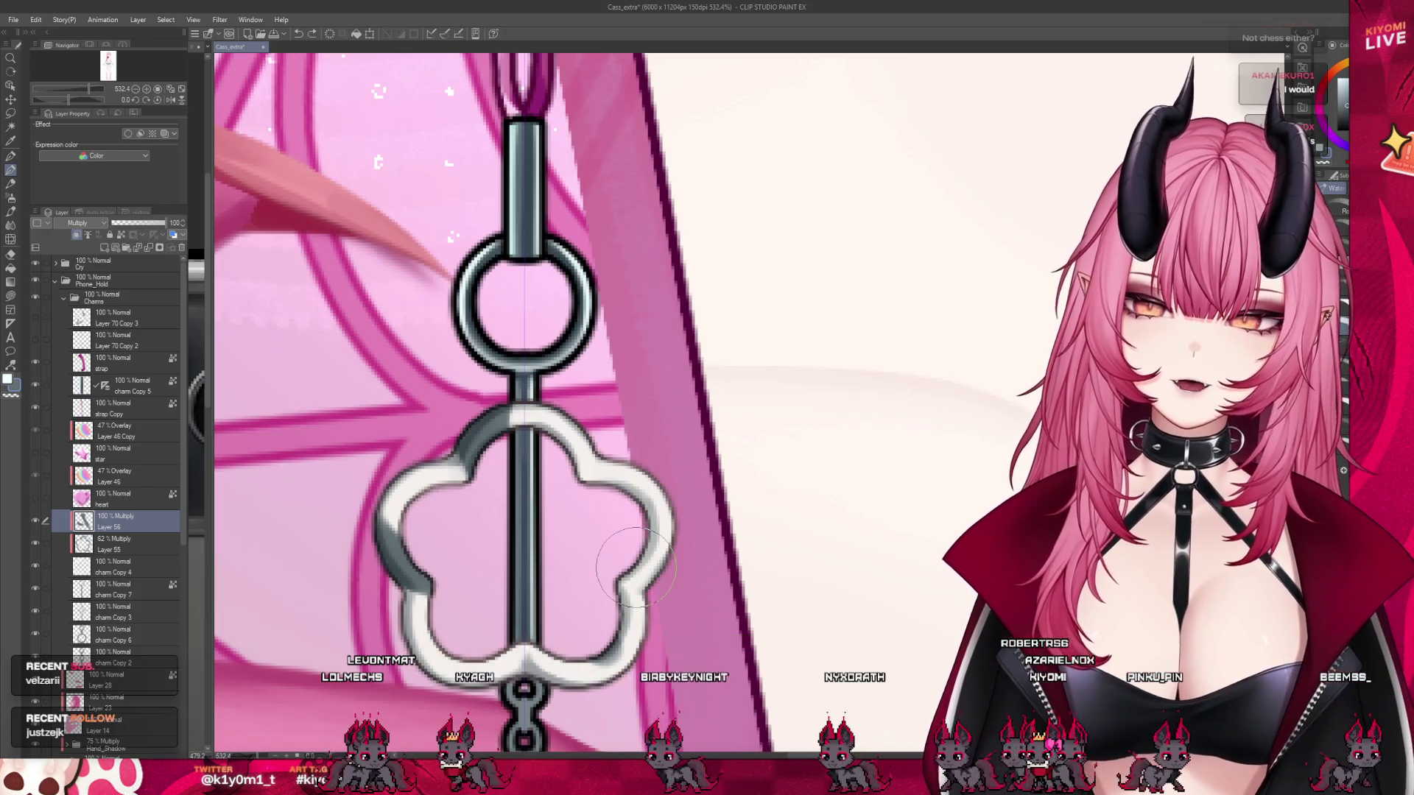
pyautogui.scroll(-1, 493, 516)
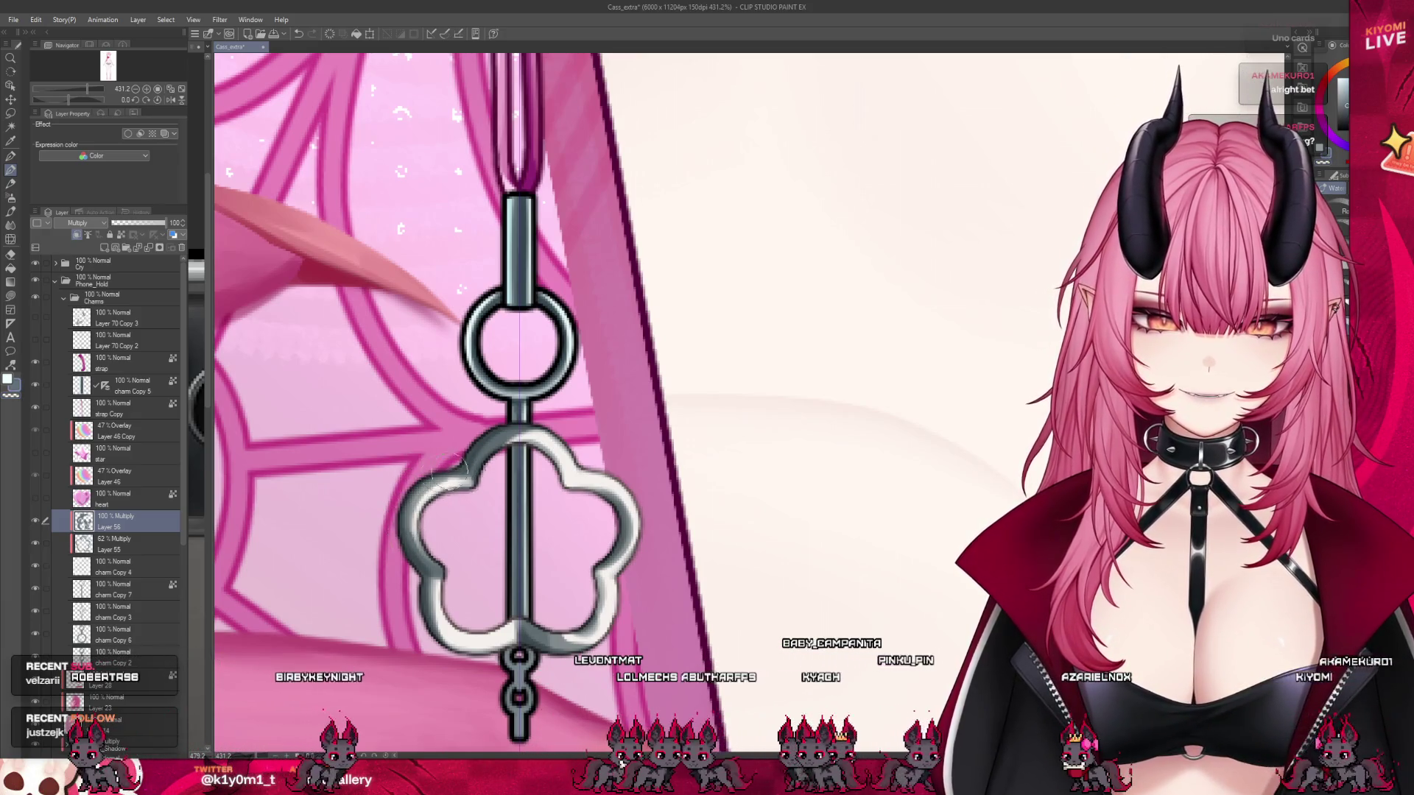
# - Zoom out and back in to review the charm's shading on Layer 56 at 44%
pyautogui.scroll(-3, 519, 477)
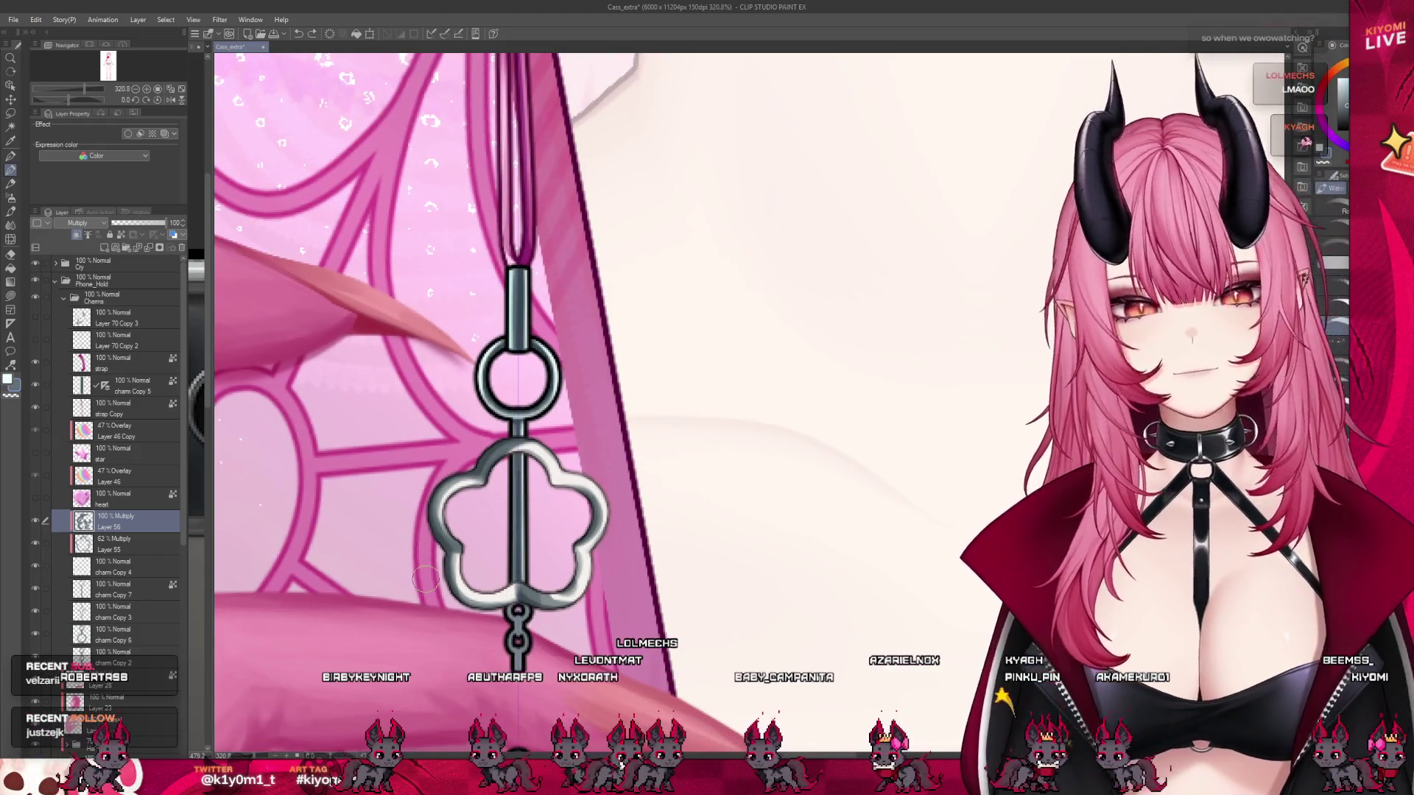
pyautogui.scroll(-5, 492, 433)
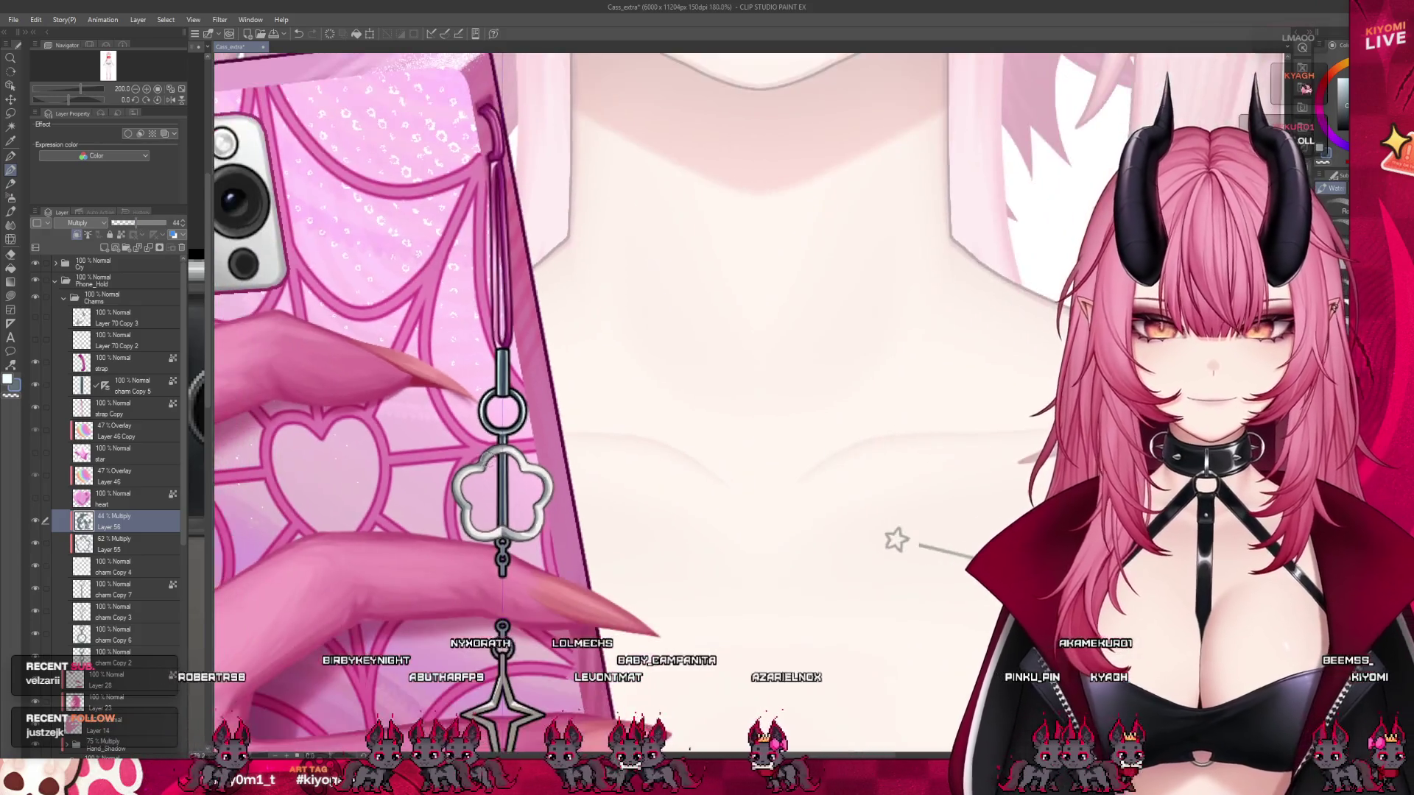
pyautogui.scroll(1, 492, 431)
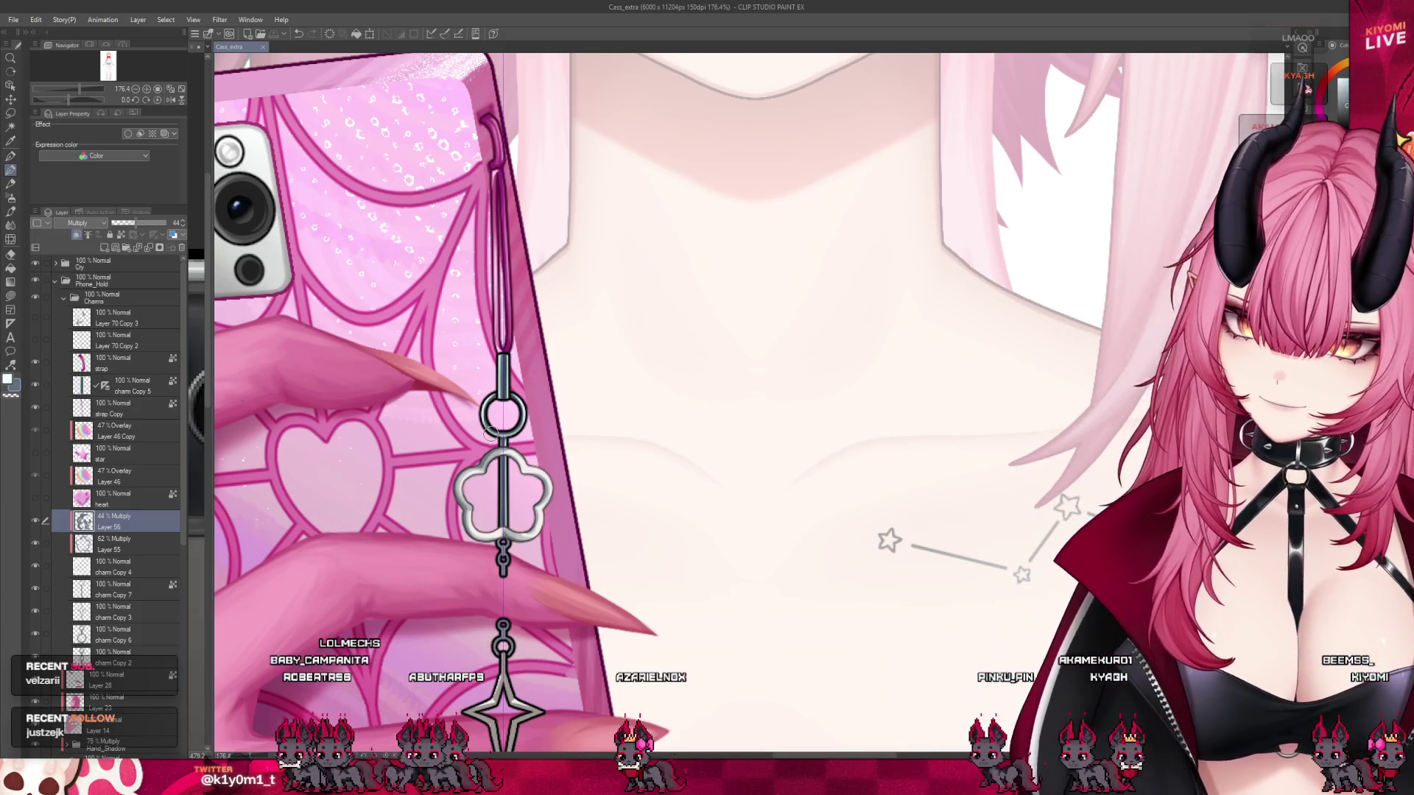
pyautogui.scroll(-4, 474, 436)
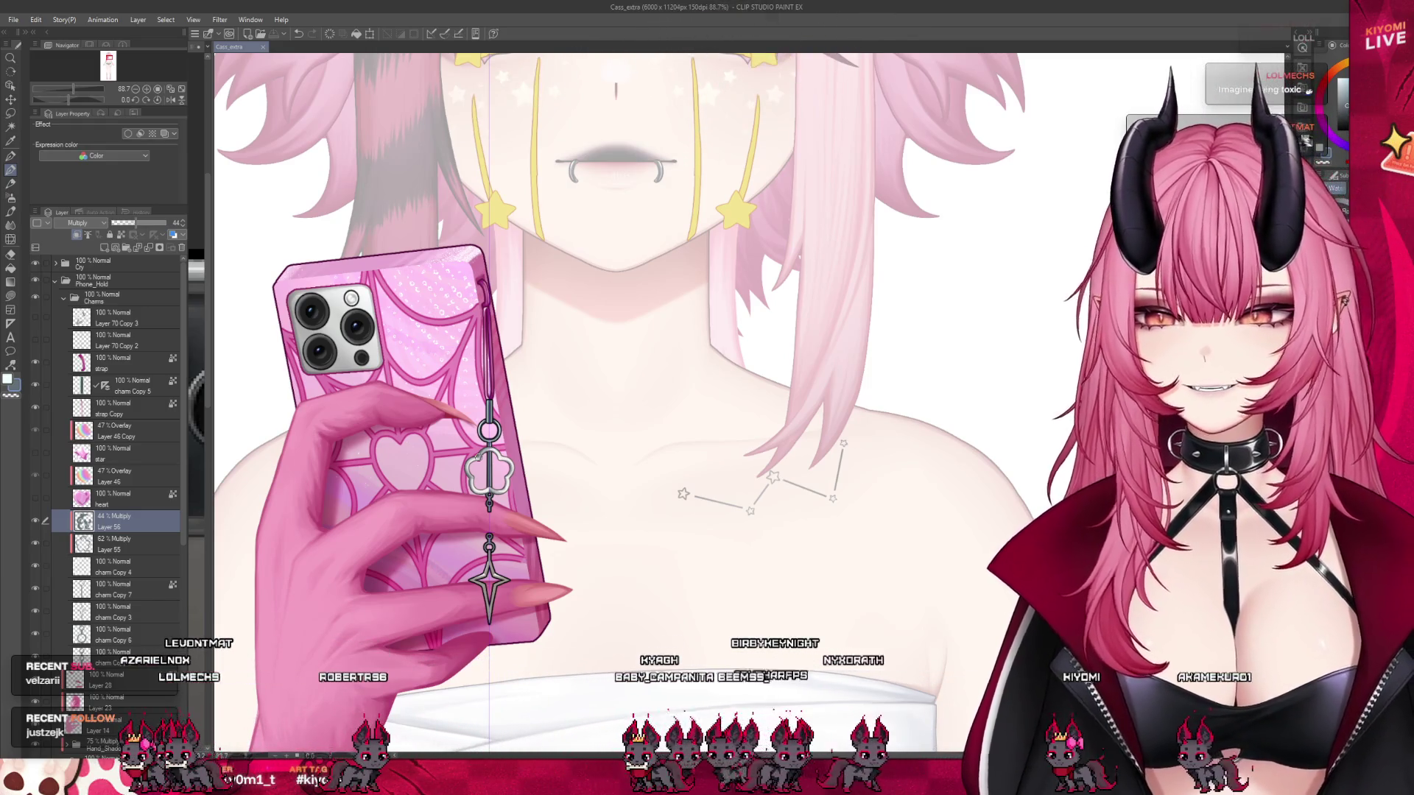
pyautogui.scroll(5, 469, 461)
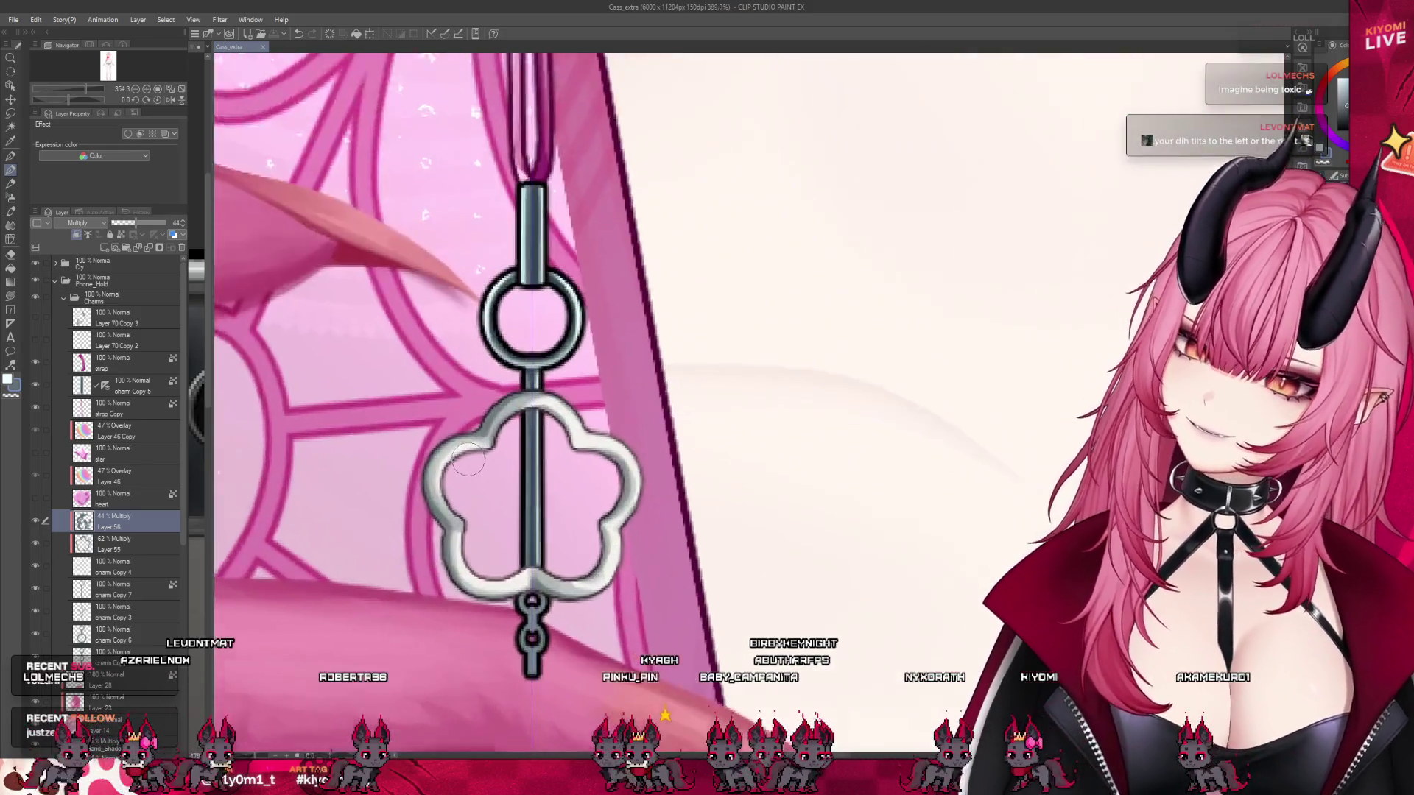
# - Darken the flower charm's inner left edge and add faint shading near its upper-left rim
pyautogui.scroll(2, 468, 461)
pyautogui.moveTo(461, 449); pyautogui.dragTo(431, 509)
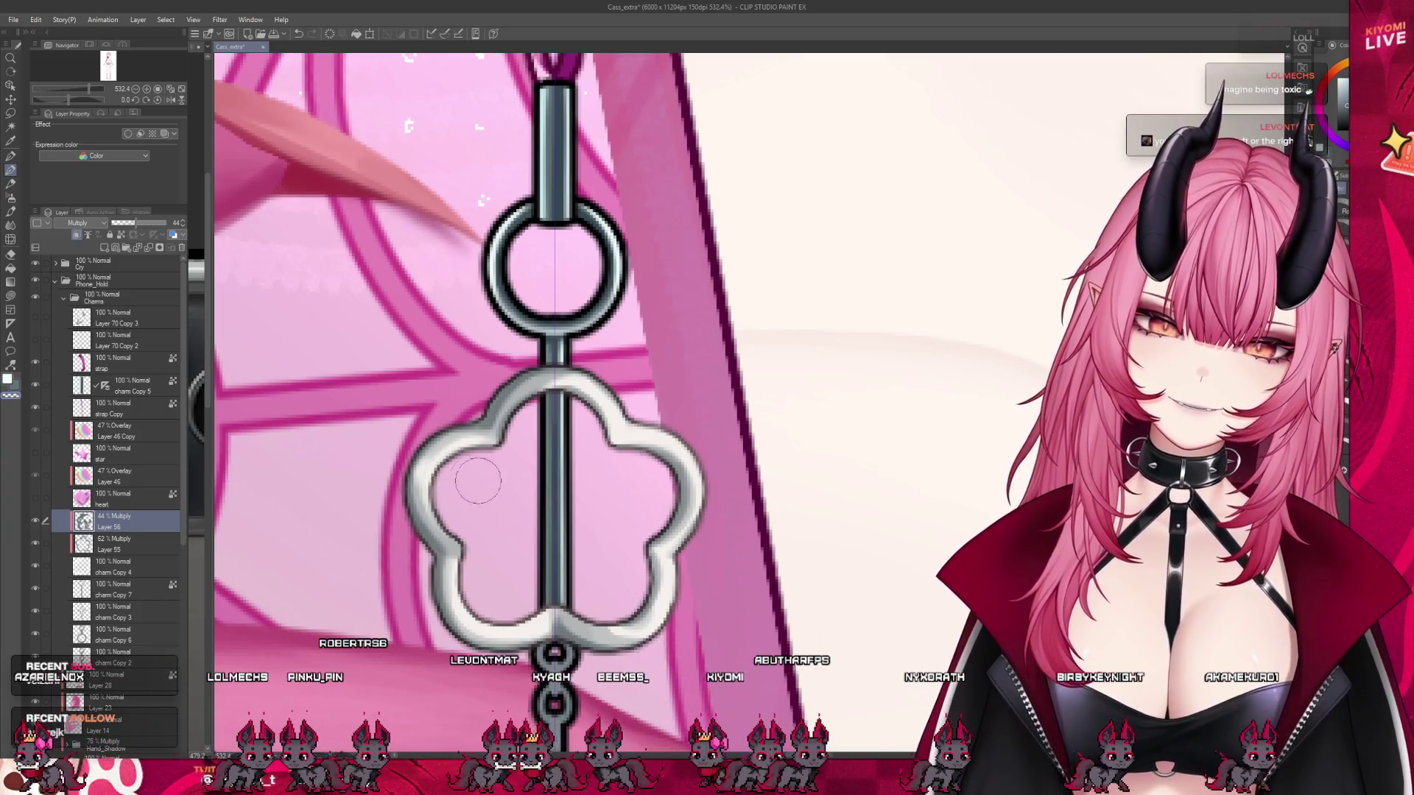
pyautogui.moveTo(438, 466); pyautogui.dragTo(445, 454)
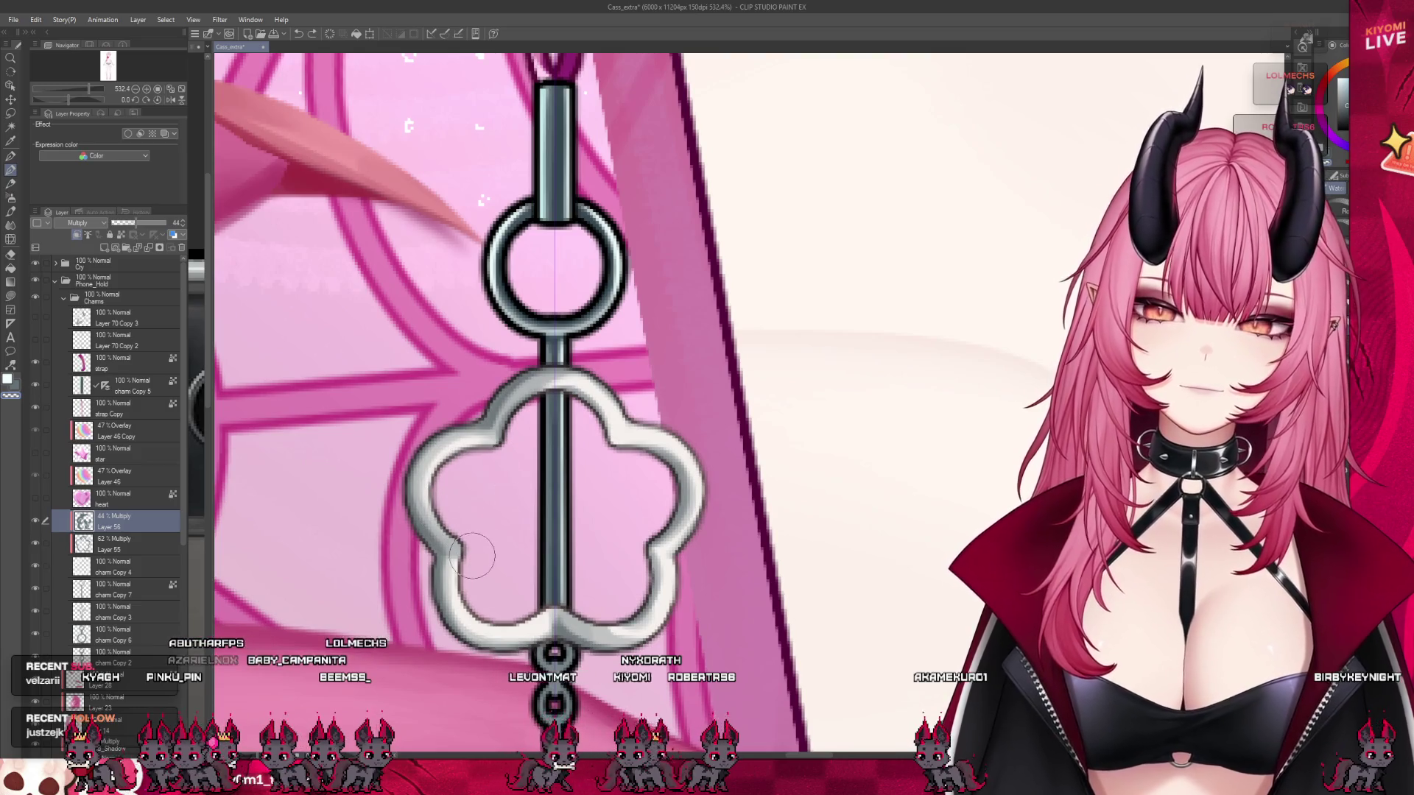
pyautogui.scroll(-2, 451, 522)
pyautogui.scroll(1, 663, 519)
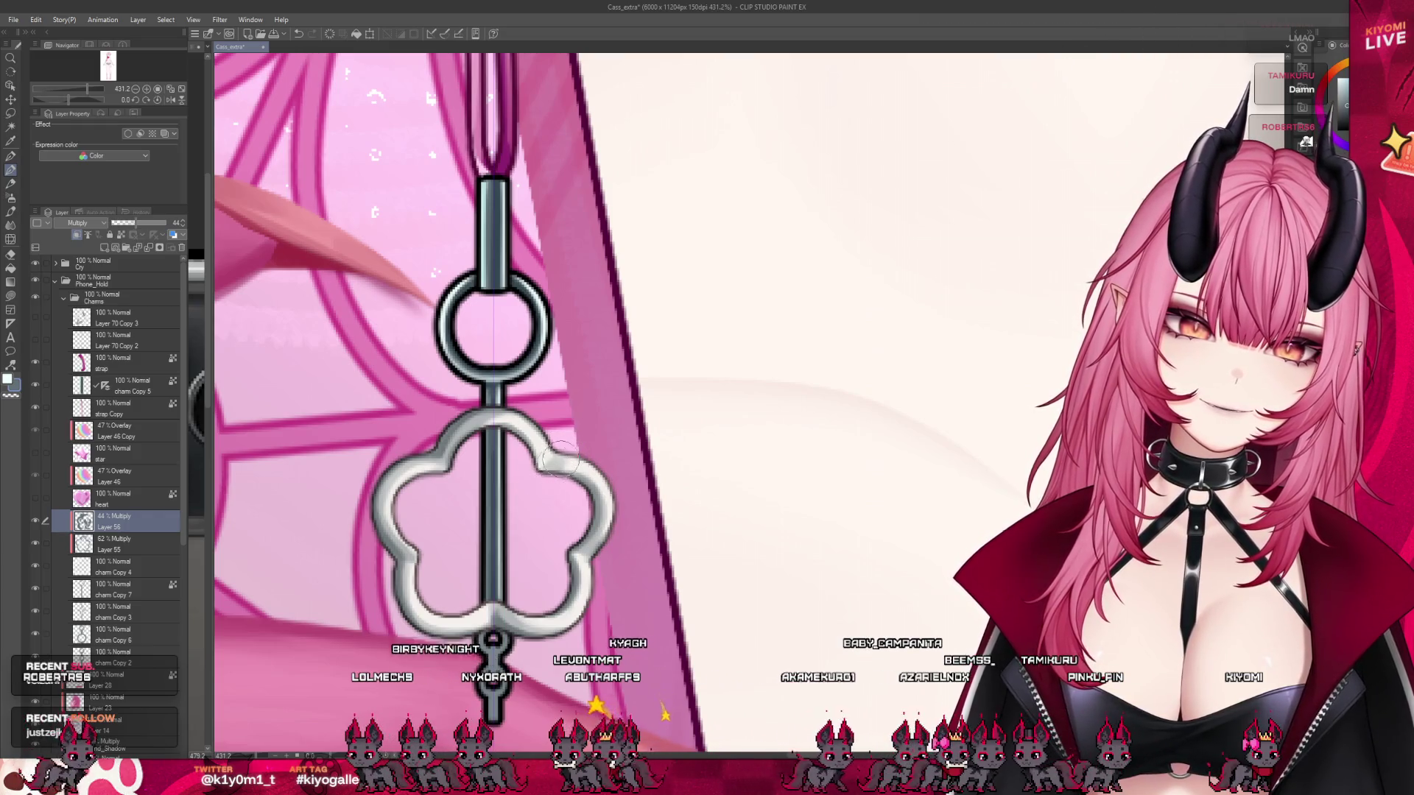
pyautogui.scroll(-4, 549, 478)
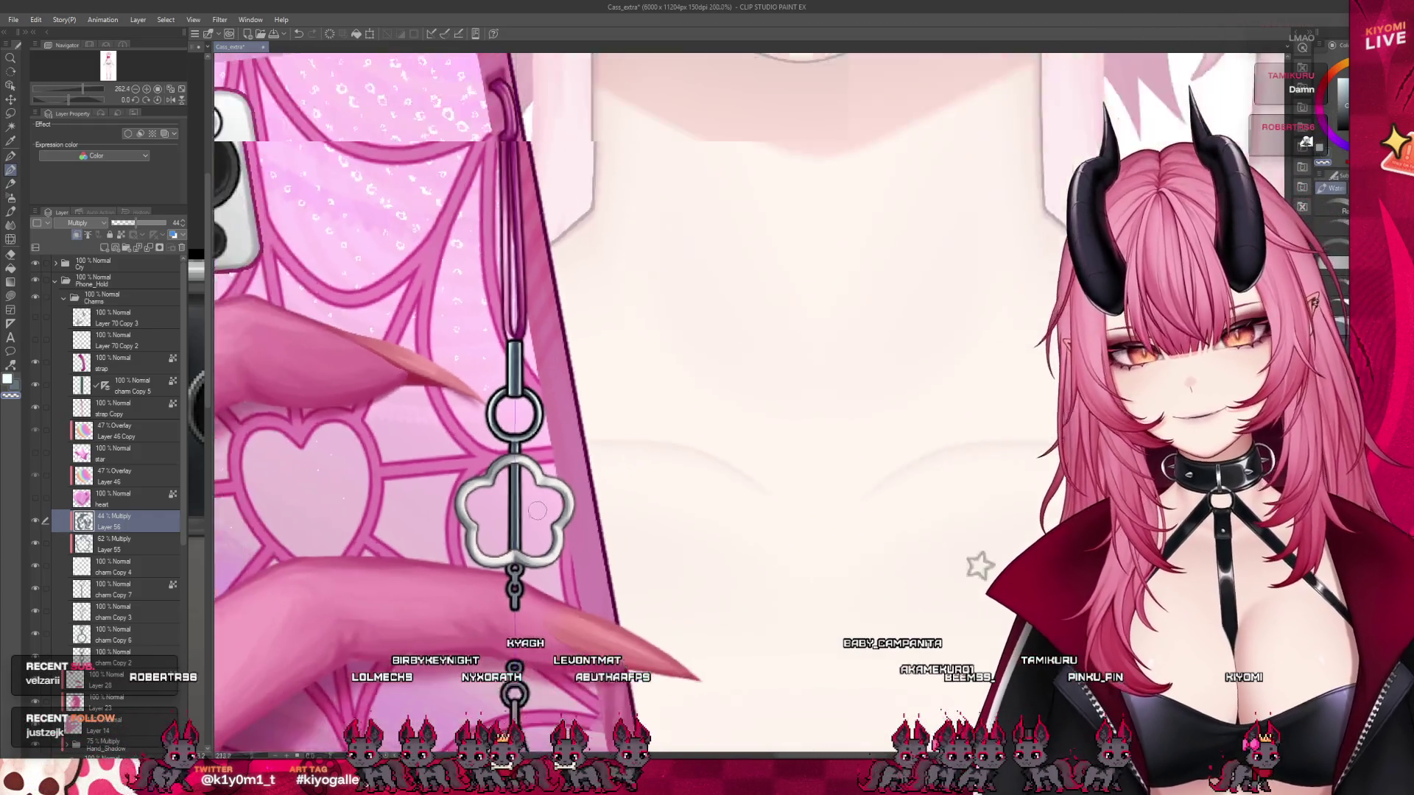
pyautogui.scroll(-4, 537, 510)
pyautogui.scroll(2, 571, 454)
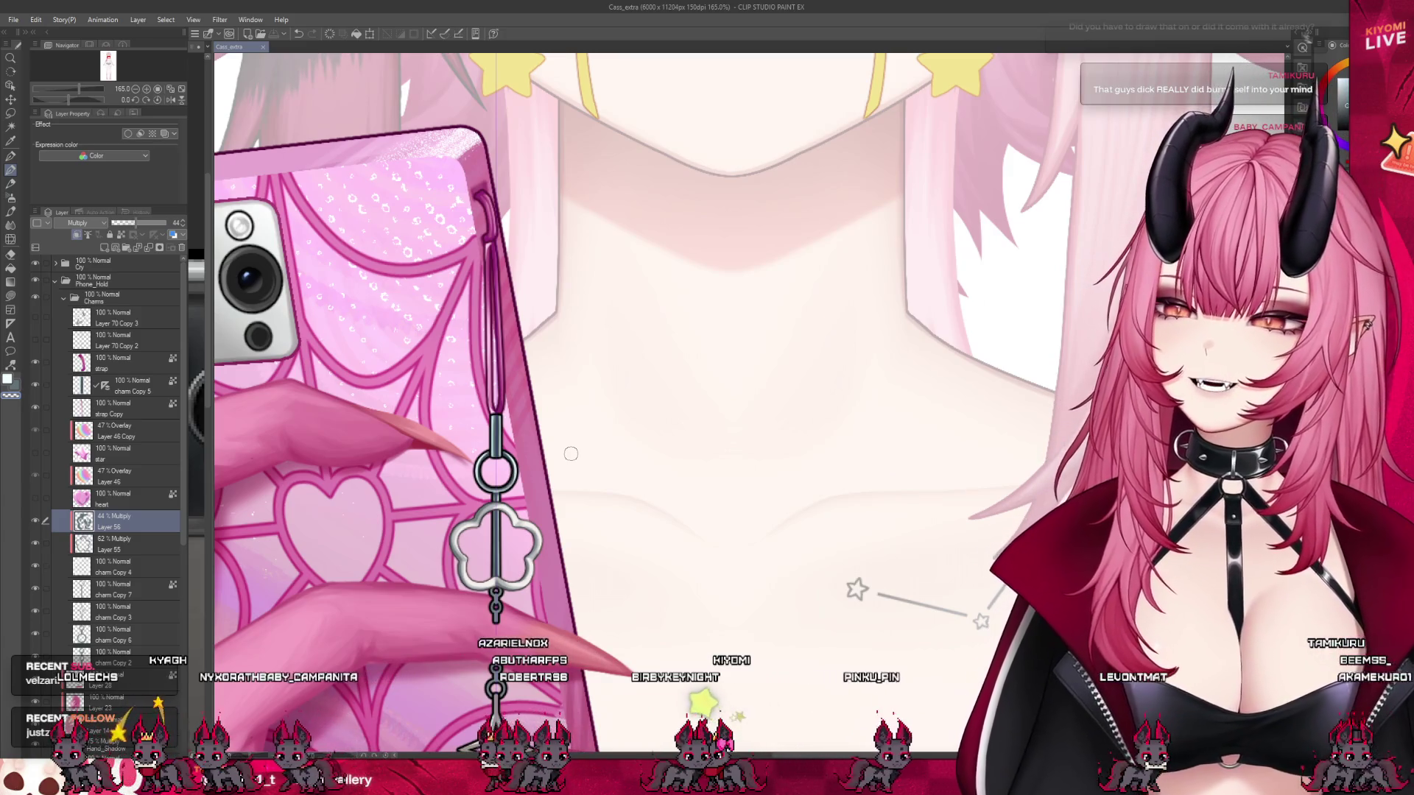
pyautogui.scroll(-5, 571, 454)
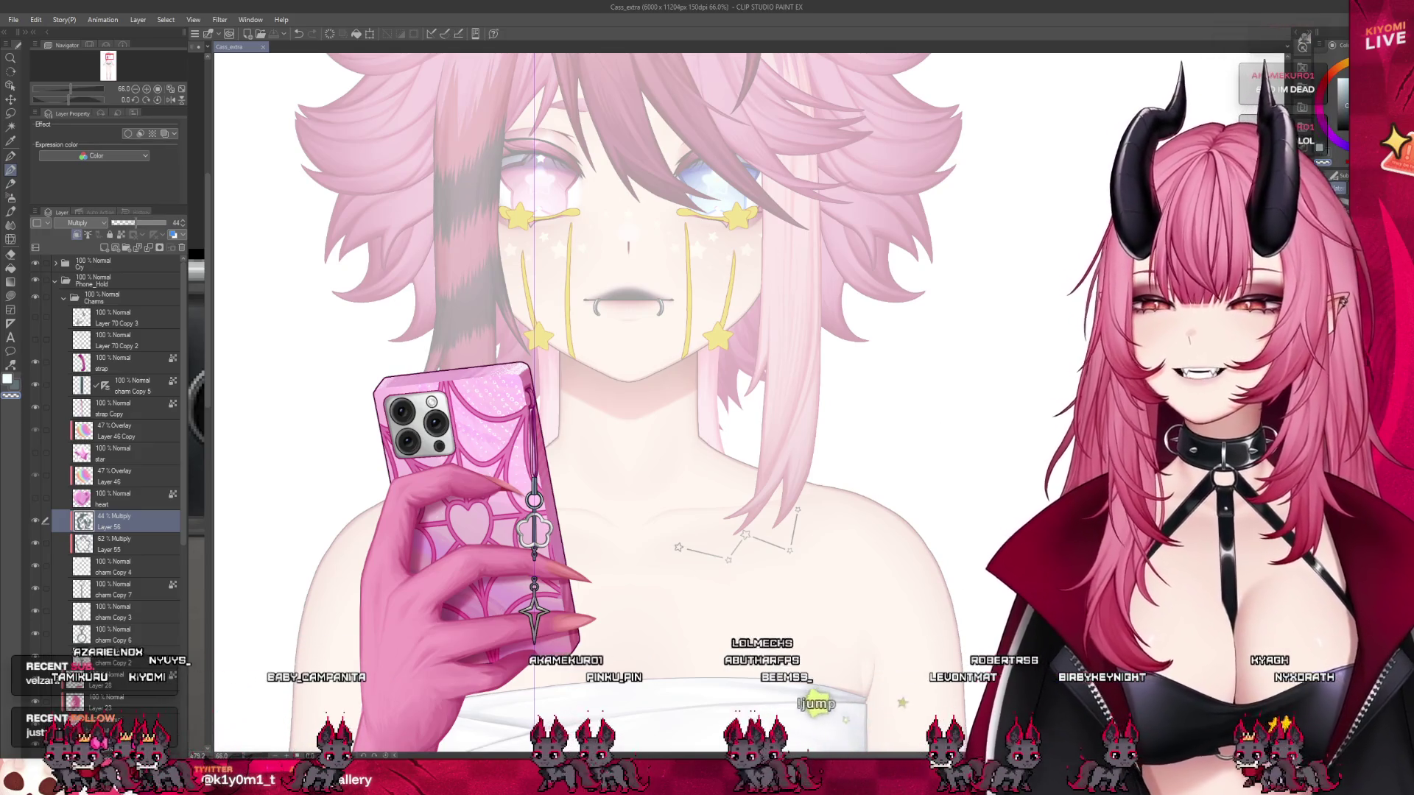
pyautogui.scroll(2, 589, 368)
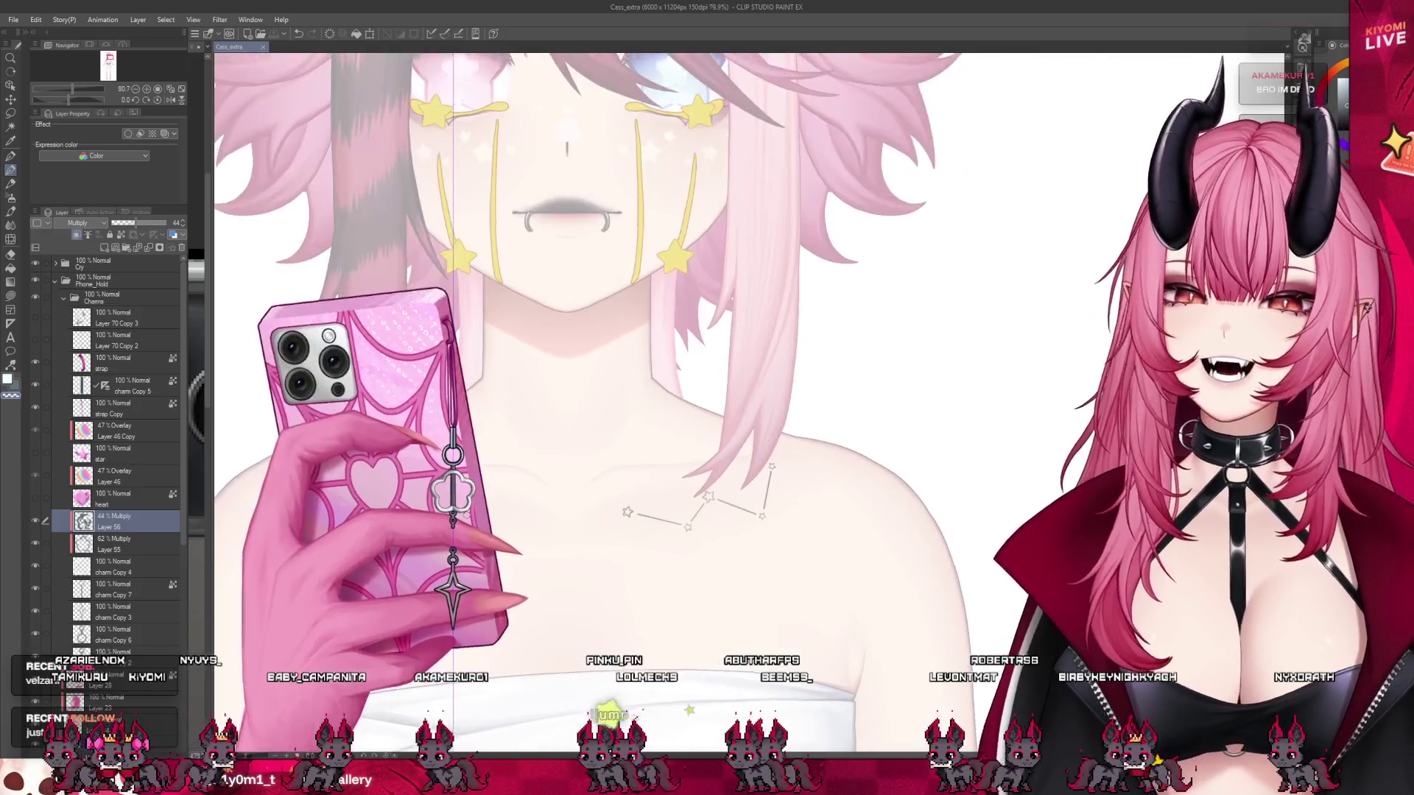
pyautogui.scroll(3, 453, 501)
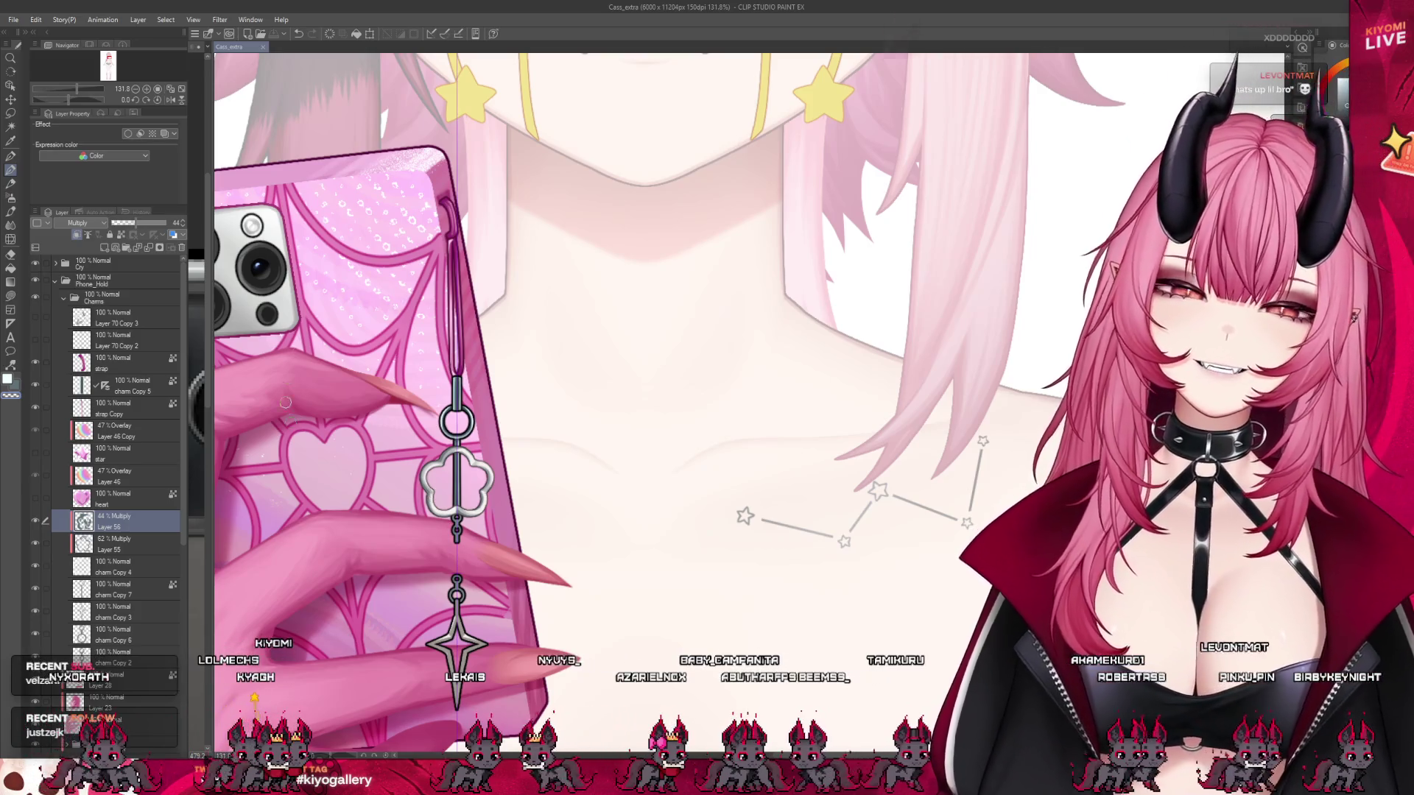
pyautogui.scroll(2, 434, 496)
pyautogui.scroll(3, 472, 493)
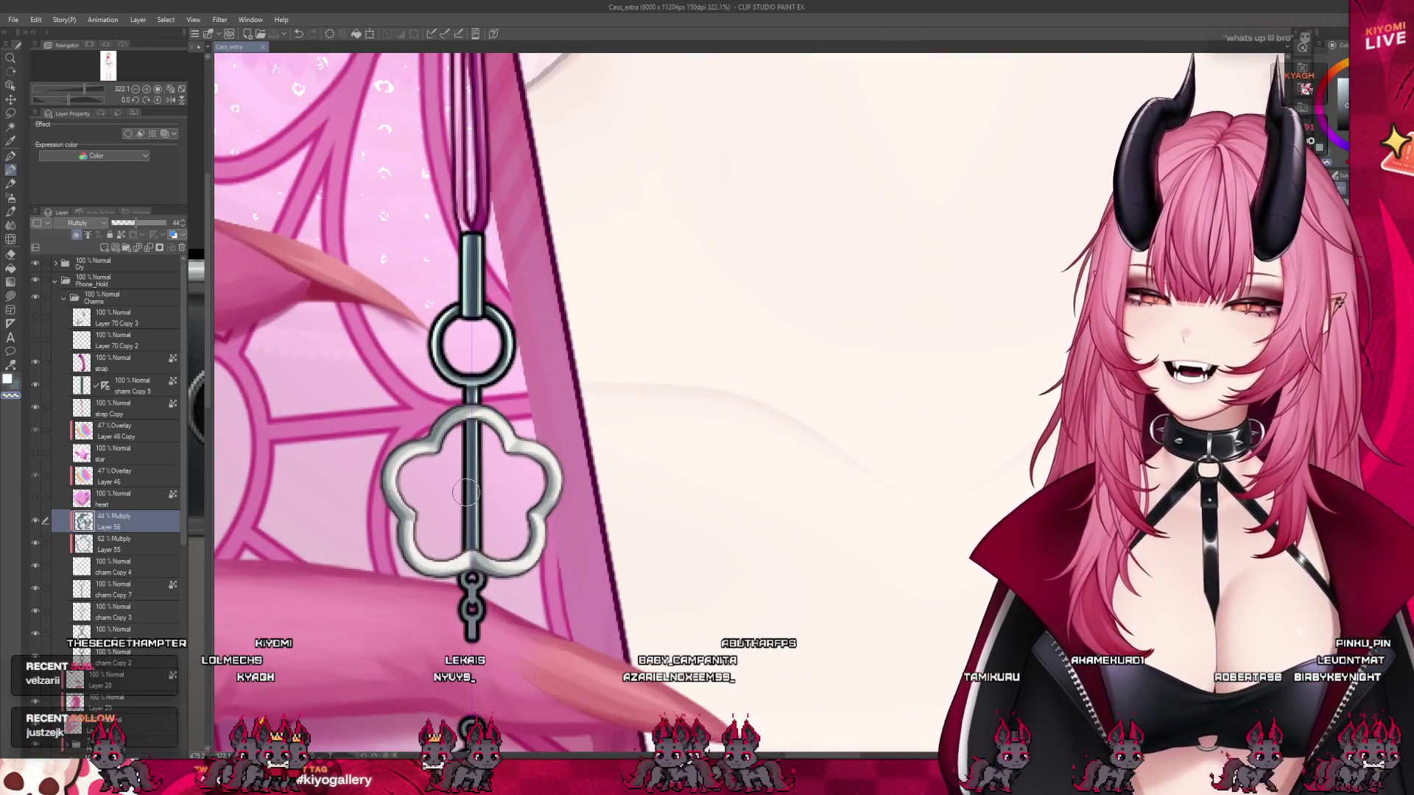
pyautogui.moveTo(405, 501); pyautogui.dragTo(423, 462)
pyautogui.hotkey('ctrl', 'z')
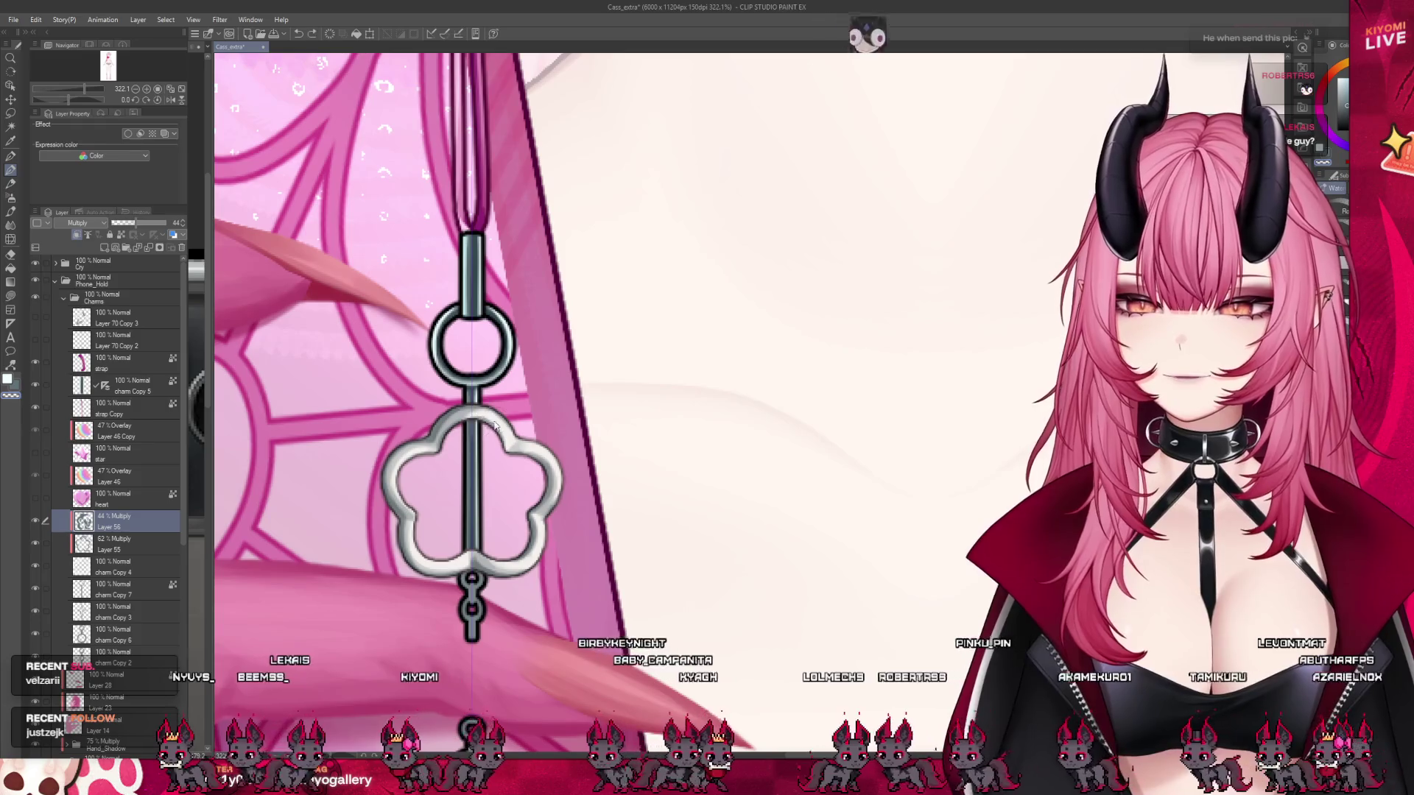
pyautogui.scroll(-1, 438, 410)
pyautogui.scroll(-4, 438, 411)
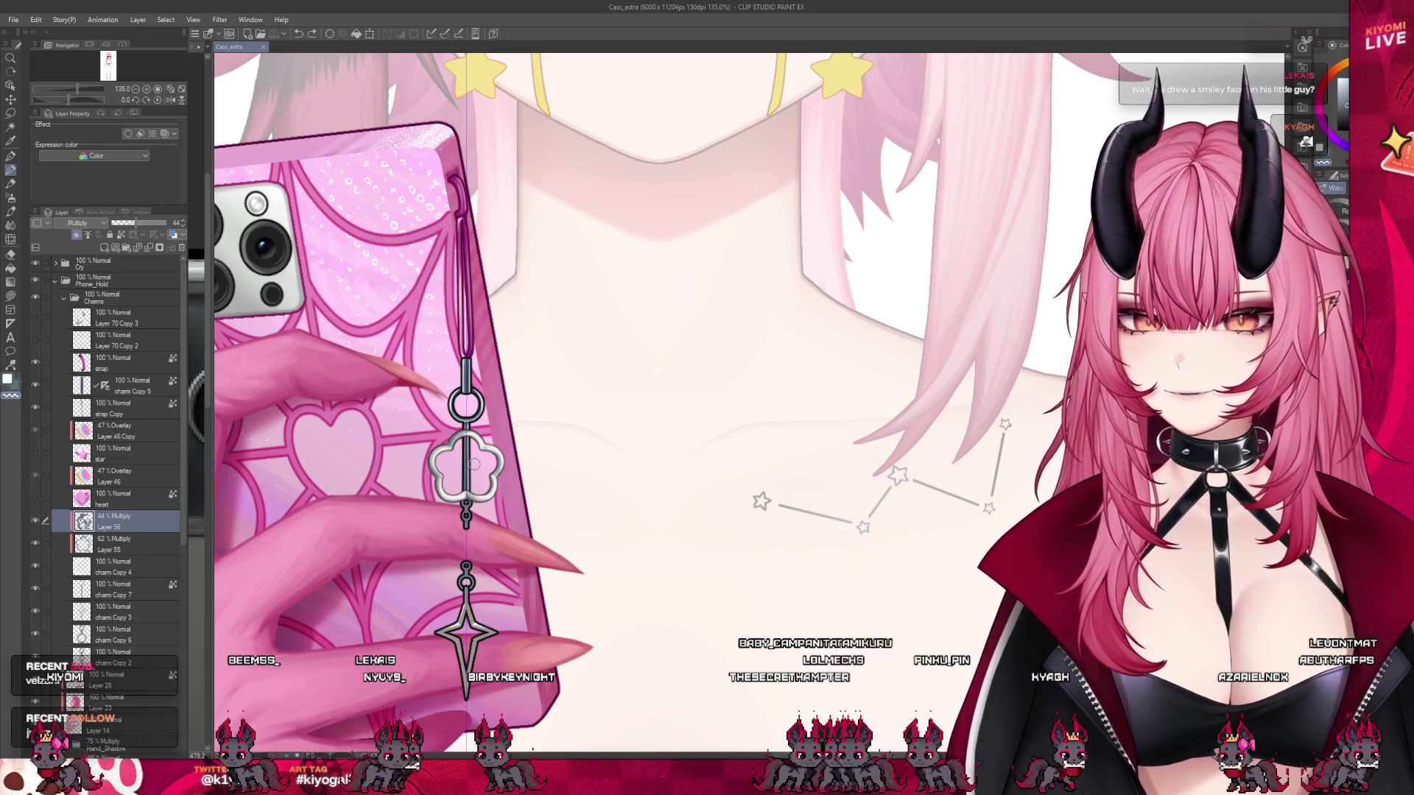
pyautogui.scroll(3, 469, 459)
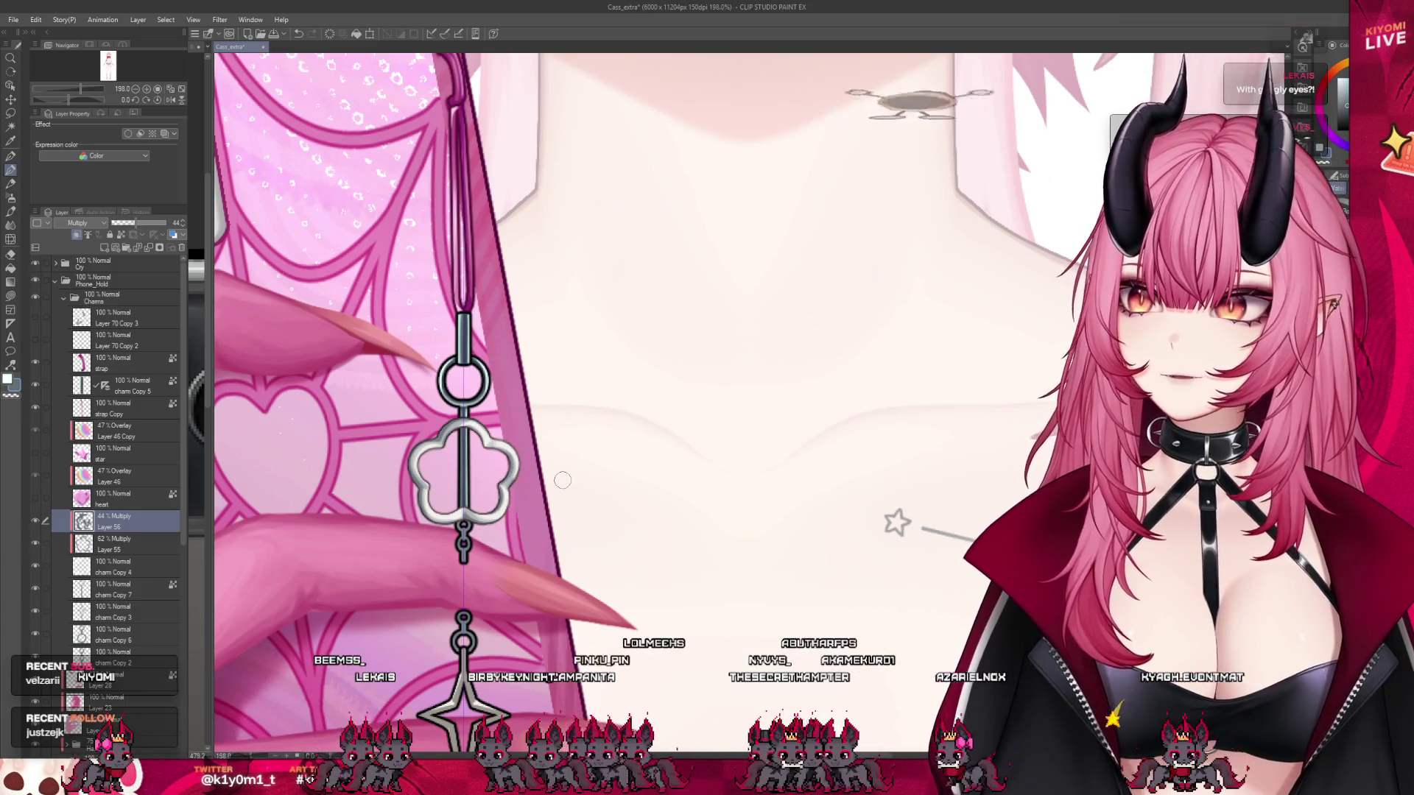
pyautogui.scroll(-5, 563, 480)
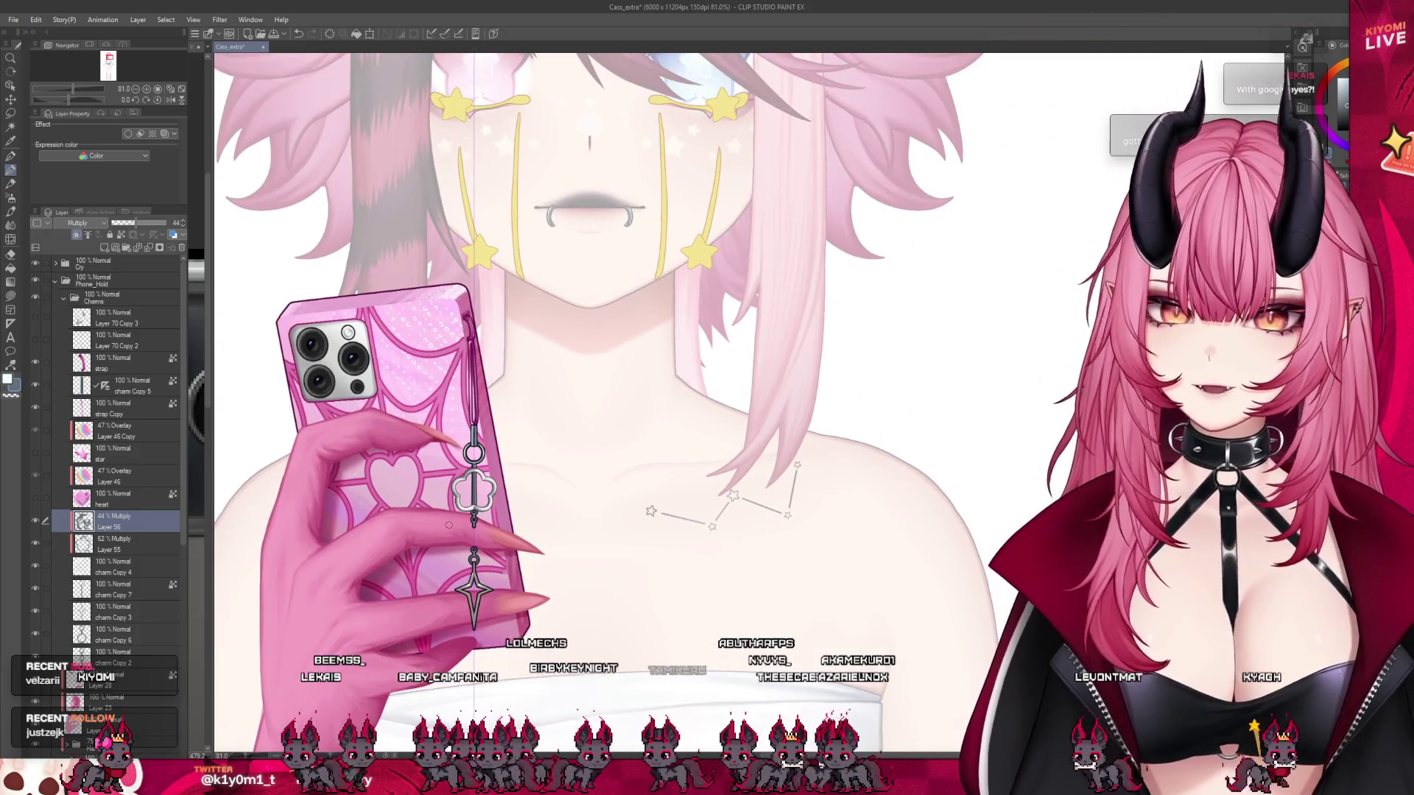
# - Save the illustration and zoom in on the phone's star-and-heart charm
pyautogui.scroll(-5, 448, 525)
pyautogui.scroll(4, 453, 523)
pyautogui.hotkey('ctrl', 's')
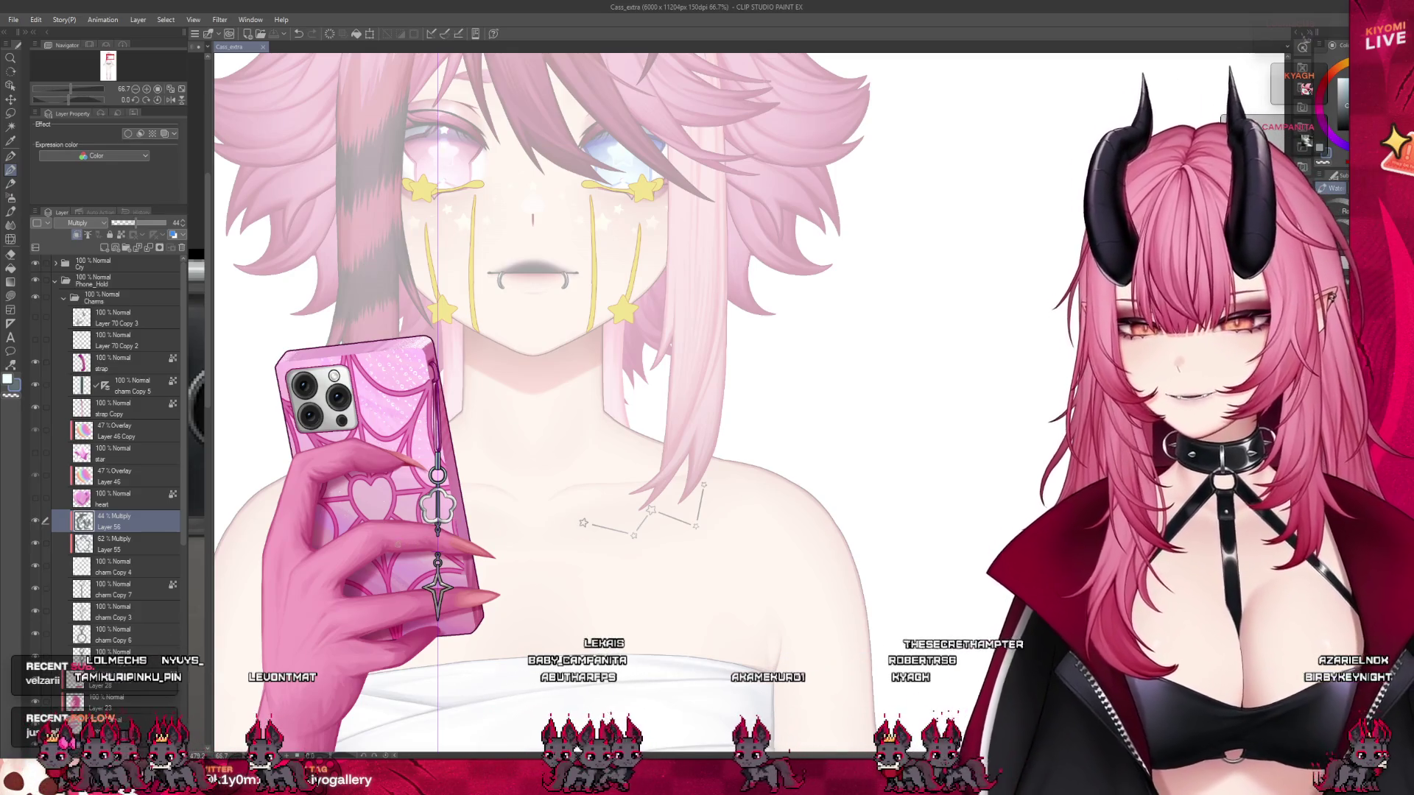
pyautogui.scroll(1, 524, 509)
pyautogui.scroll(3, 427, 534)
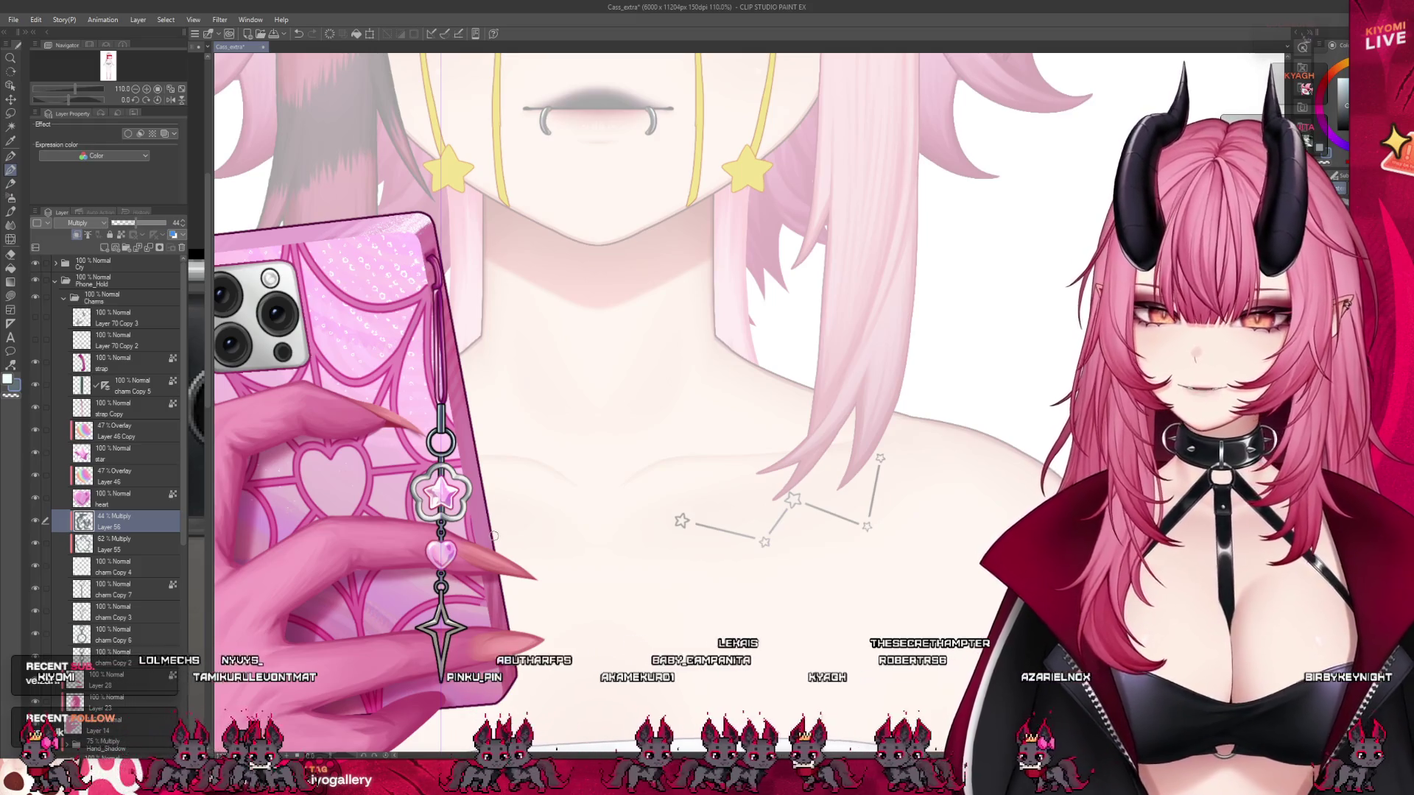
# - Select Layer 46 Copy, then the 47% Overlay Layer 46, and frame the charm
pyautogui.click(118, 431)
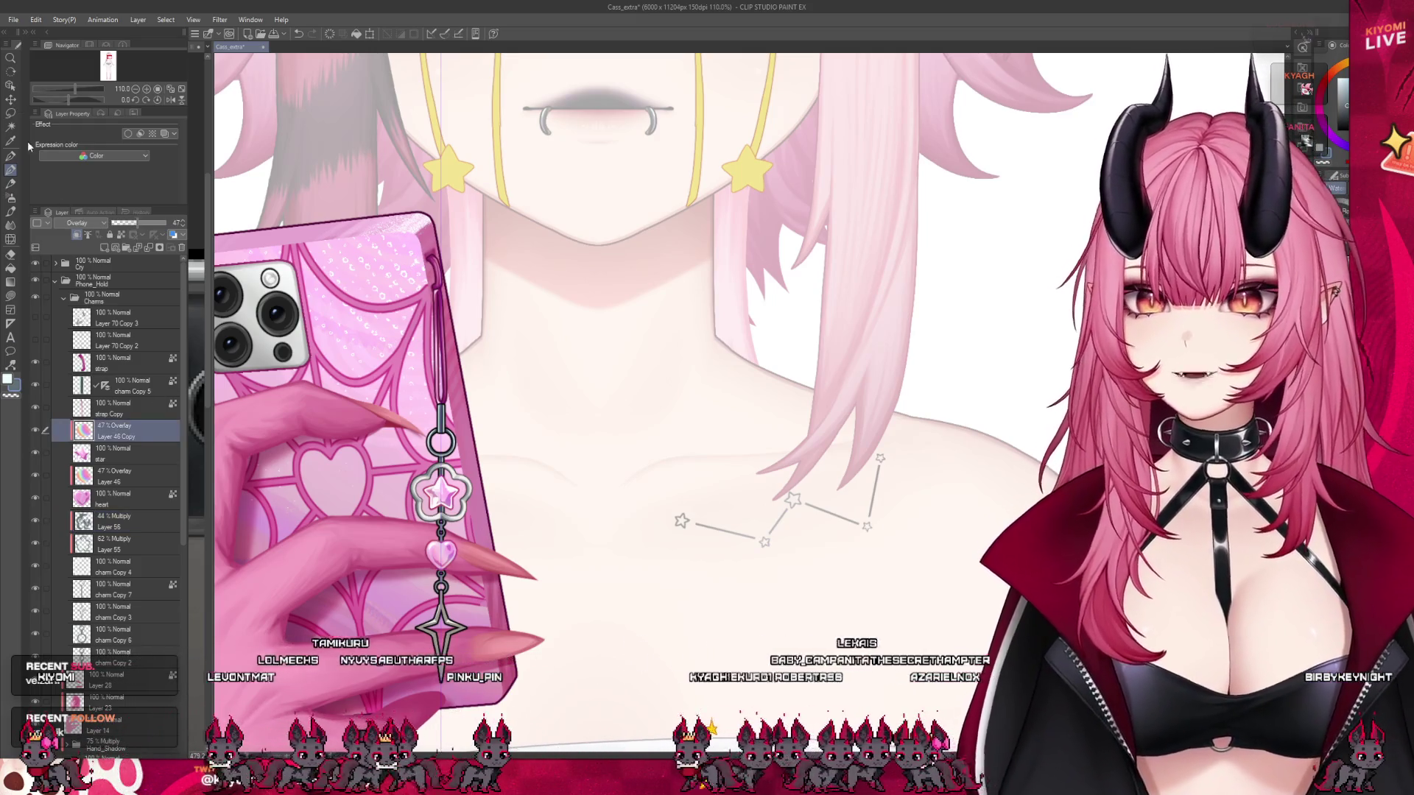
pyautogui.click(11, 99)
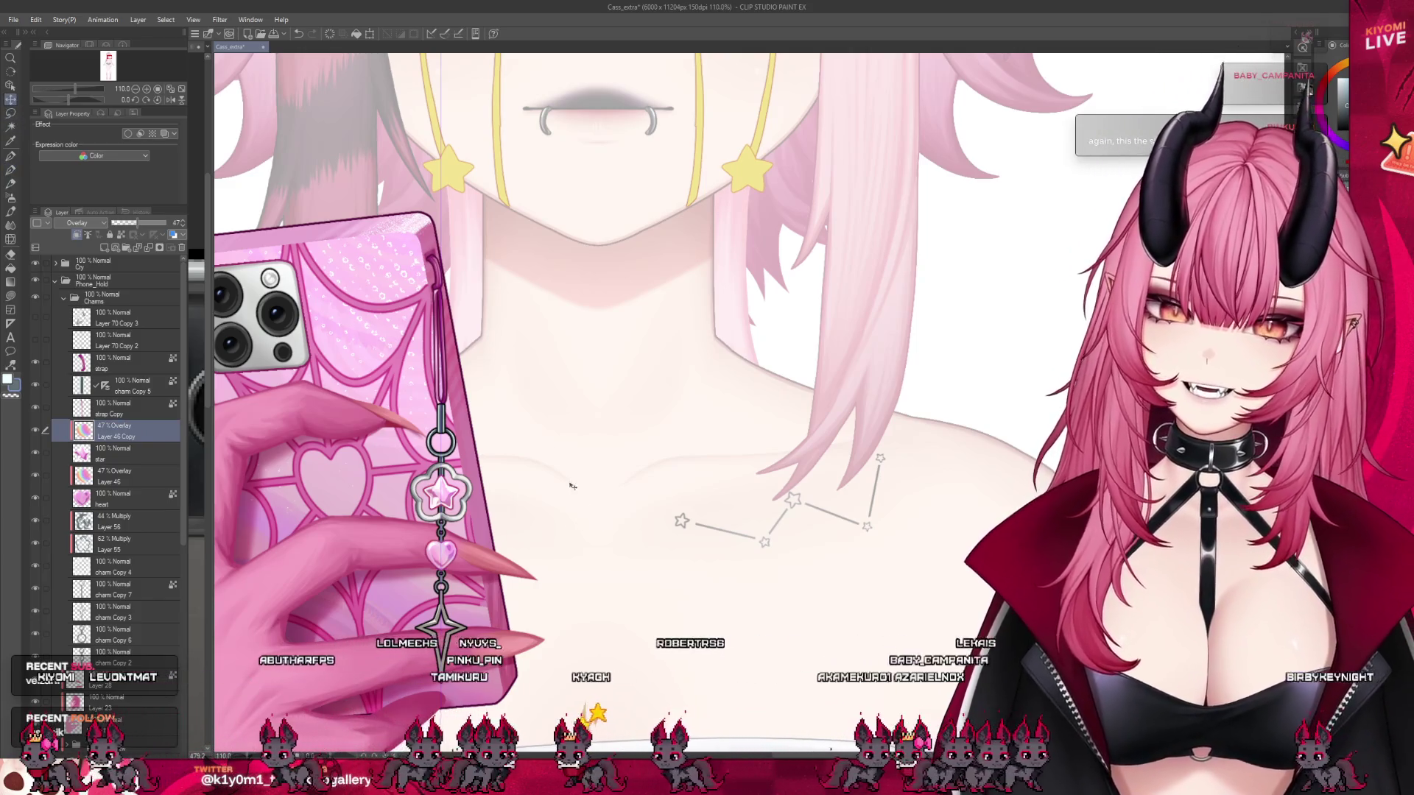
pyautogui.click(117, 476)
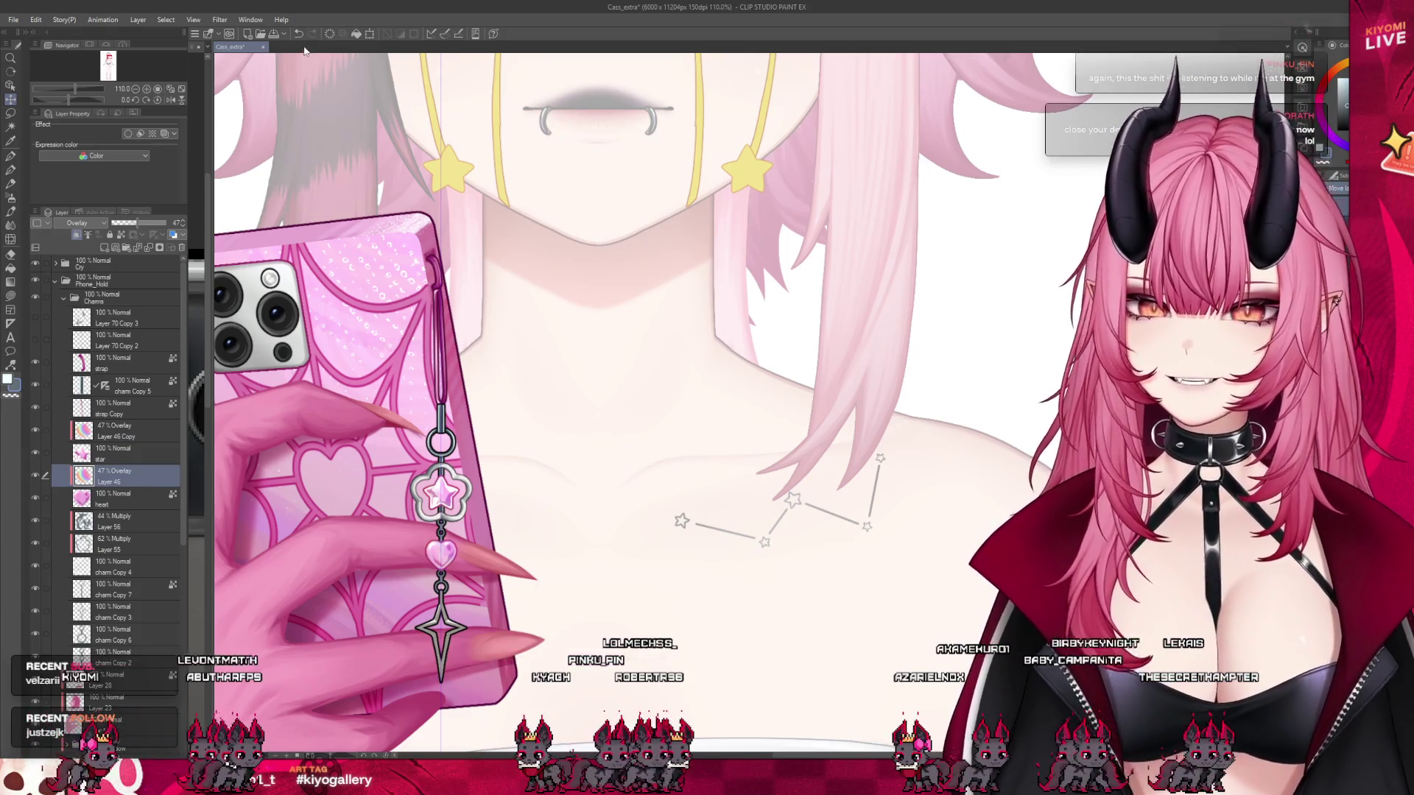
pyautogui.scroll(-3, 498, 583)
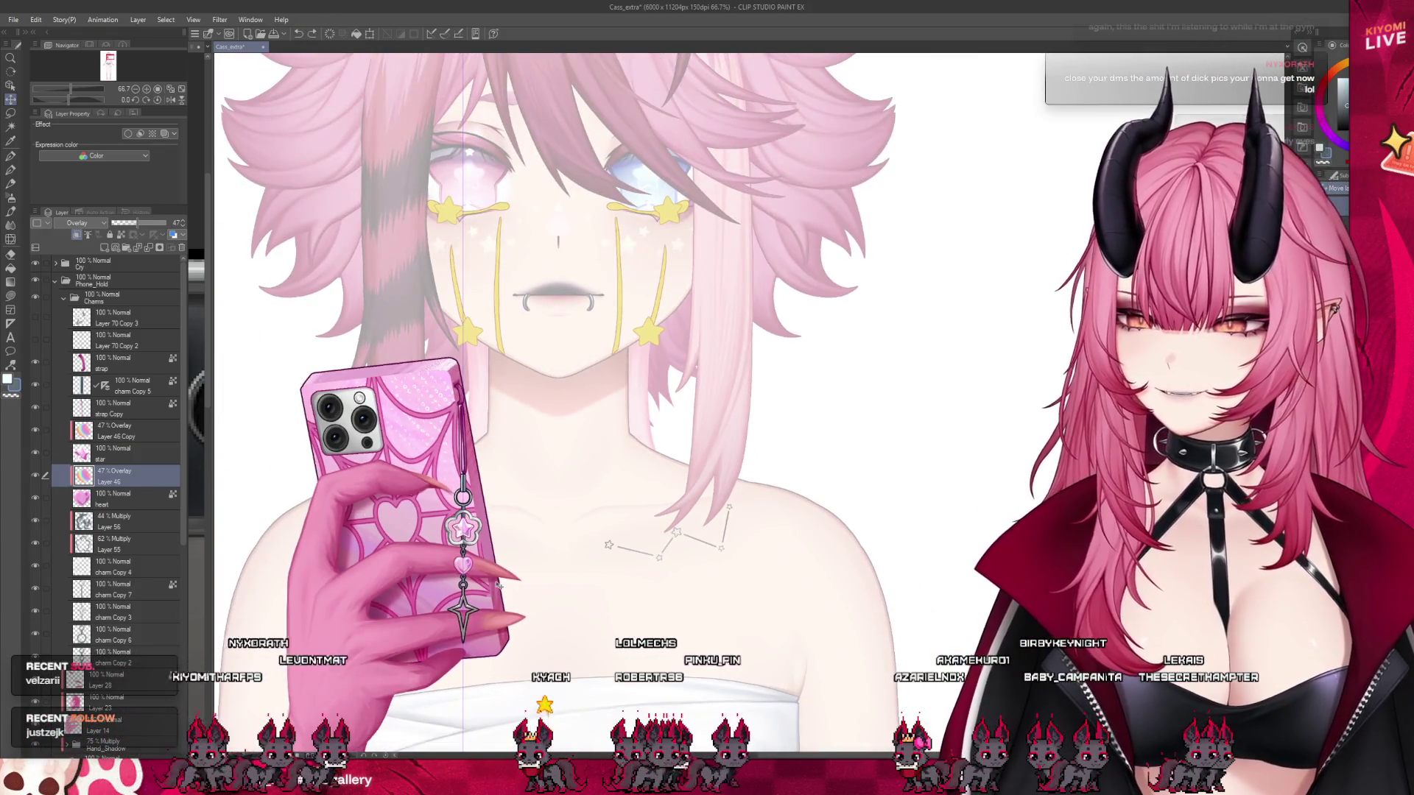
pyautogui.scroll(2, 498, 583)
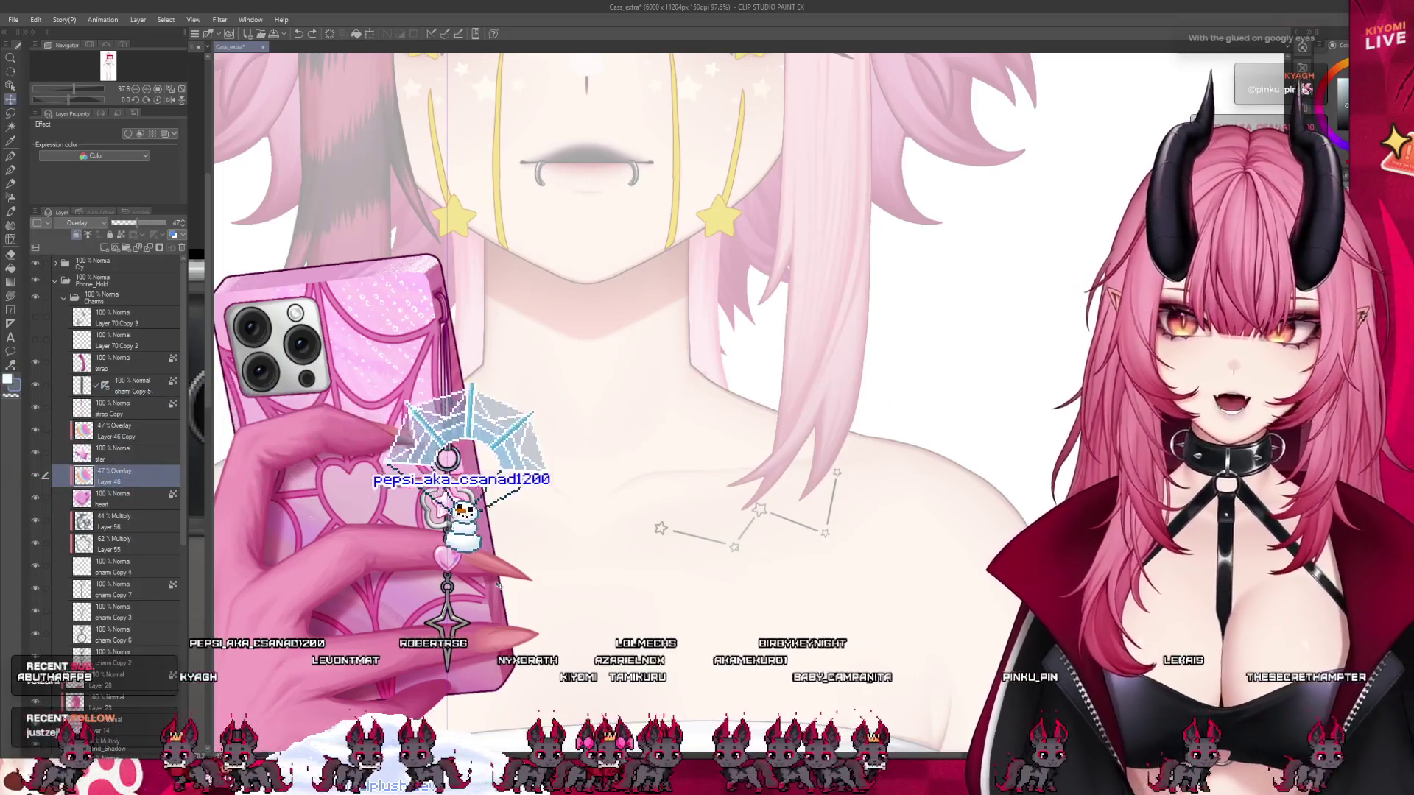
pyautogui.scroll(-2, 520, 478)
pyautogui.scroll(2, 484, 480)
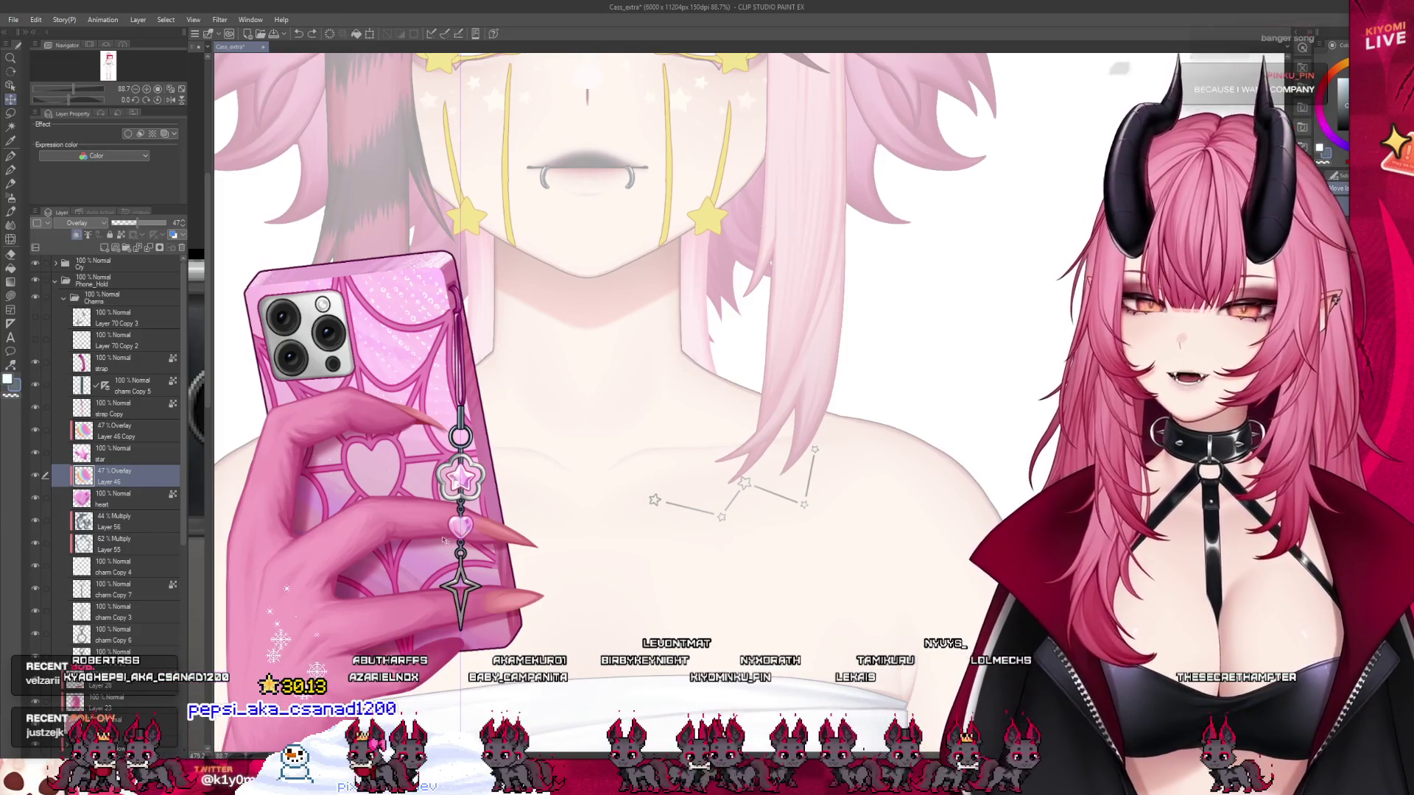
pyautogui.scroll(2, 444, 541)
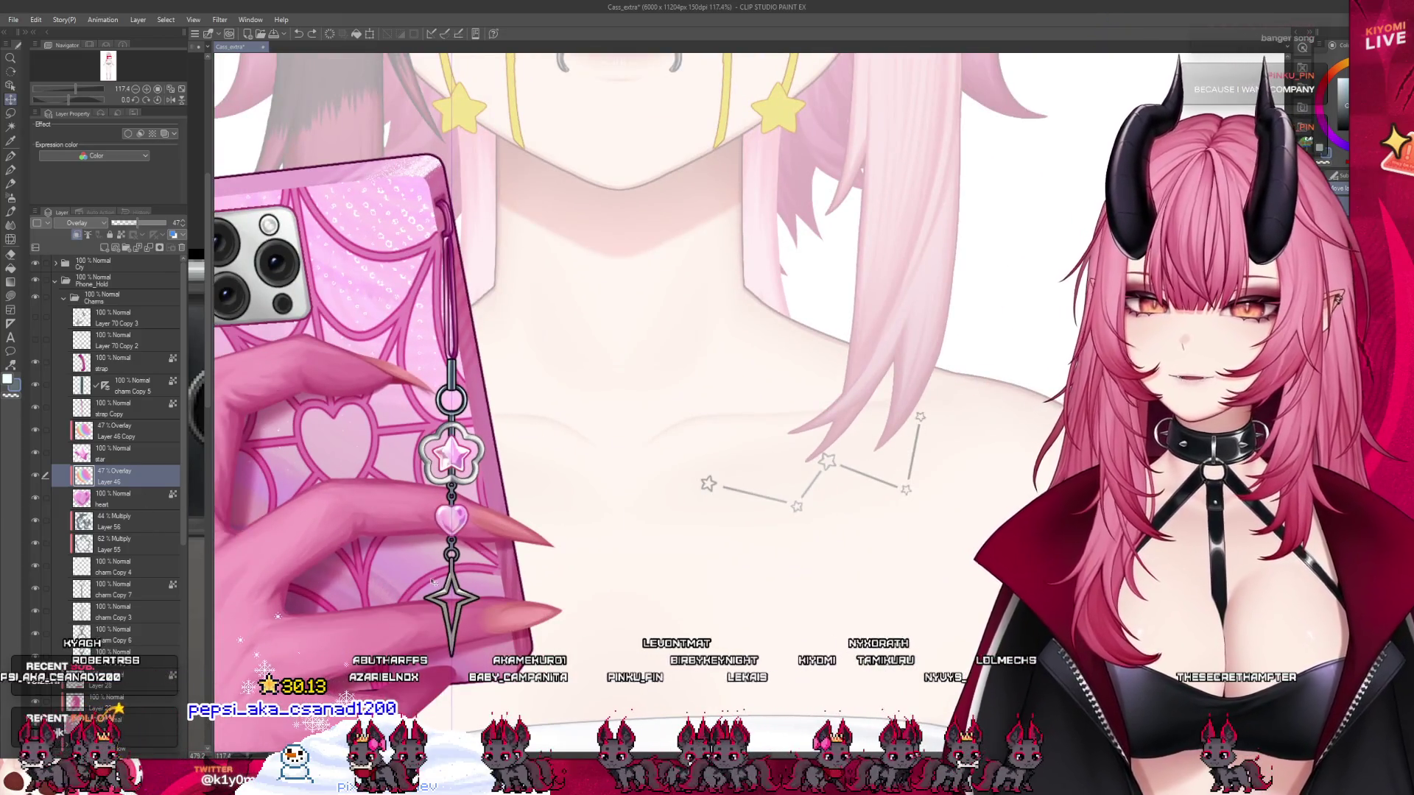
# - Zoom in and out to inspect the pink star and heart charms on the strap
pyautogui.scroll(-2, 403, 417)
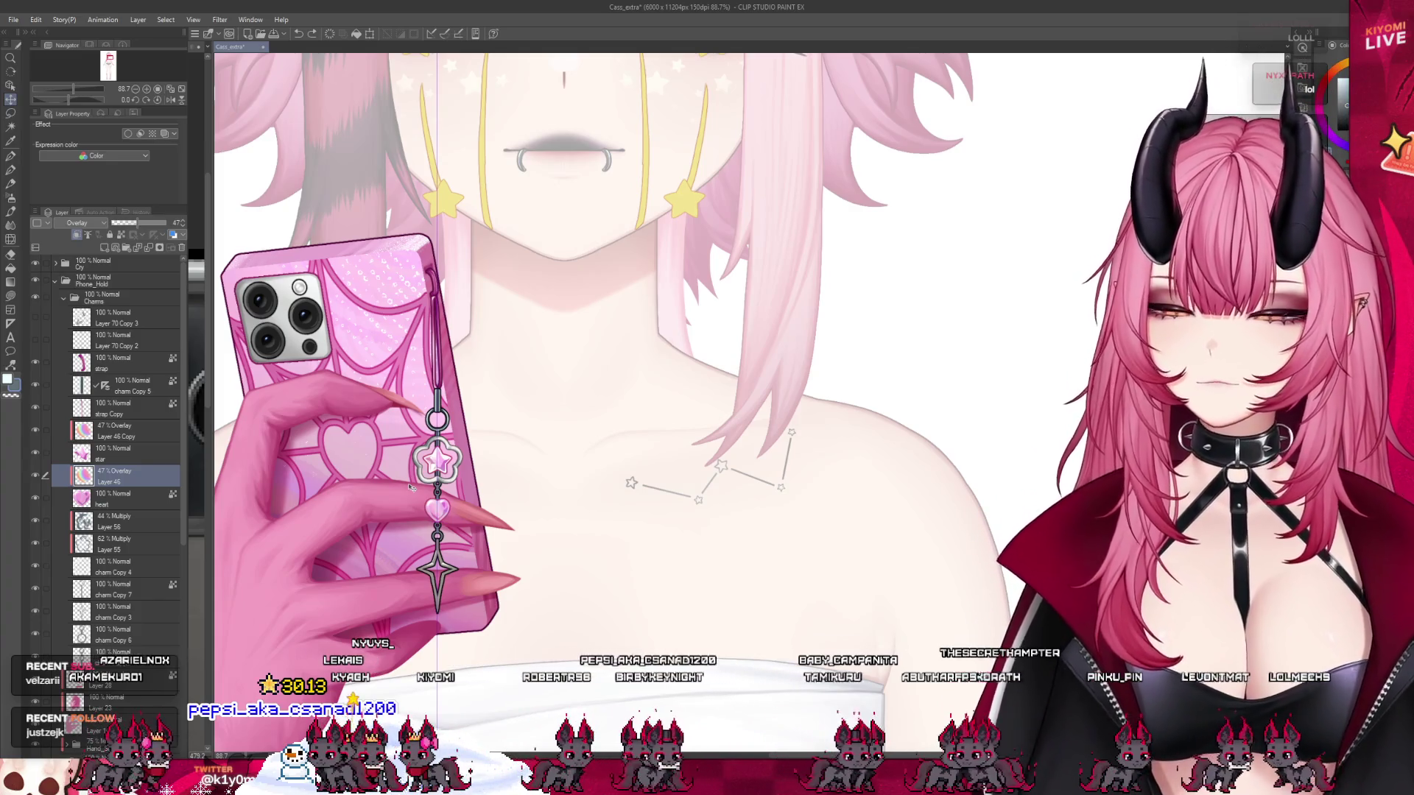
pyautogui.scroll(5, 411, 458)
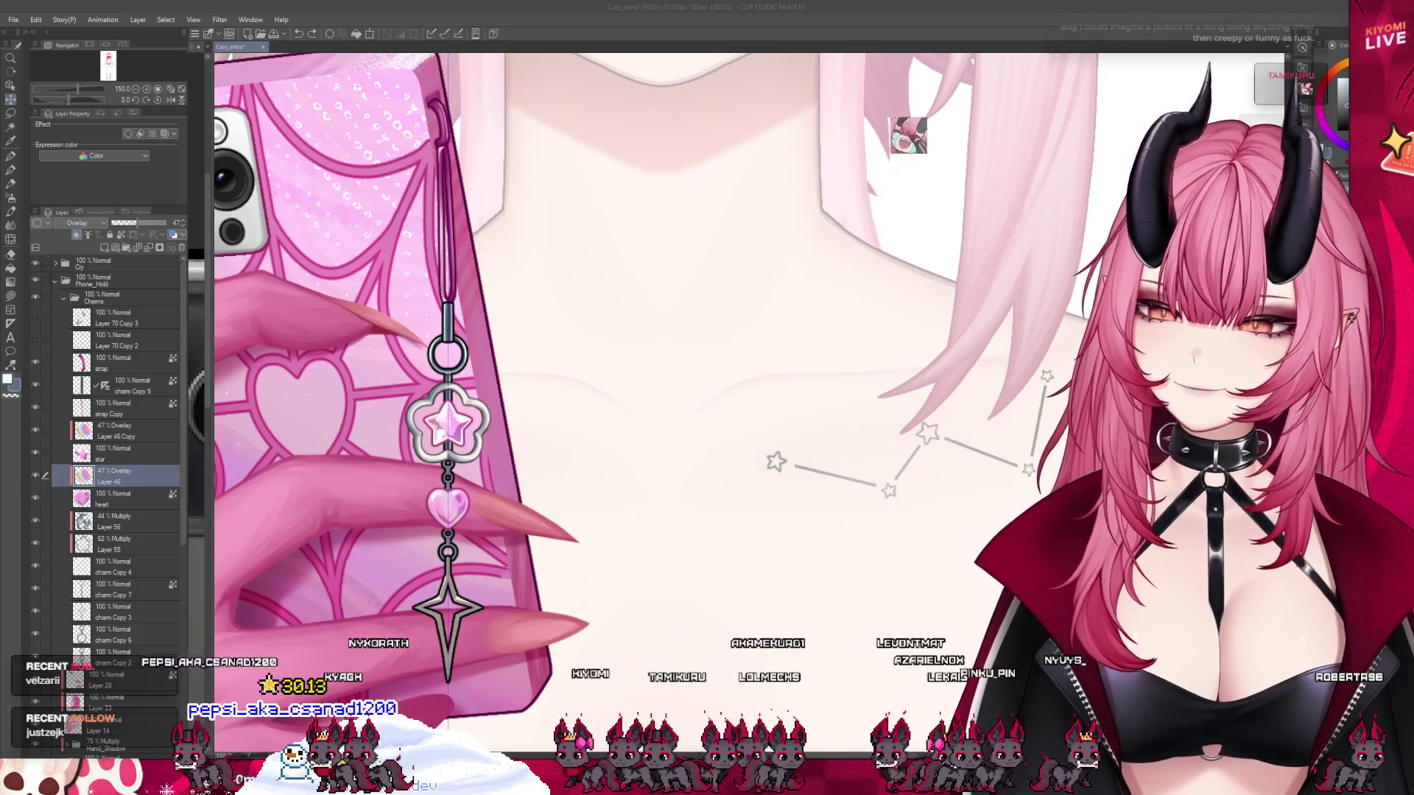
pyautogui.scroll(-1, 413, 390)
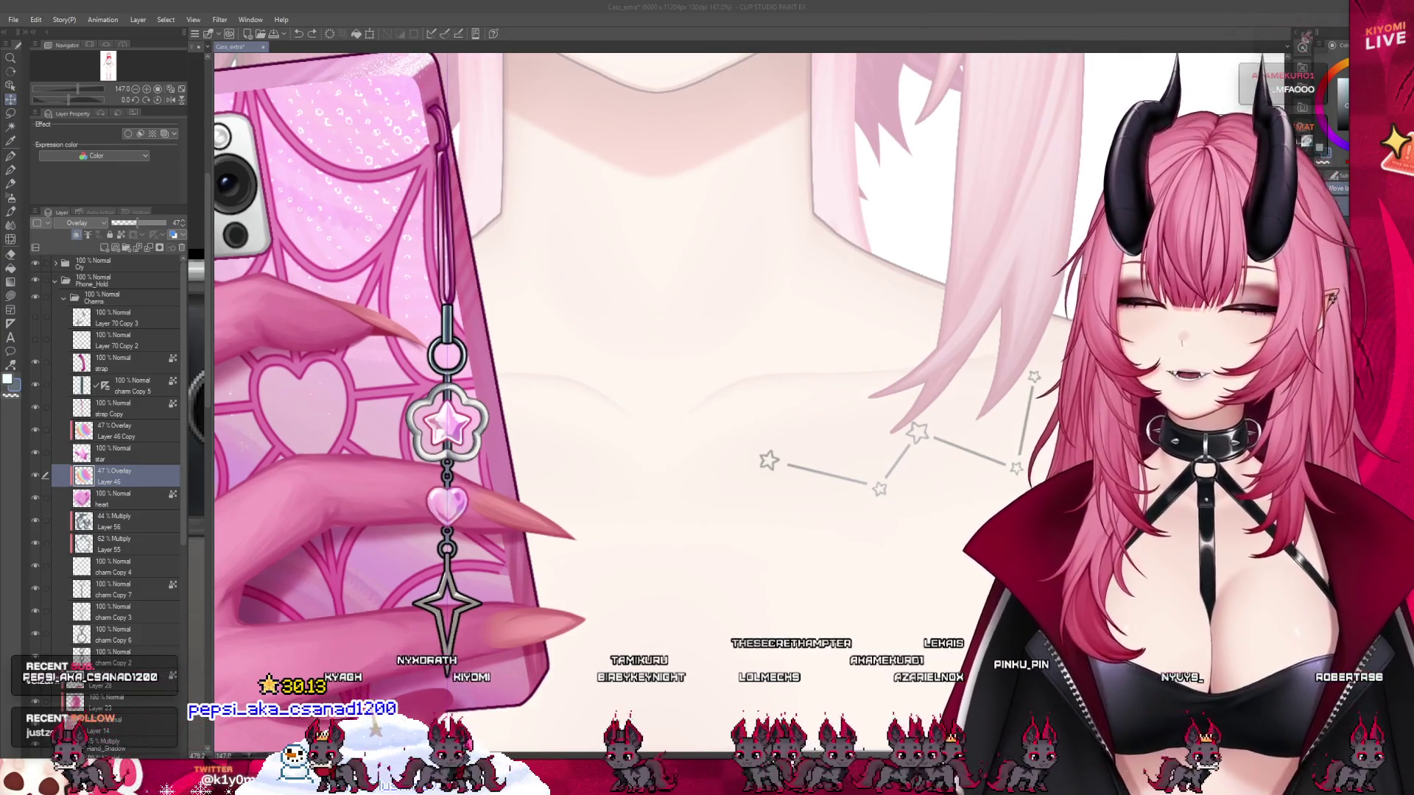
pyautogui.scroll(2, 412, 390)
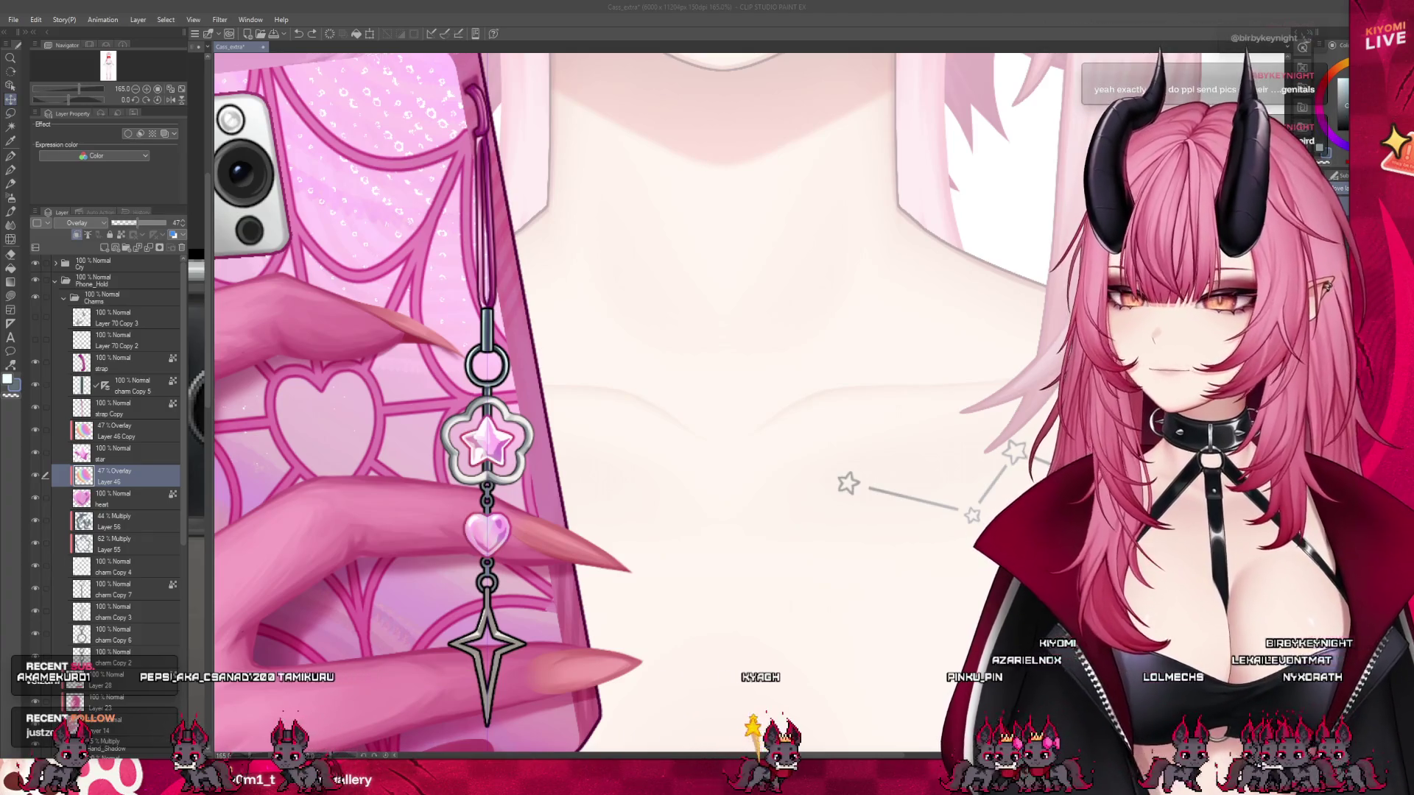
pyautogui.scroll(-3, 582, 402)
pyautogui.scroll(3, 582, 401)
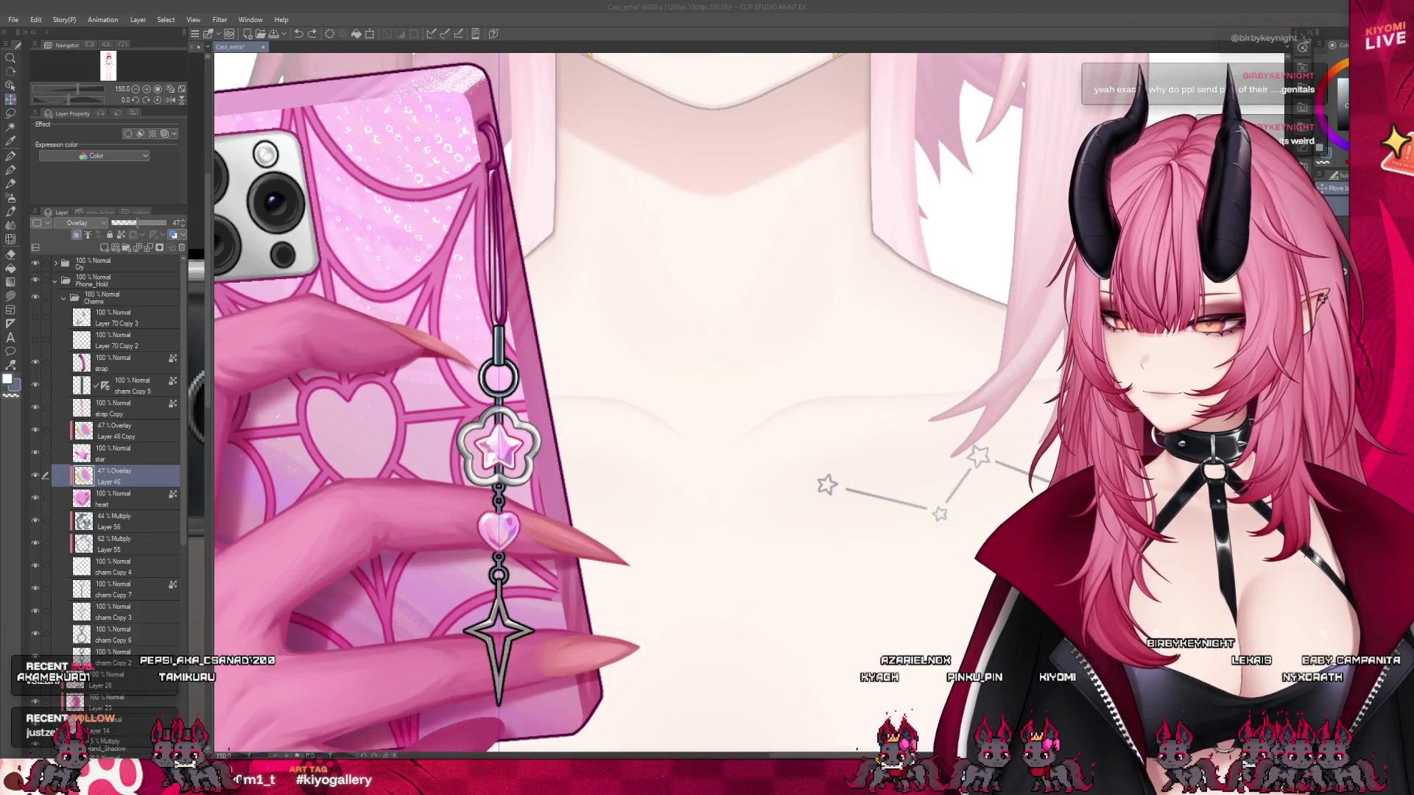
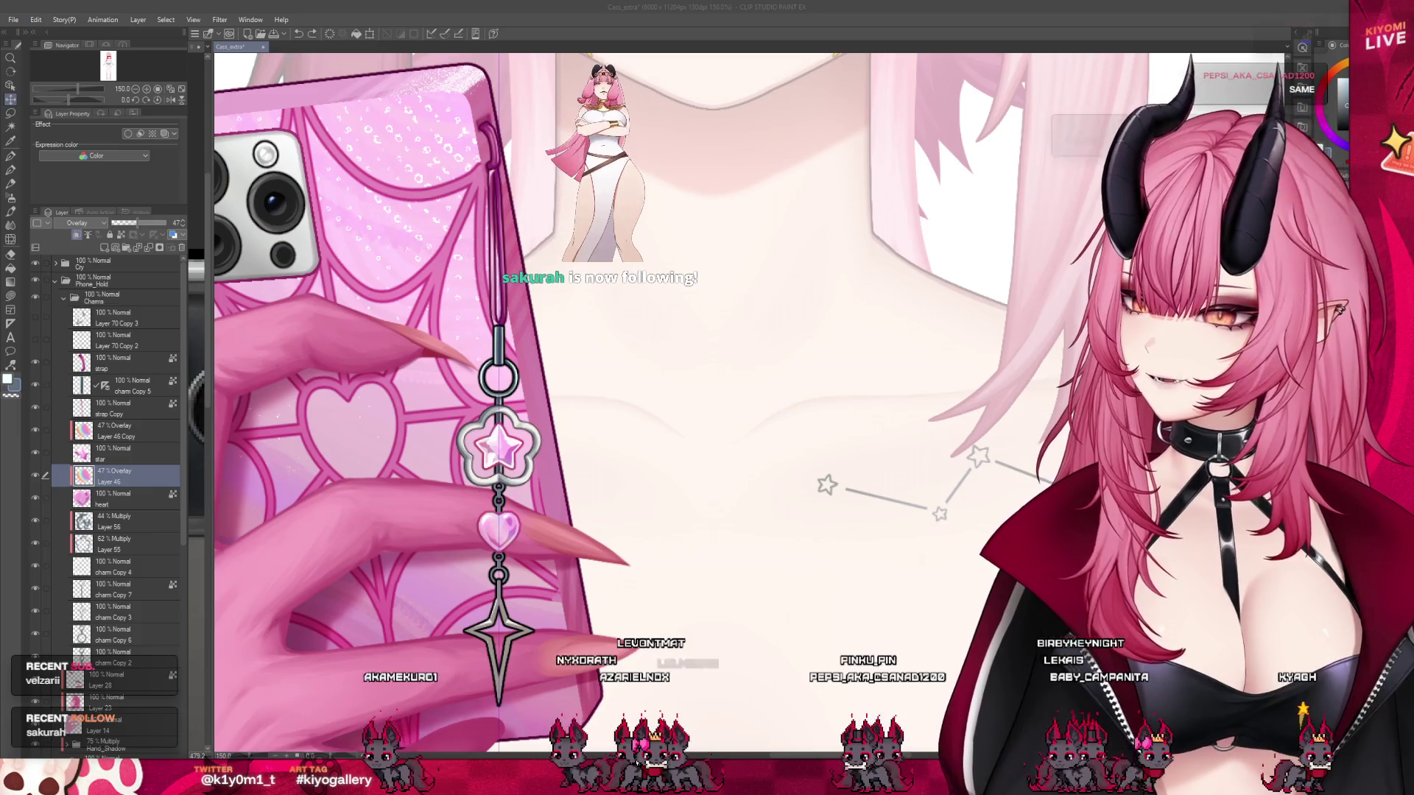
# - Select the chain layers Layer 70 Copy 2 and Layer 70 Copy 3 together
pyautogui.scroll(-5, 523, 471)
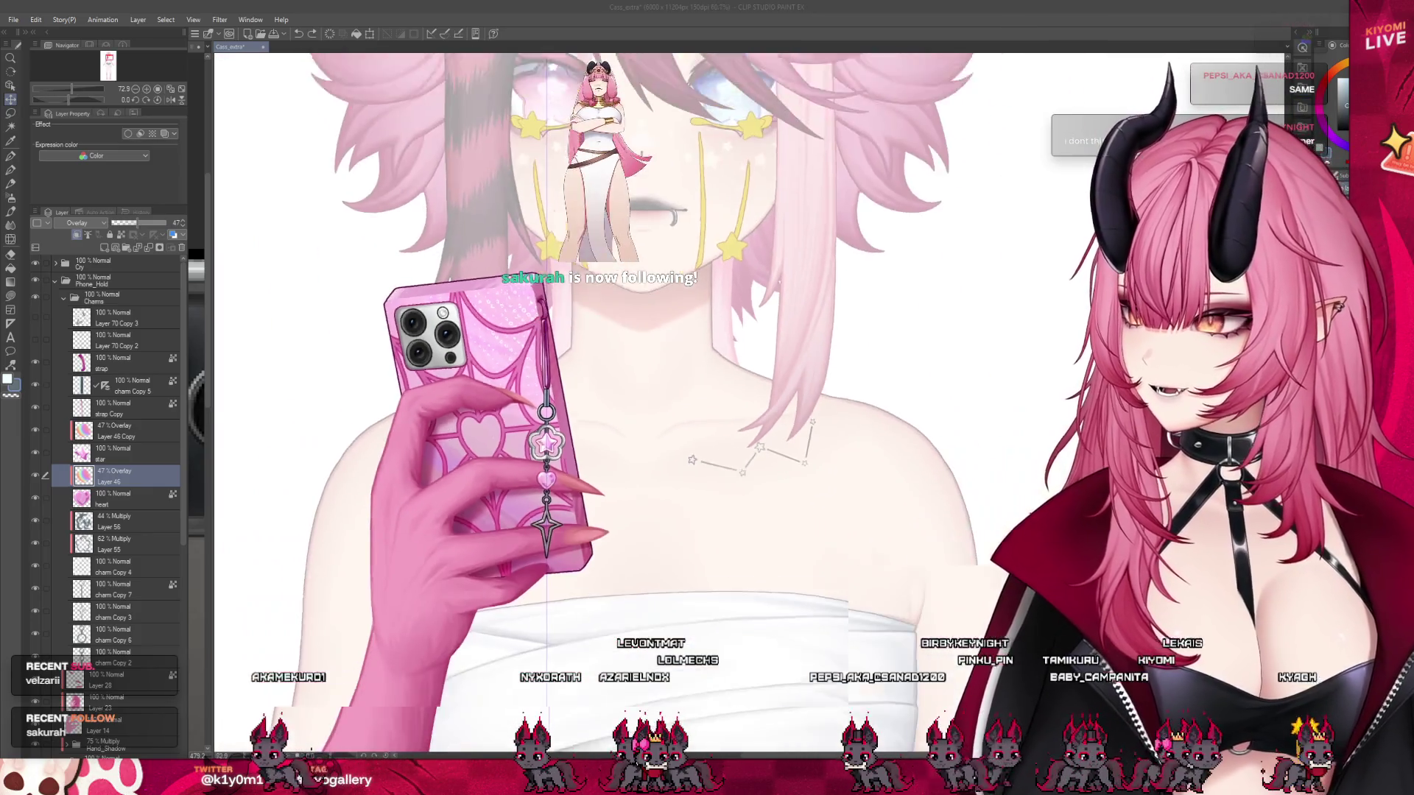
pyautogui.scroll(3, 498, 461)
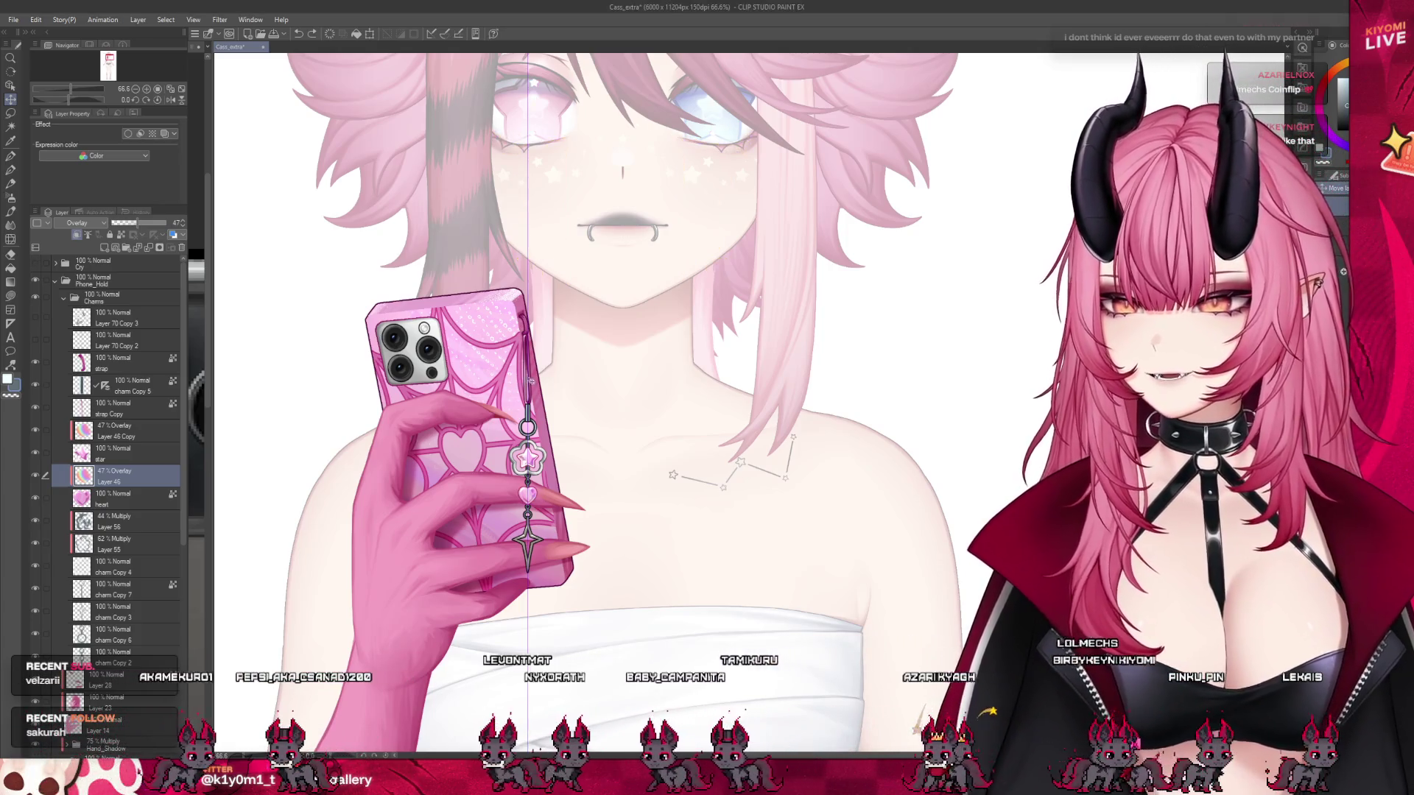
pyautogui.scroll(5, 538, 465)
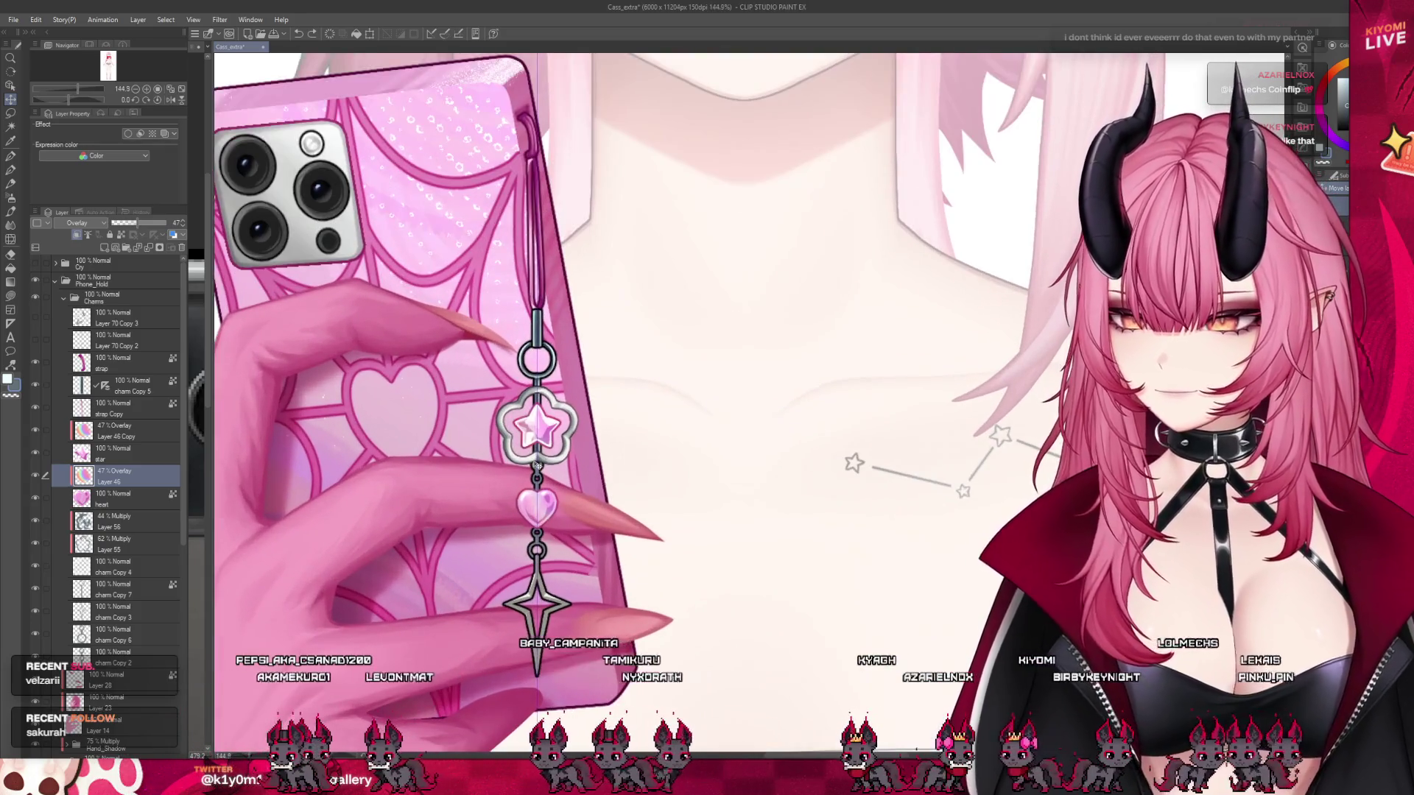
pyautogui.scroll(1, 537, 466)
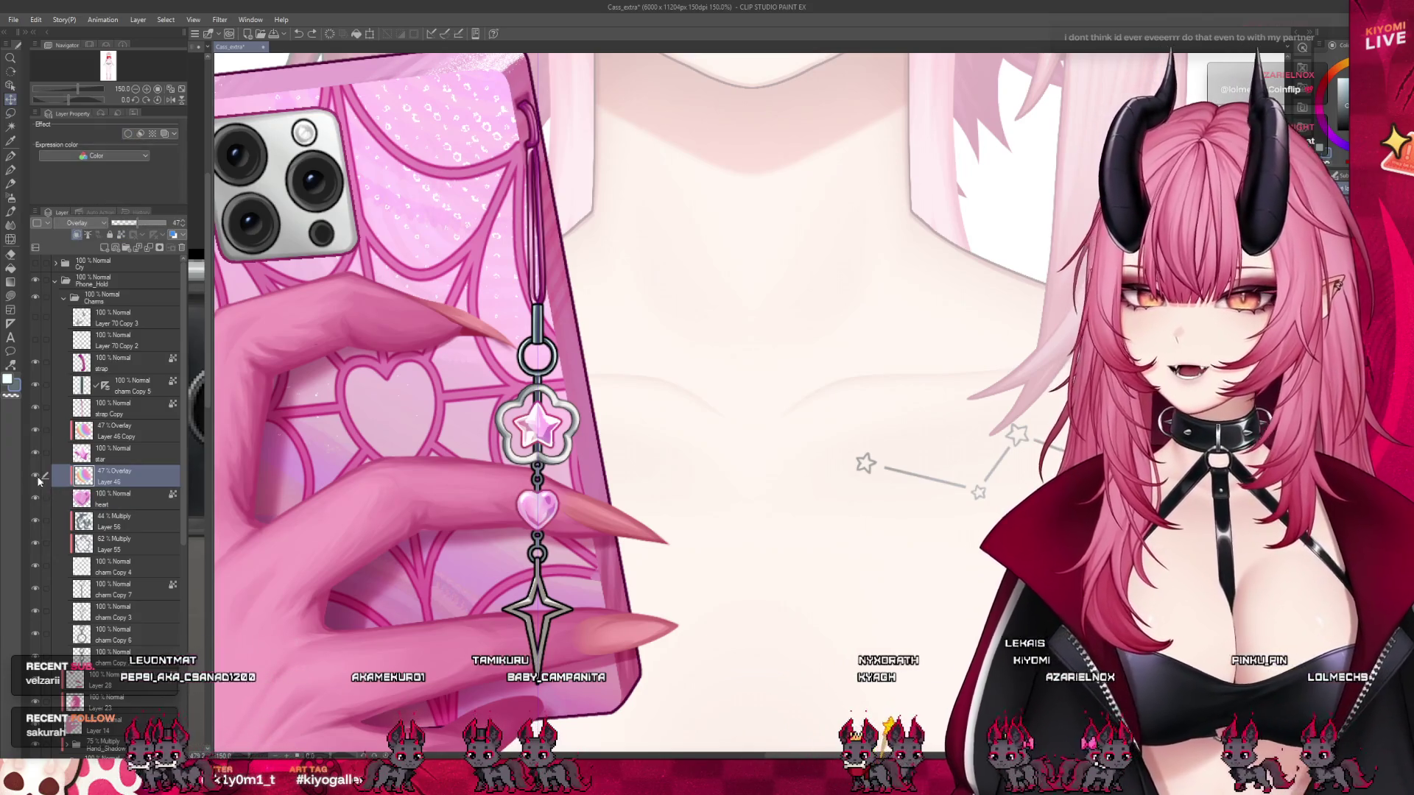
pyautogui.click(132, 453)
pyautogui.click(132, 408)
pyautogui.click(132, 362)
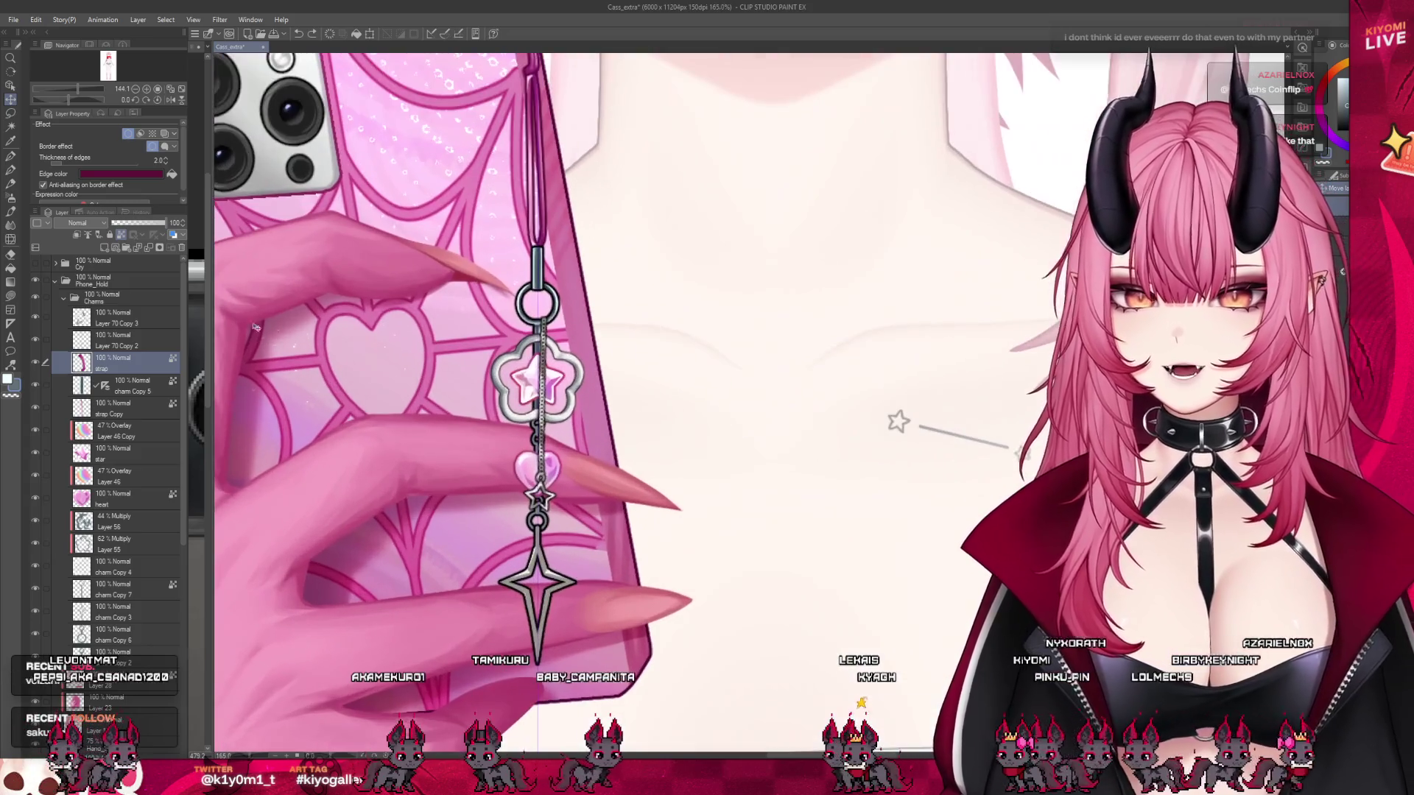
pyautogui.click(125, 340)
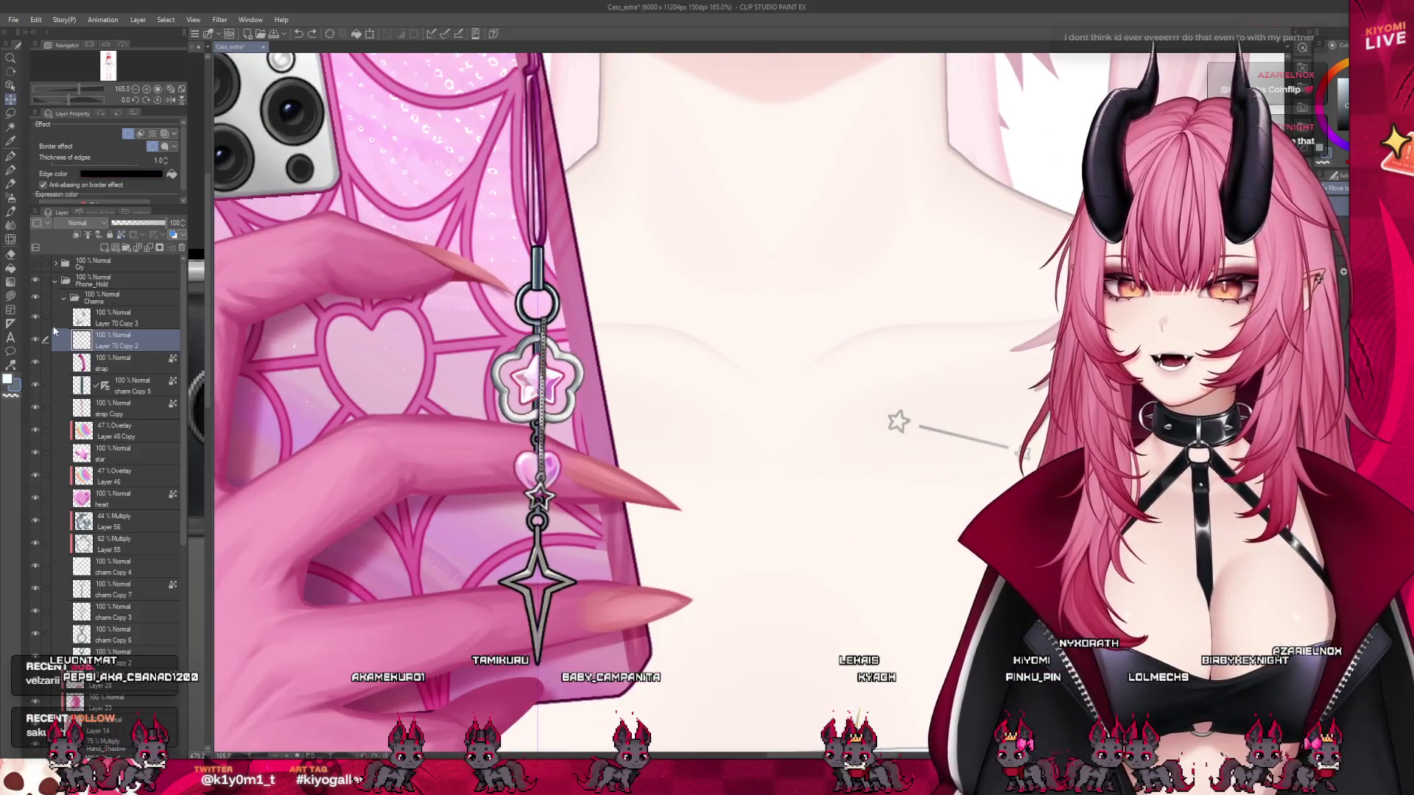
pyautogui.keyDown('ctrl'); pyautogui.click(125, 318); pyautogui.keyUp('ctrl')
# - Scale and rotate the thin chain to run straight down through the star and heart charms
pyautogui.click(369, 33)
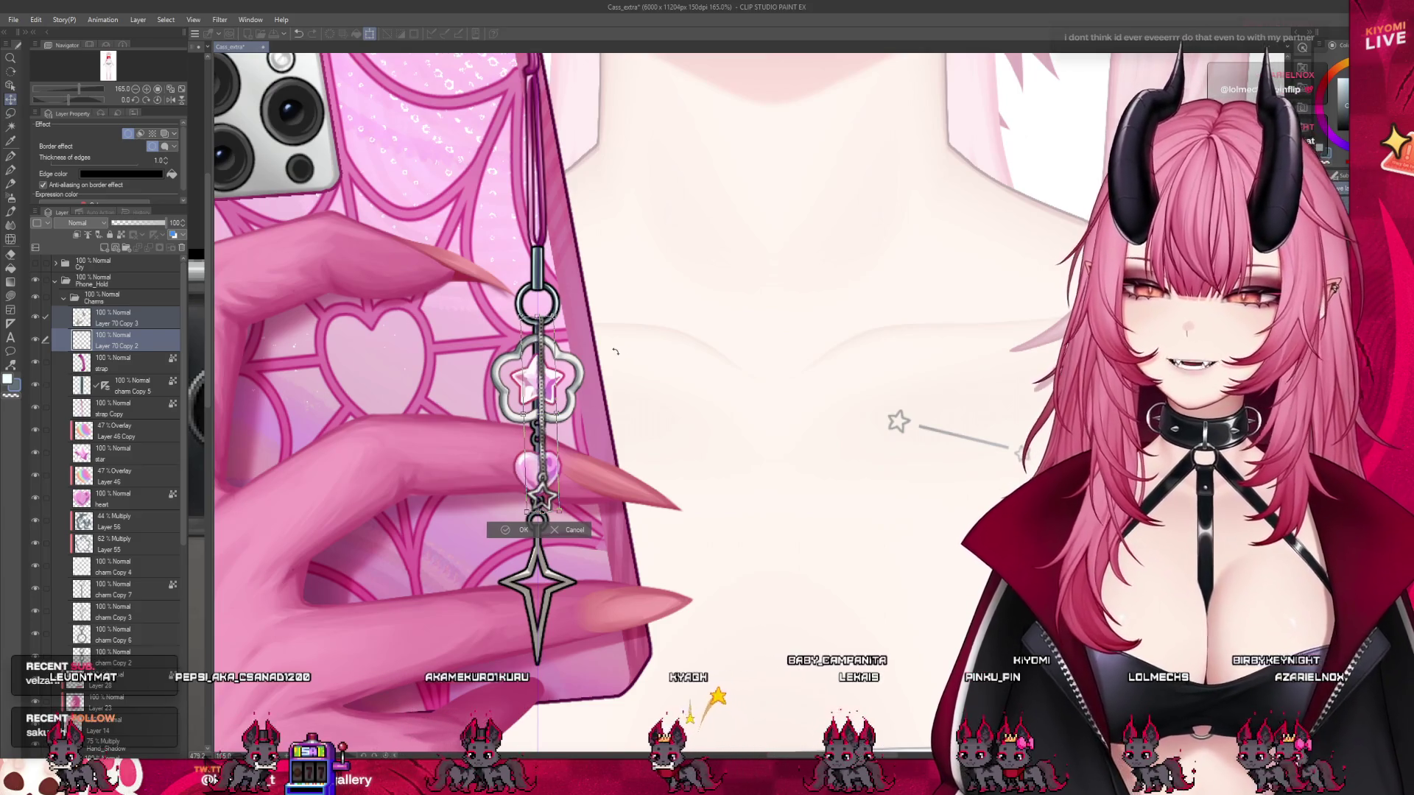
pyautogui.click(519, 531)
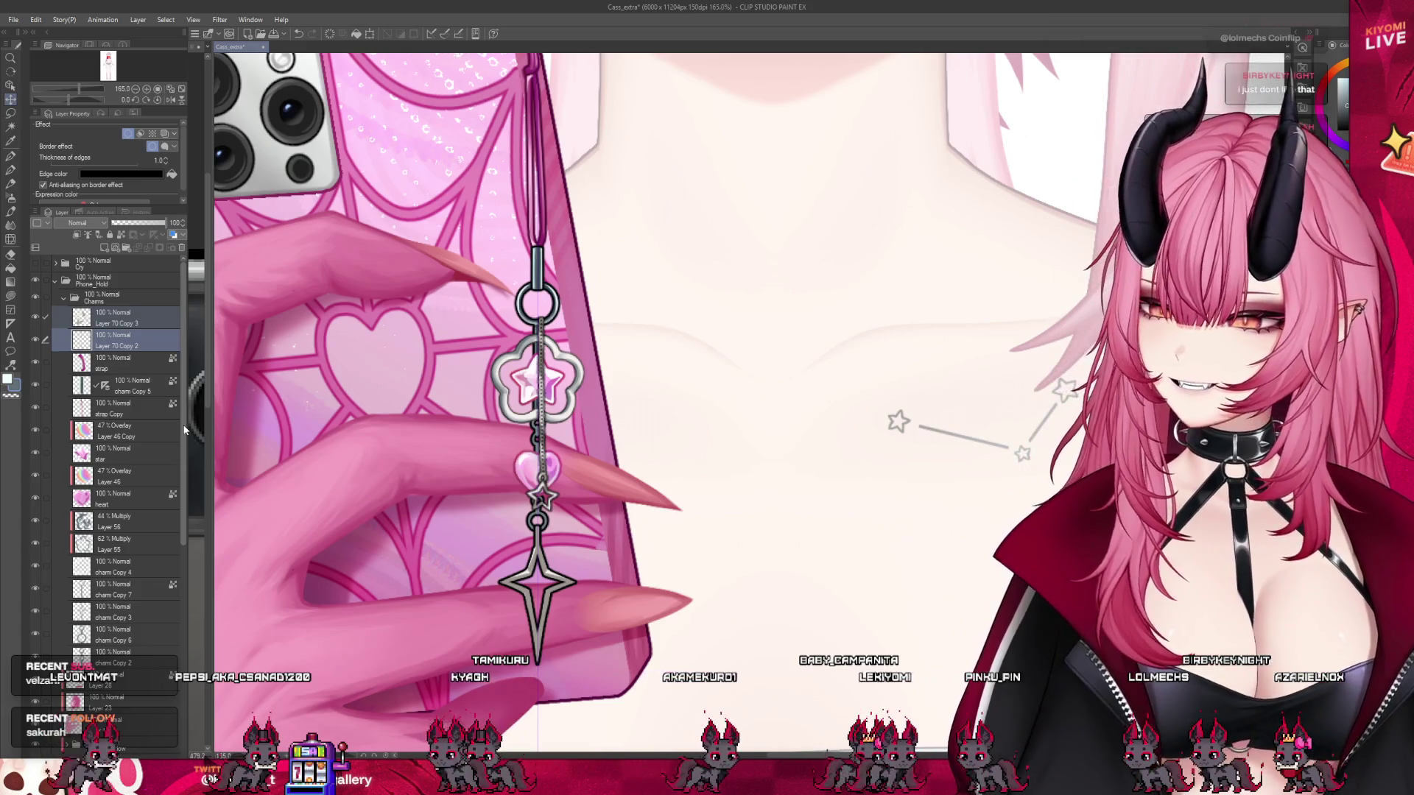
pyautogui.click(128, 541)
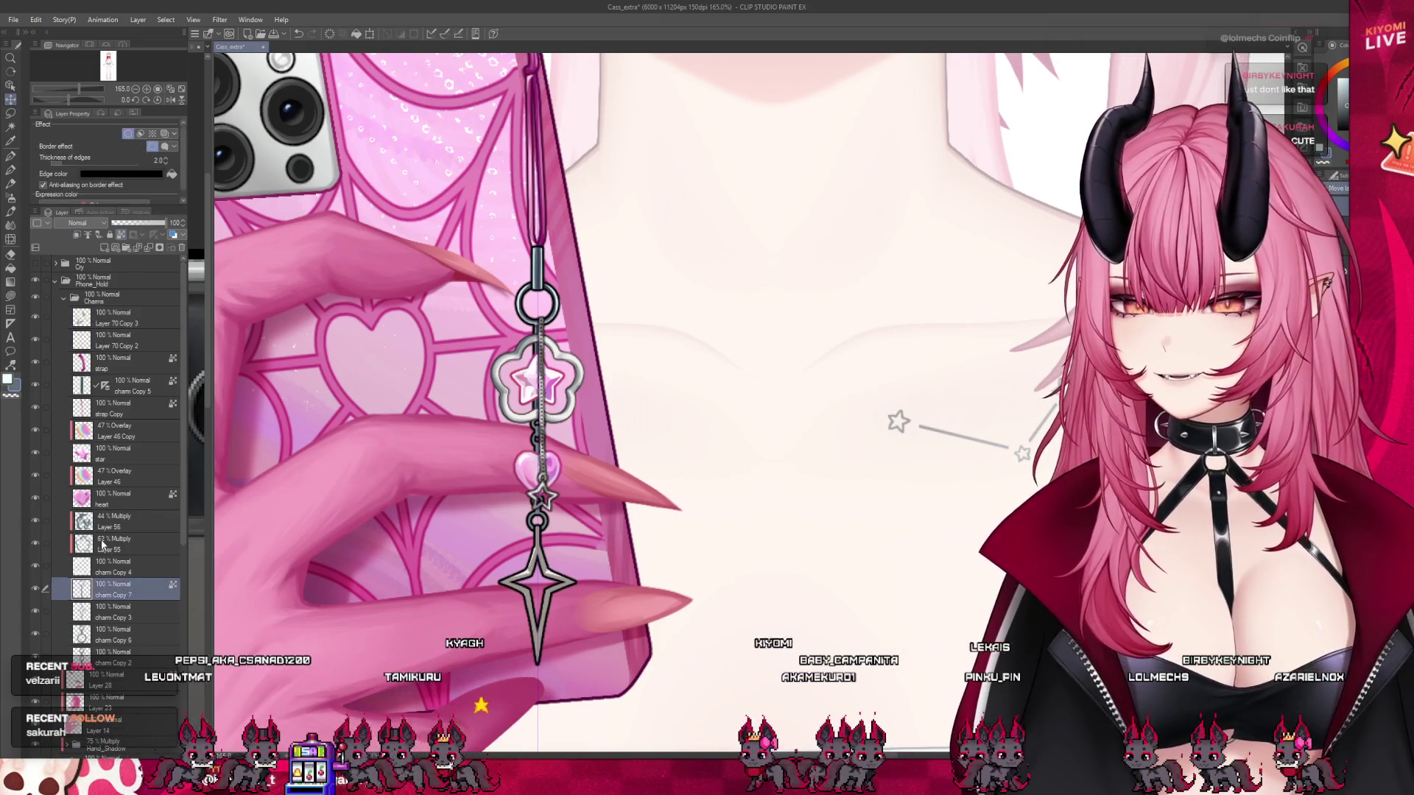
pyautogui.hotkey('ctrl', '+')
pyautogui.hotkey('ctrl', '+')
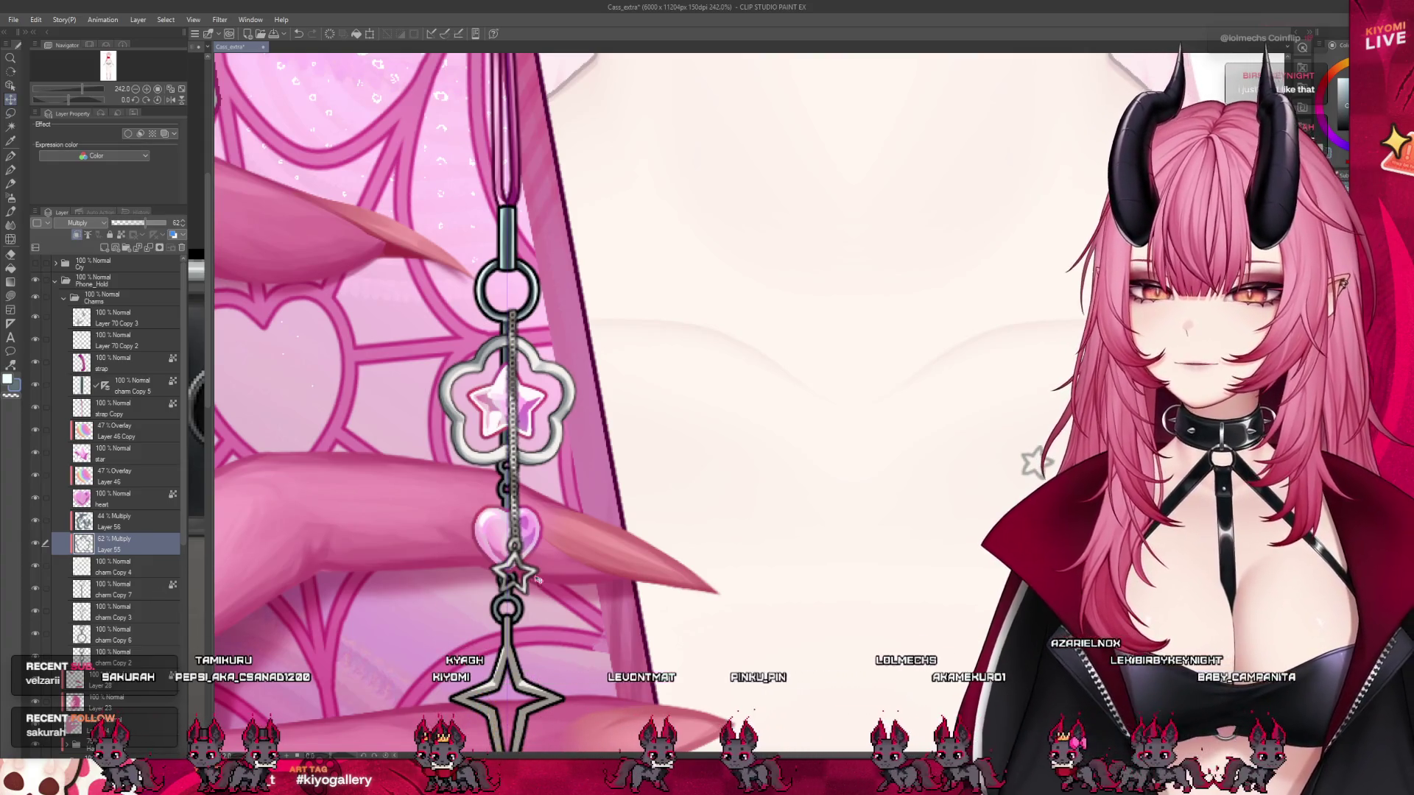
# - Zoom in on the phone charm and hide the thin chain layer Layer 70 Copy 2
pyautogui.scroll(-5, 523, 374)
pyautogui.scroll(-1, 523, 374)
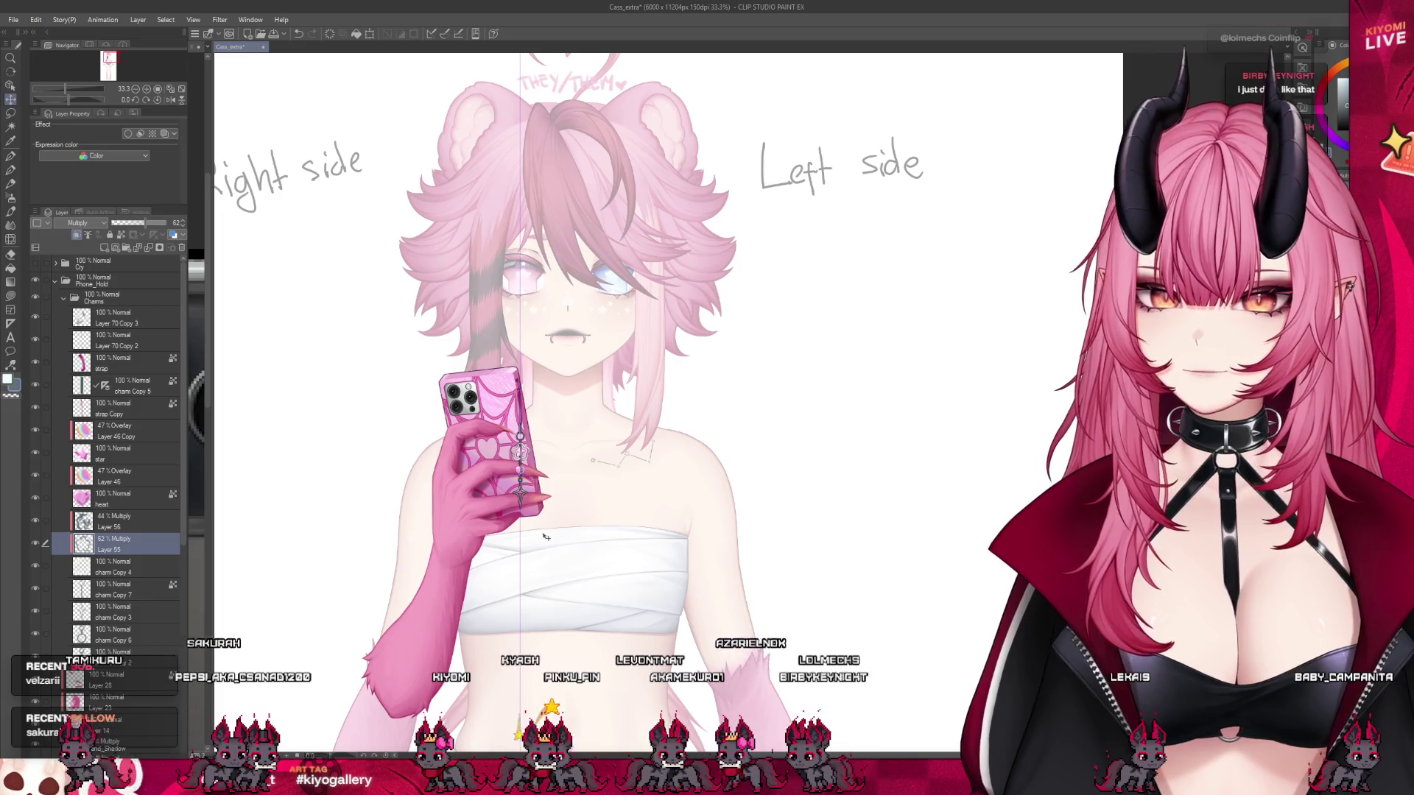
pyautogui.scroll(3, 525, 508)
pyautogui.scroll(1, 516, 324)
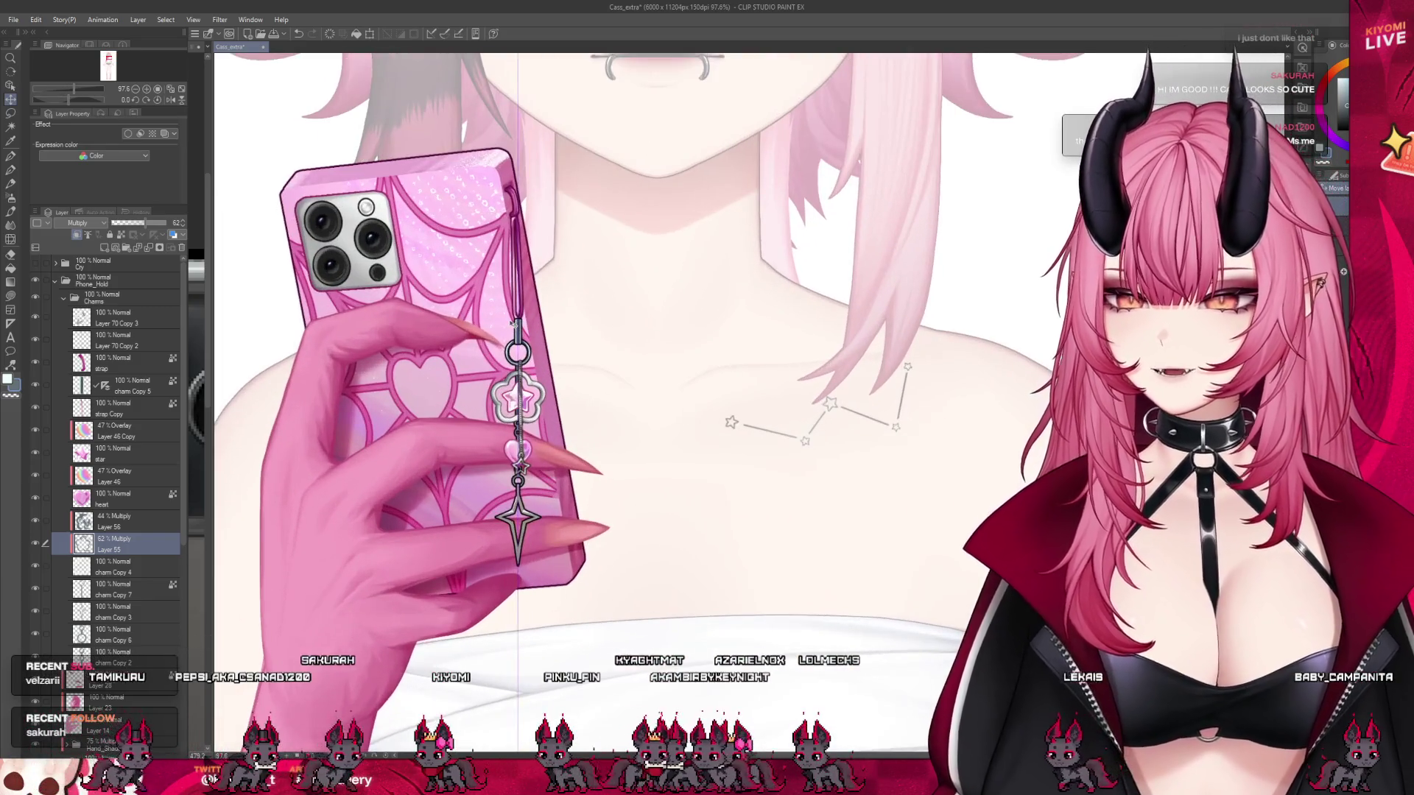
pyautogui.scroll(1, 515, 322)
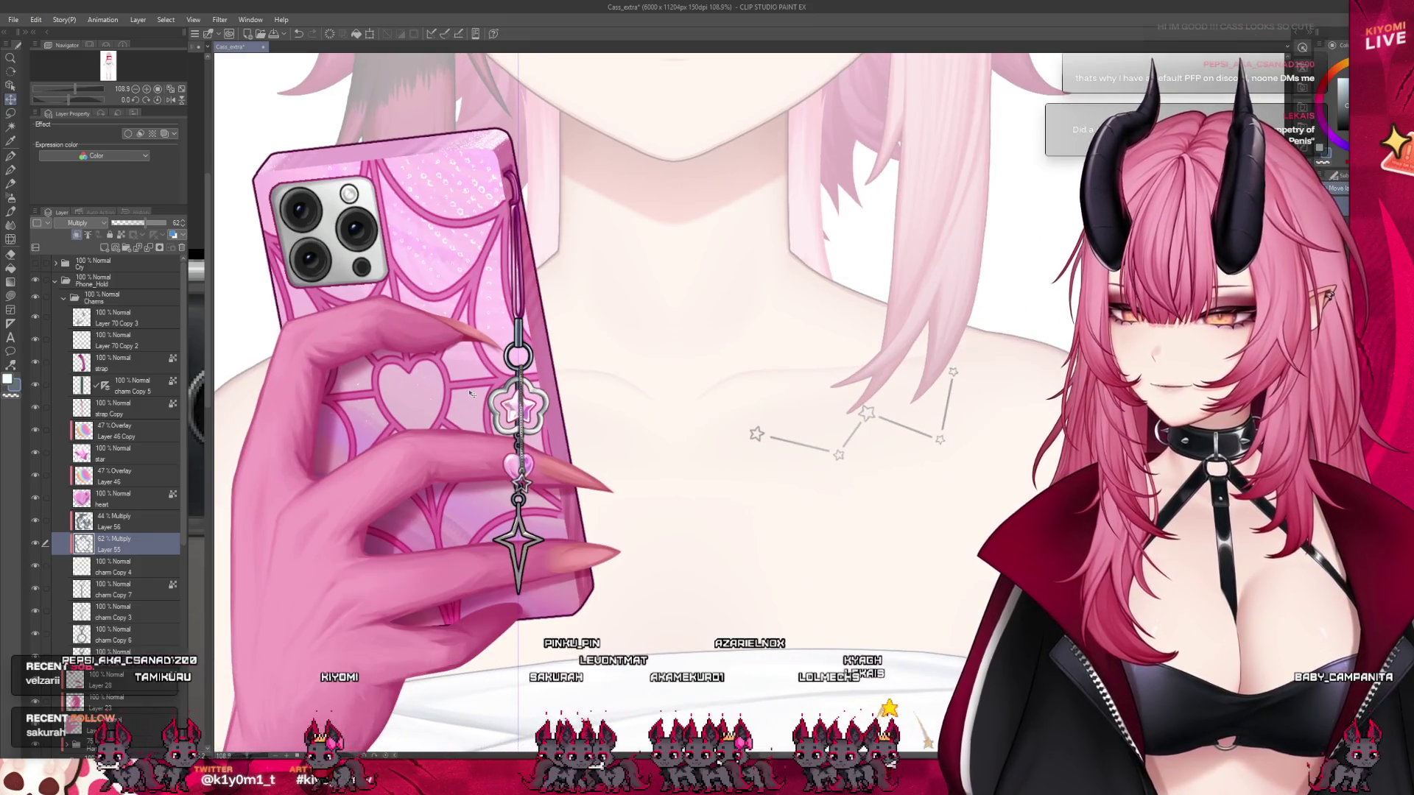
pyautogui.scroll(1, 501, 398)
pyautogui.scroll(1, 590, 308)
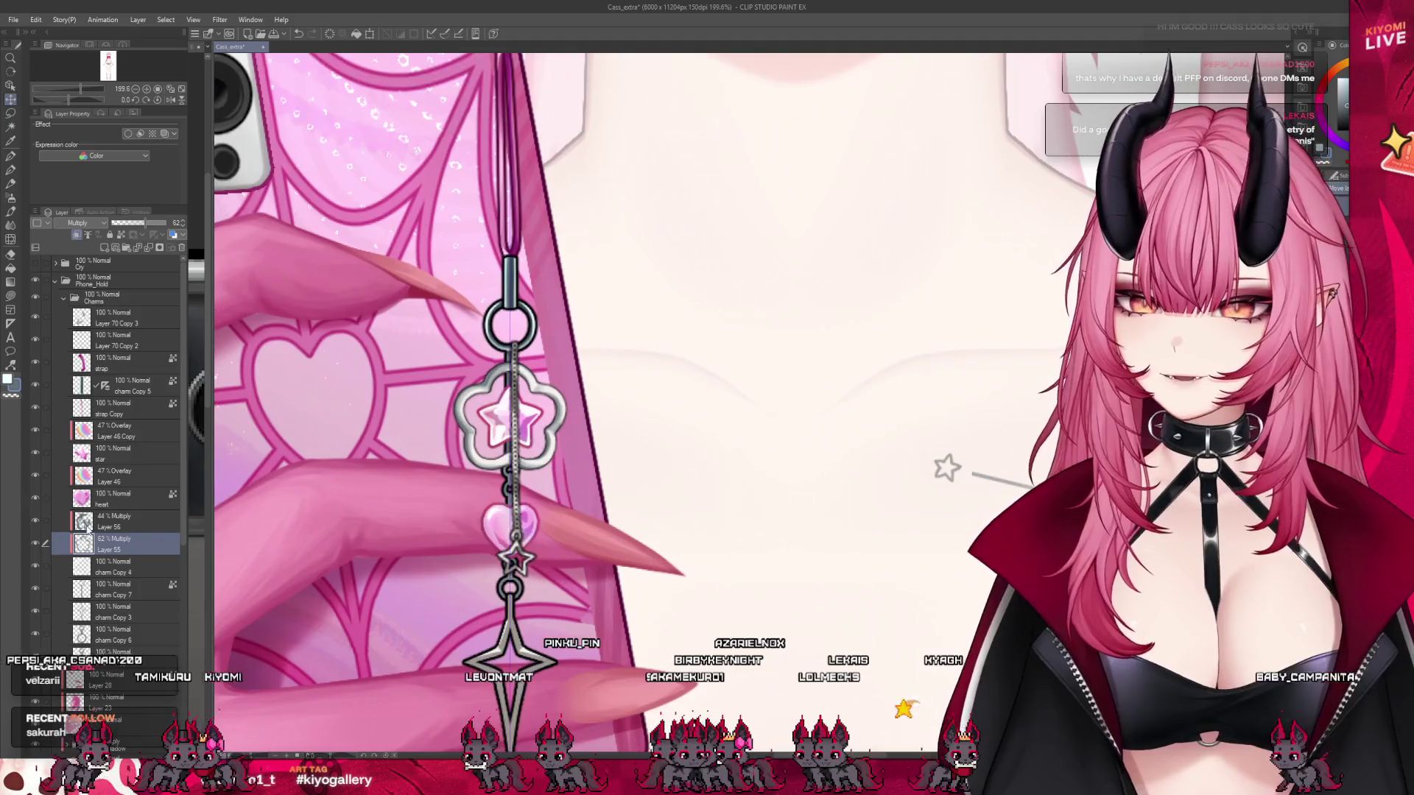
pyautogui.hotkey('alt', ']')
pyautogui.scroll(1, 451, 405)
pyautogui.scroll(1, 451, 406)
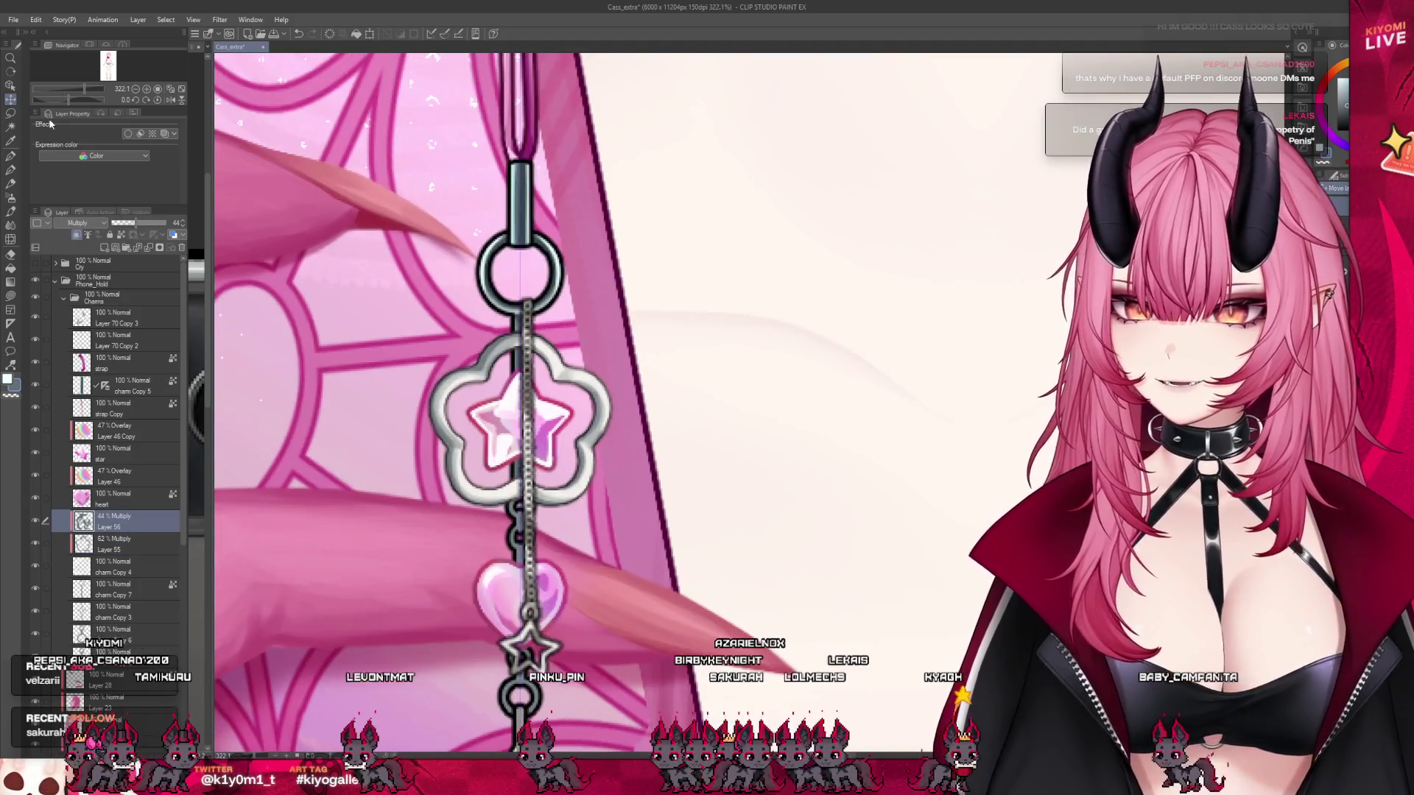
pyautogui.click(35, 339)
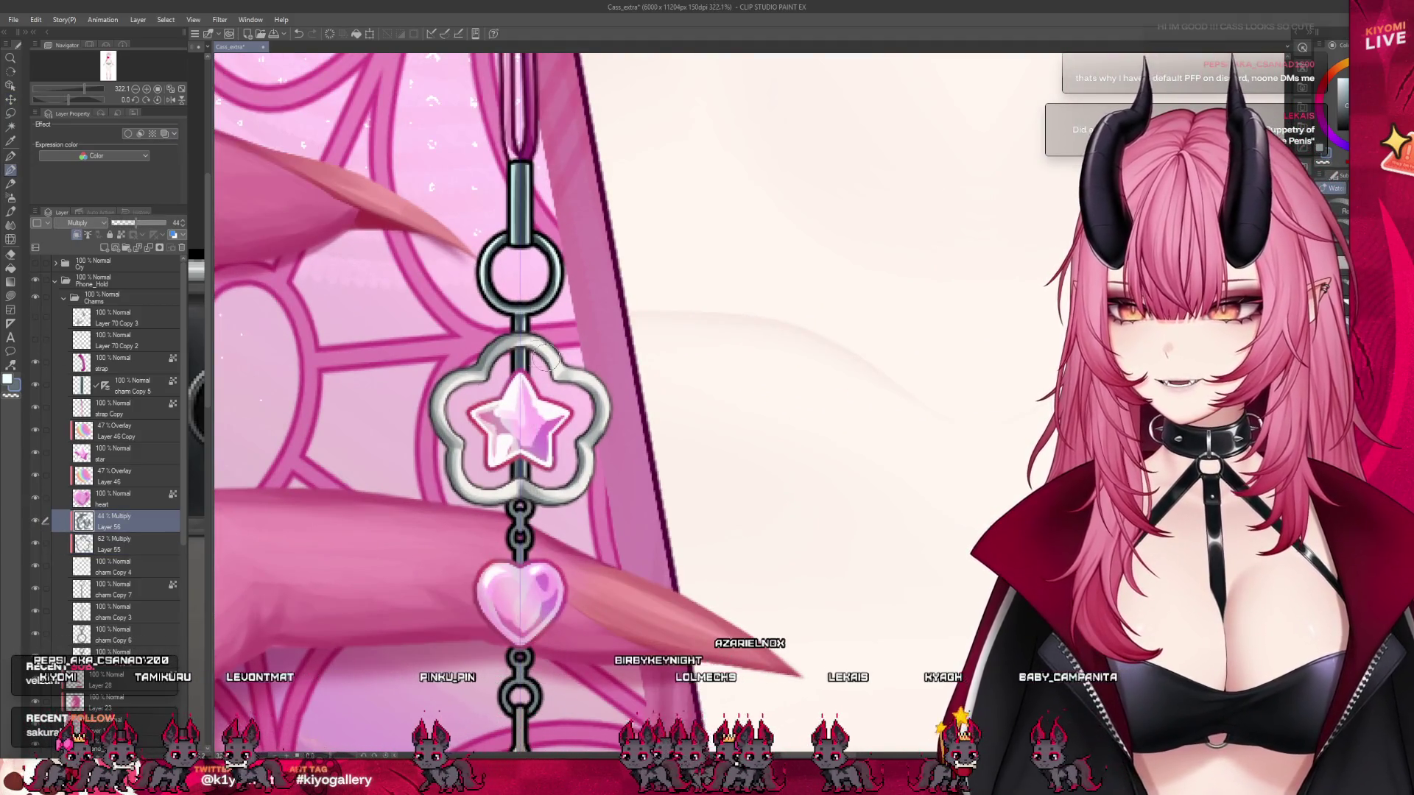
pyautogui.scroll(1, 526, 372)
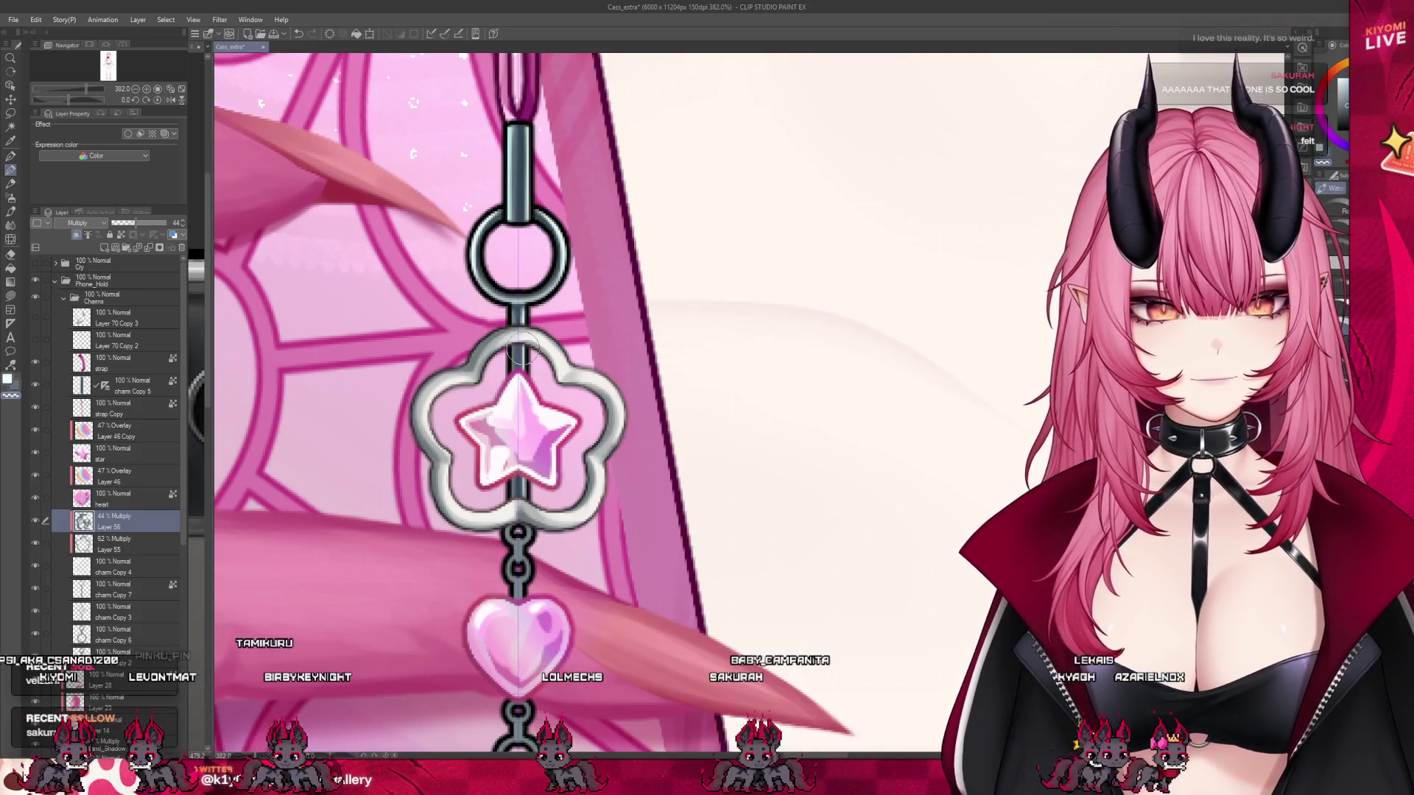
pyautogui.scroll(-6, 538, 352)
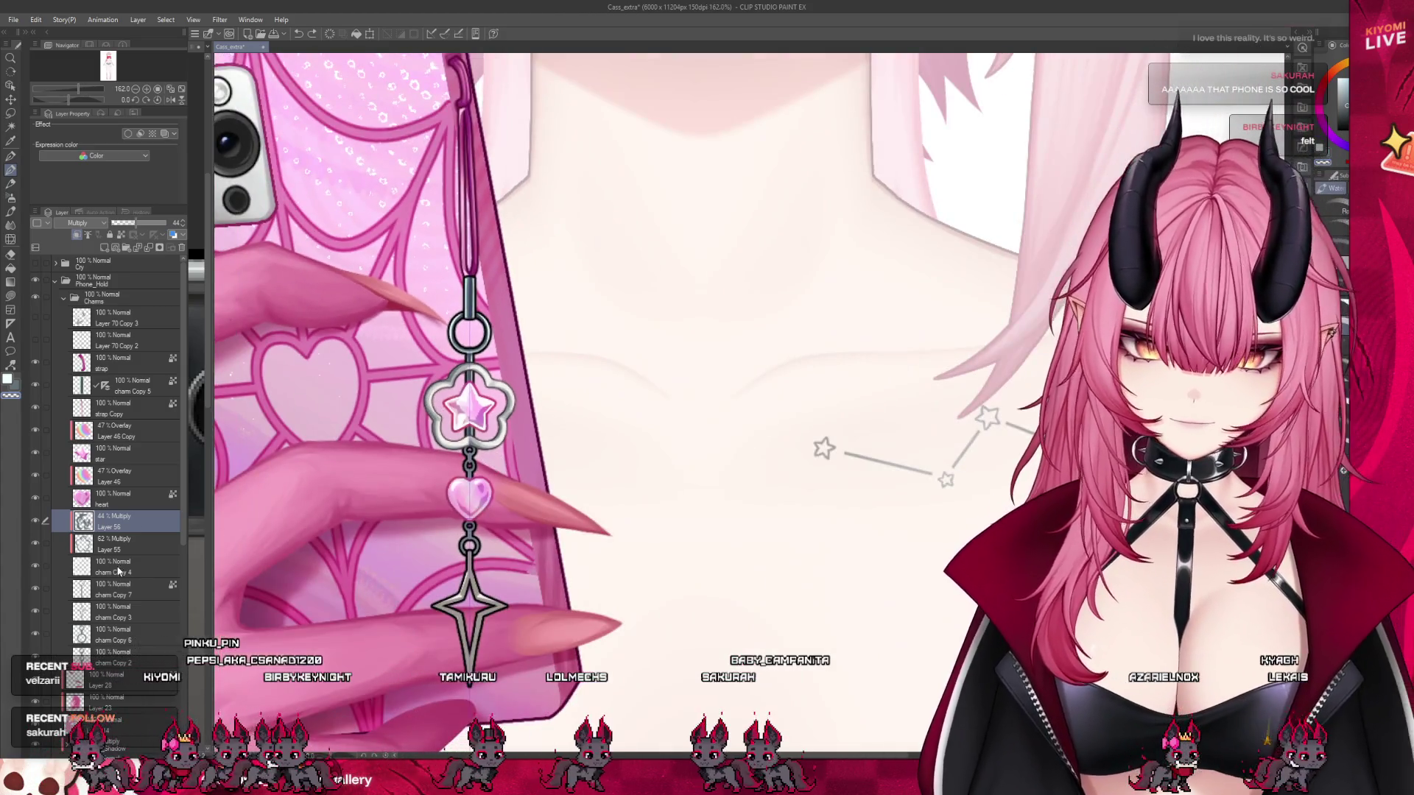
pyautogui.keyDown('ctrl'); pyautogui.keyDown('shift'); pyautogui.click(479, 427); pyautogui.keyUp('shift'); pyautogui.keyUp('ctrl')
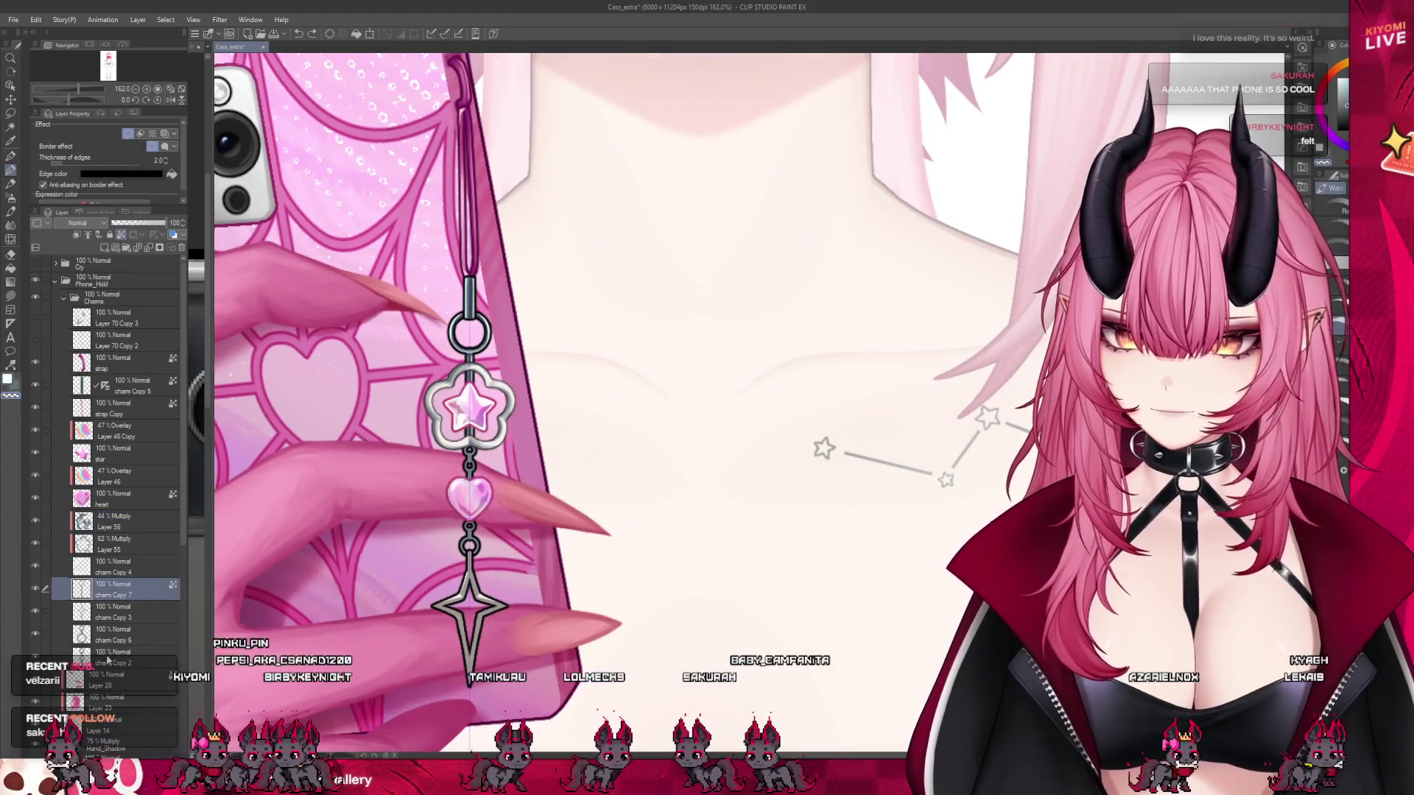
# - Merge the shading Layers 55 and 56 down into charm Copy 4
pyautogui.keyDown('ctrl'); pyautogui.keyDown('shift'); pyautogui.click(452, 390); pyautogui.keyUp('shift'); pyautogui.keyUp('ctrl')
pyautogui.scroll(1, 442, 379)
pyautogui.click(110, 521)
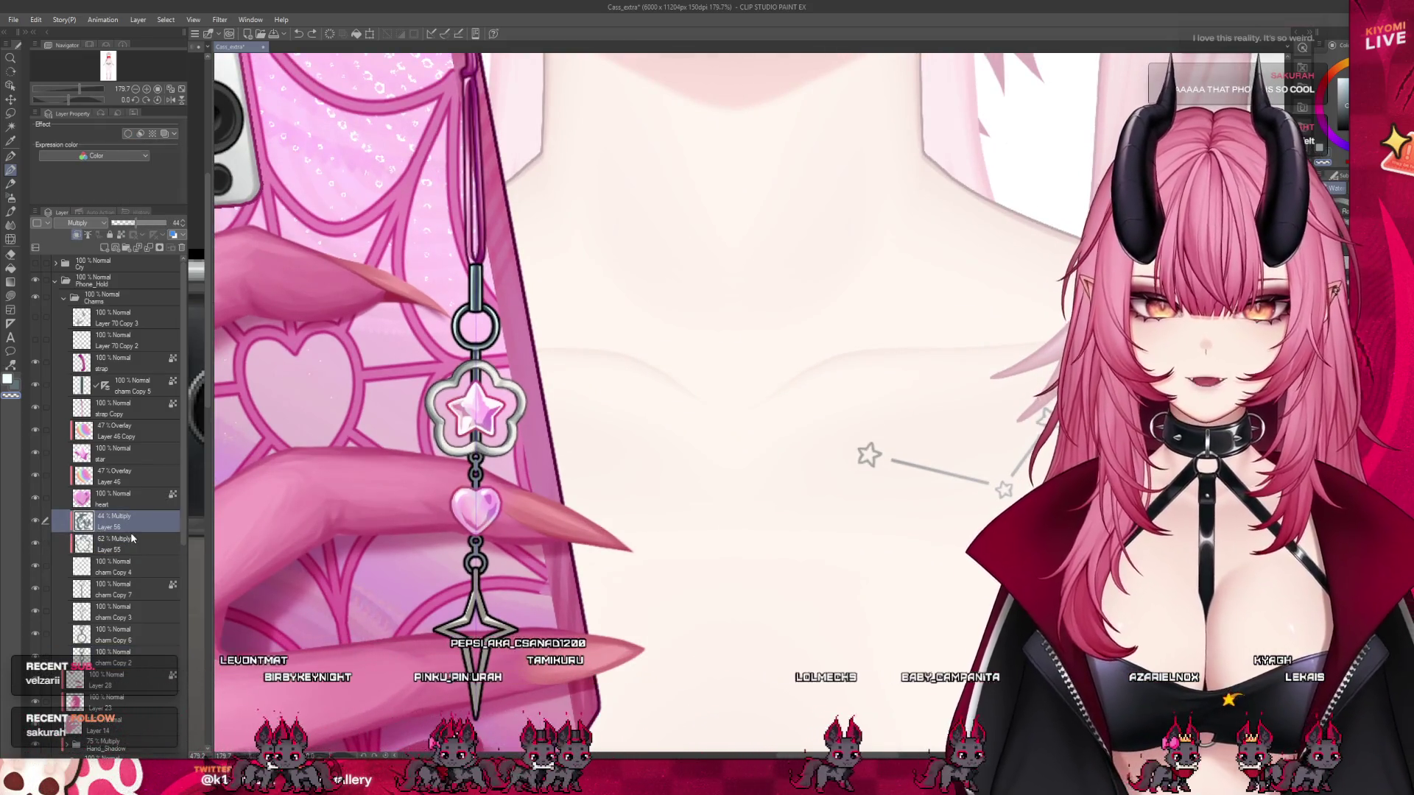
pyautogui.click(88, 544)
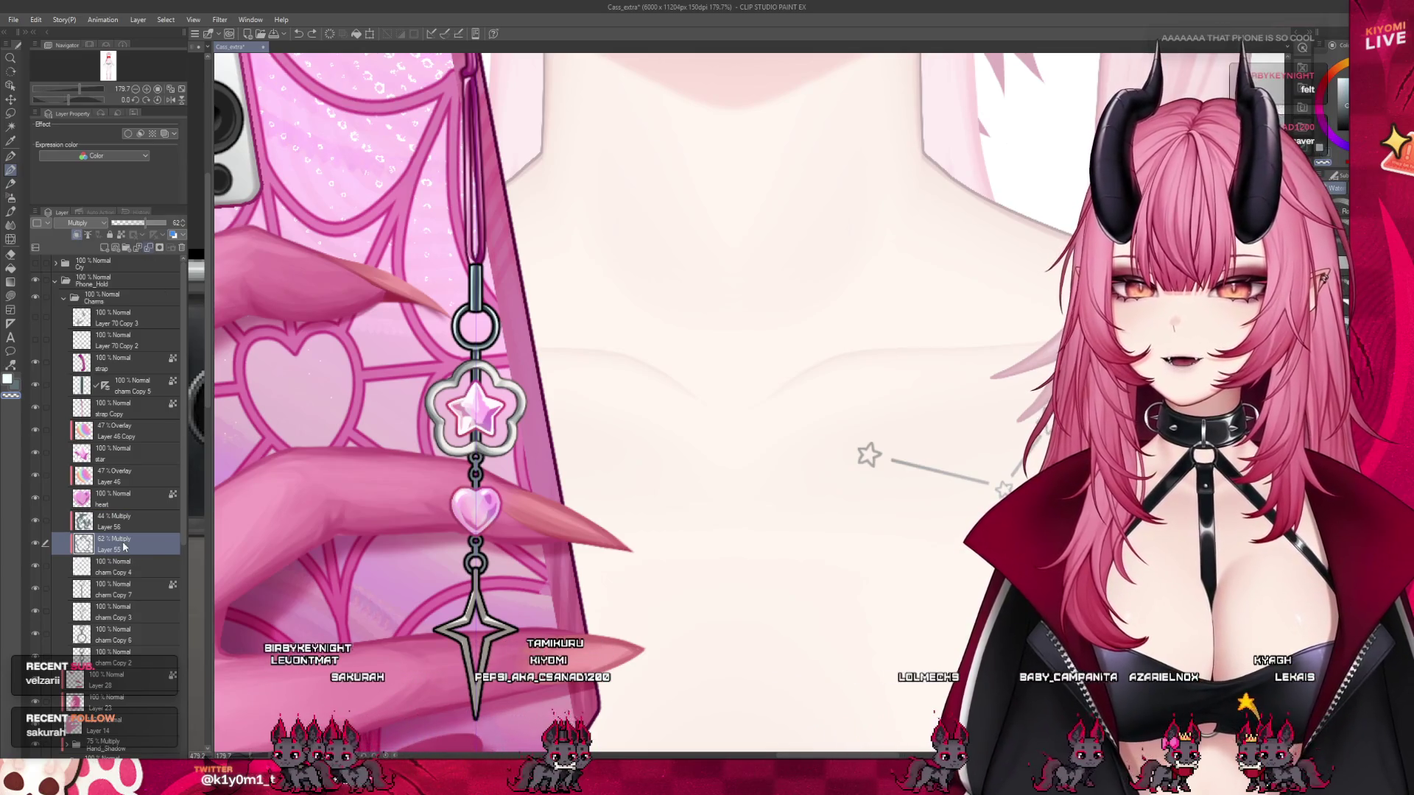
pyautogui.hotkey('ctrl', 'e')
pyautogui.click(112, 522)
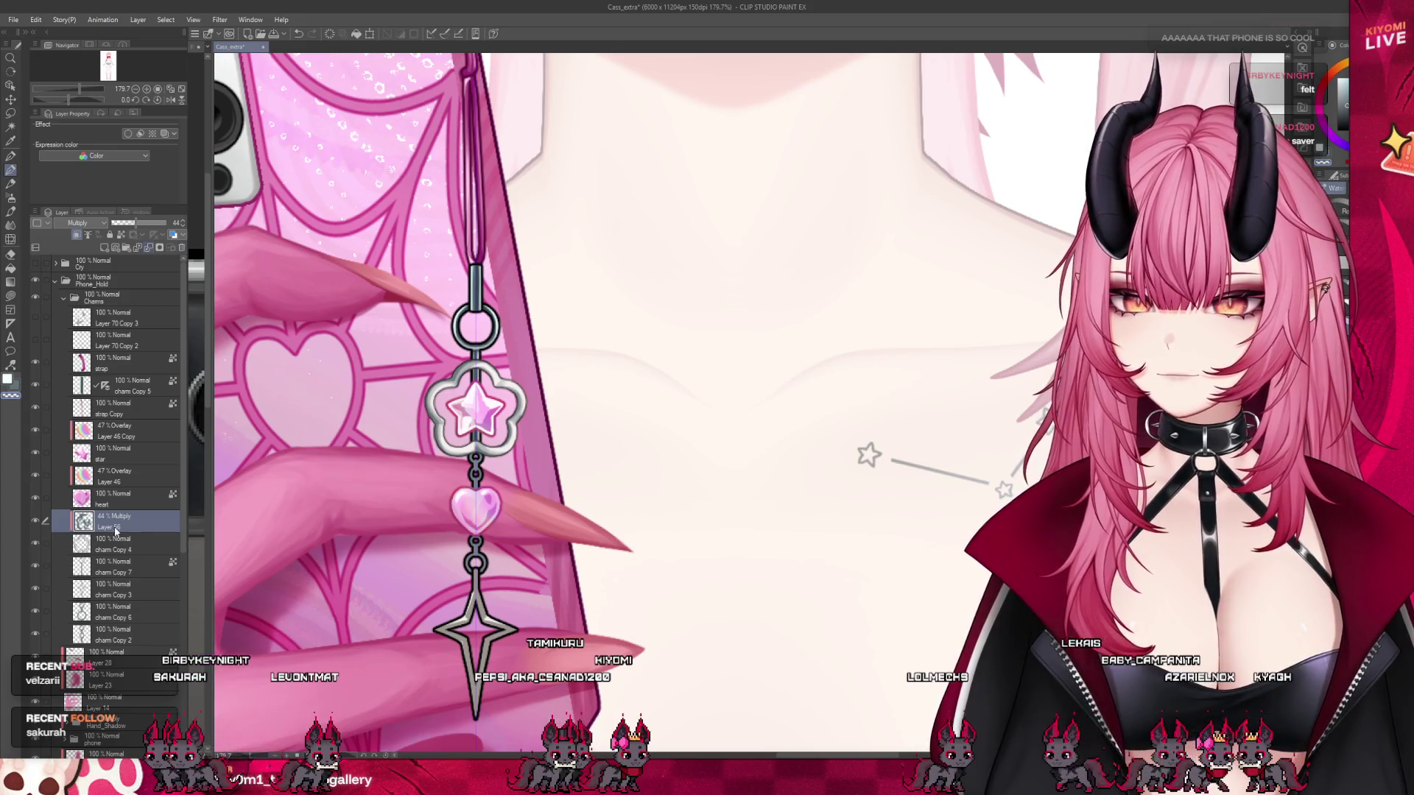
pyautogui.hotkey('ctrl', 'e')
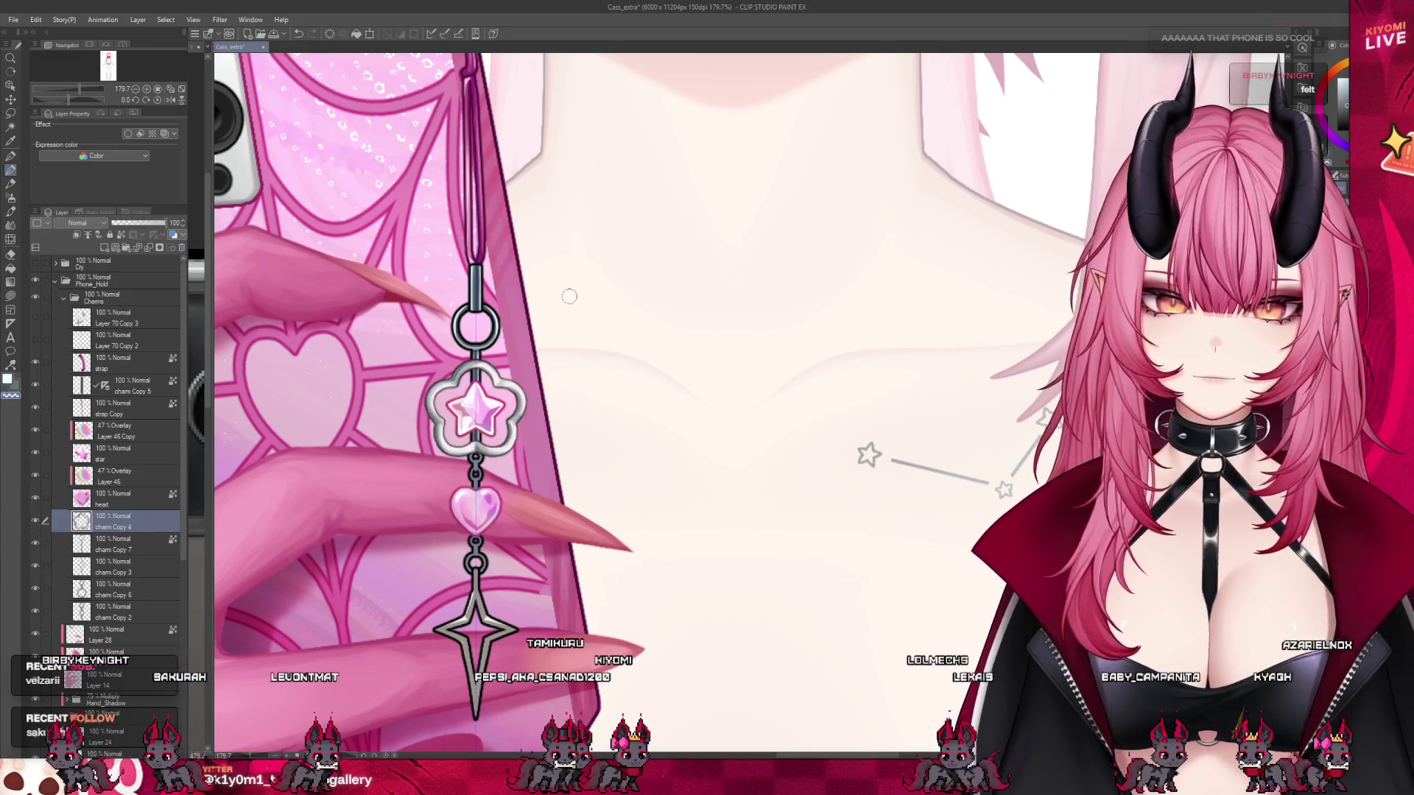
# - Select Layer 46, the overlay layer on the heart charm
pyautogui.scroll(-2, 338, 372)
pyautogui.scroll(-1, 338, 372)
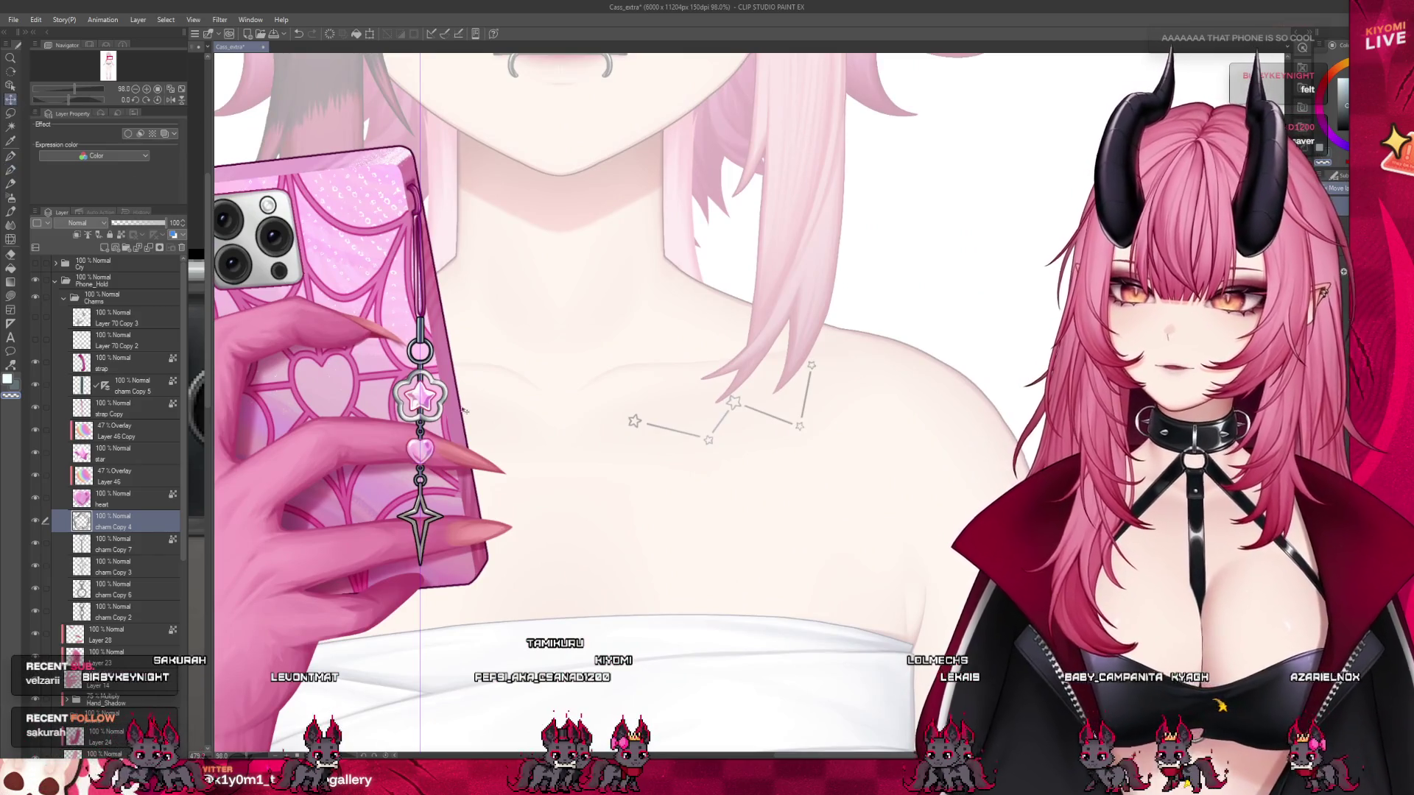
pyautogui.scroll(2, 425, 394)
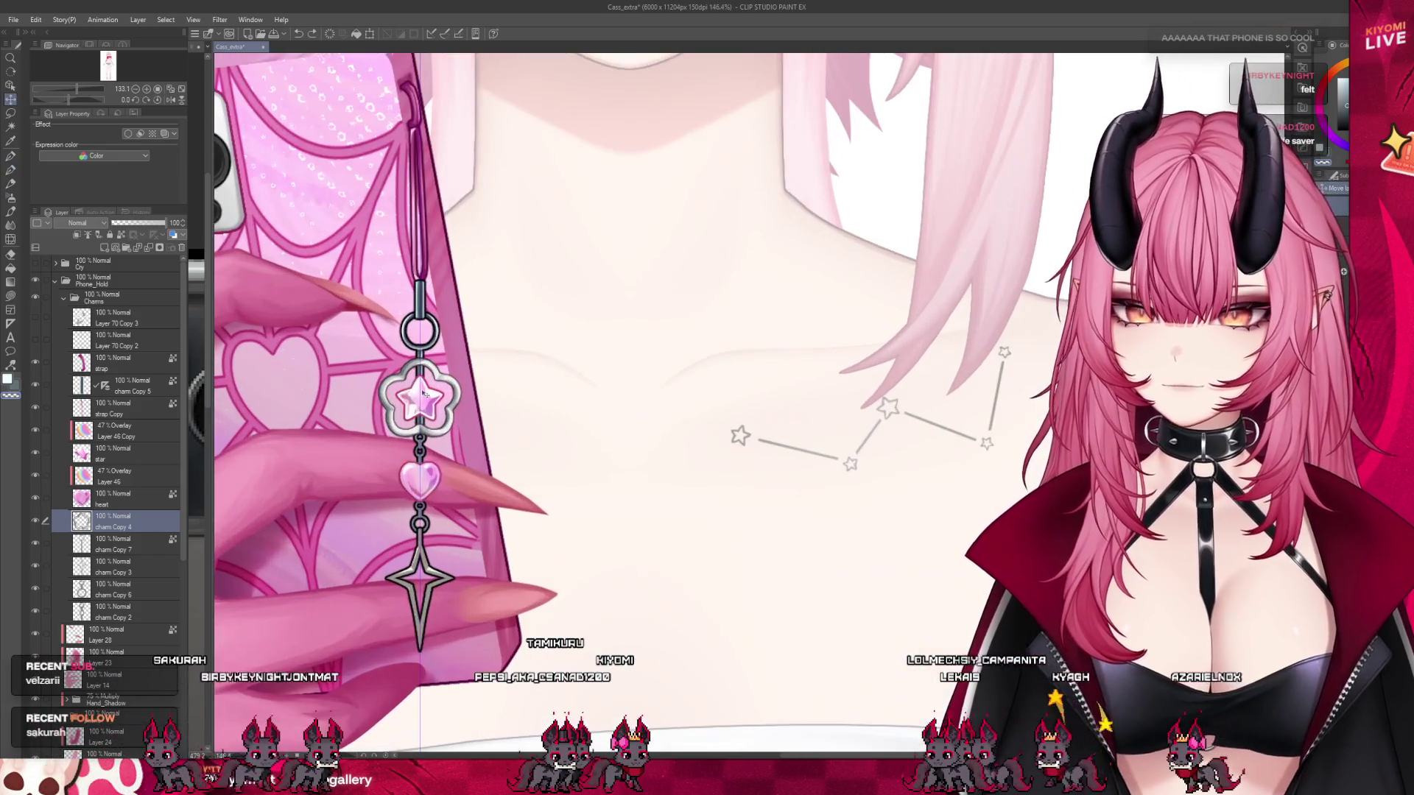
pyautogui.hotkey('alt', ']')
pyautogui.hotkey('alt', ']')
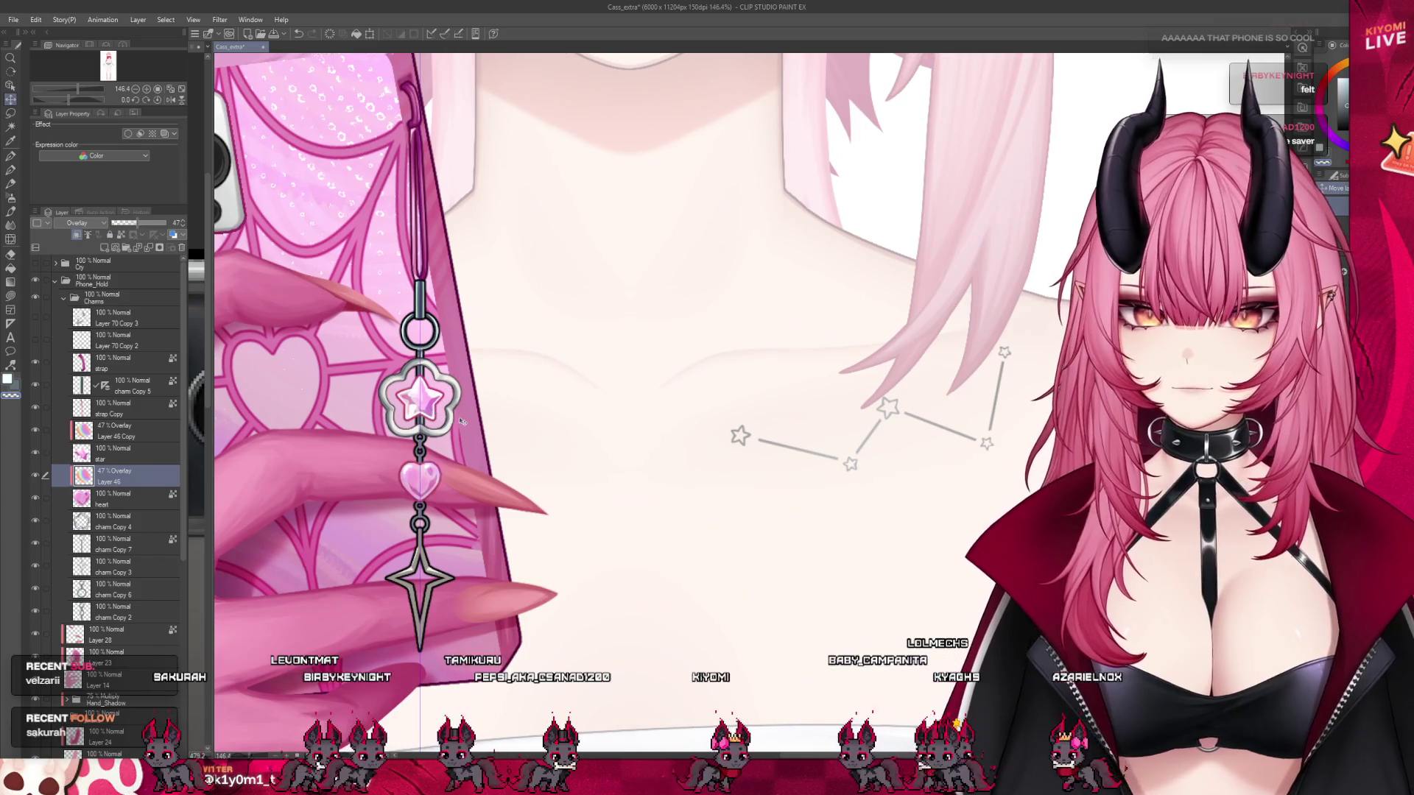
pyautogui.scroll(-4, 460, 417)
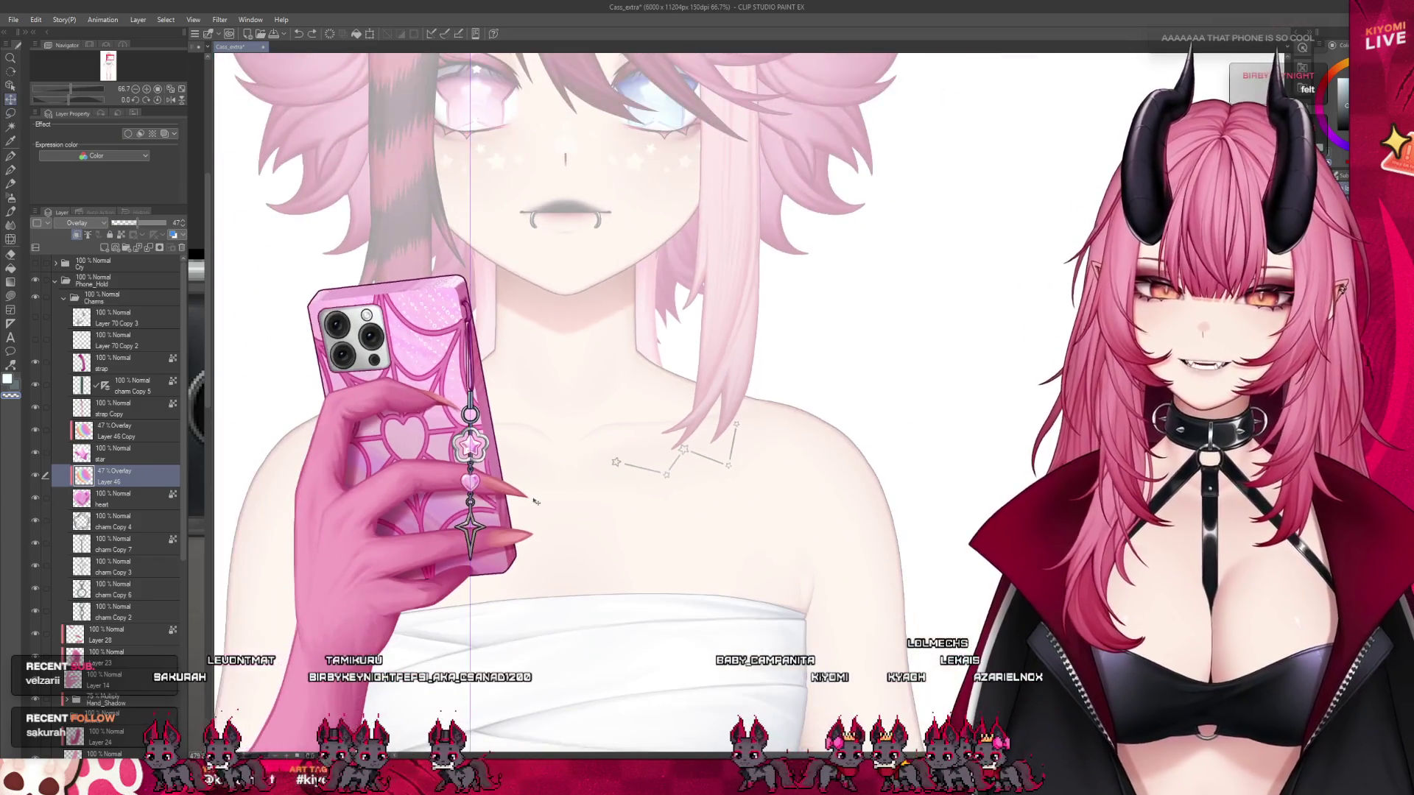
pyautogui.scroll(1, 510, 465)
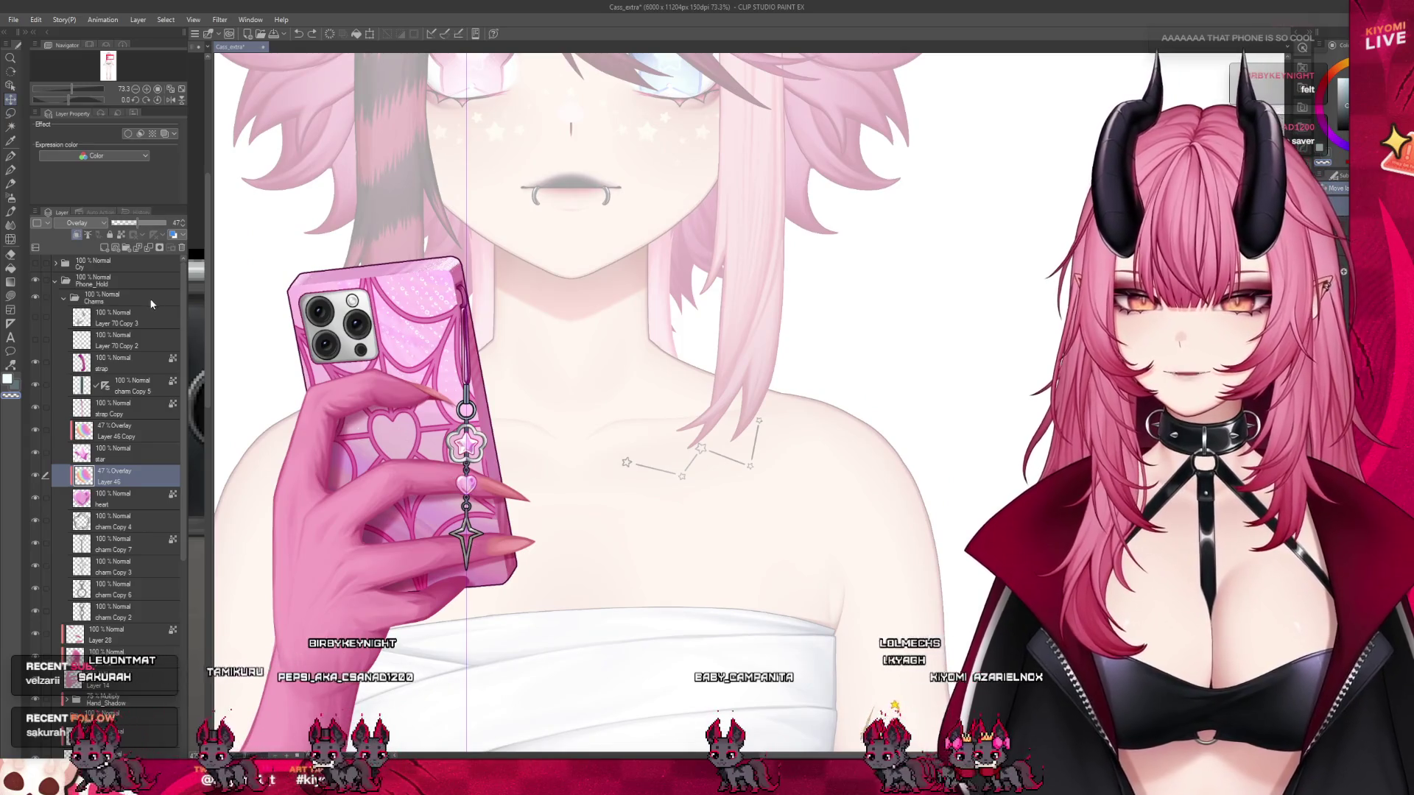
pyautogui.scroll(-3, 517, 414)
pyautogui.scroll(3, 516, 414)
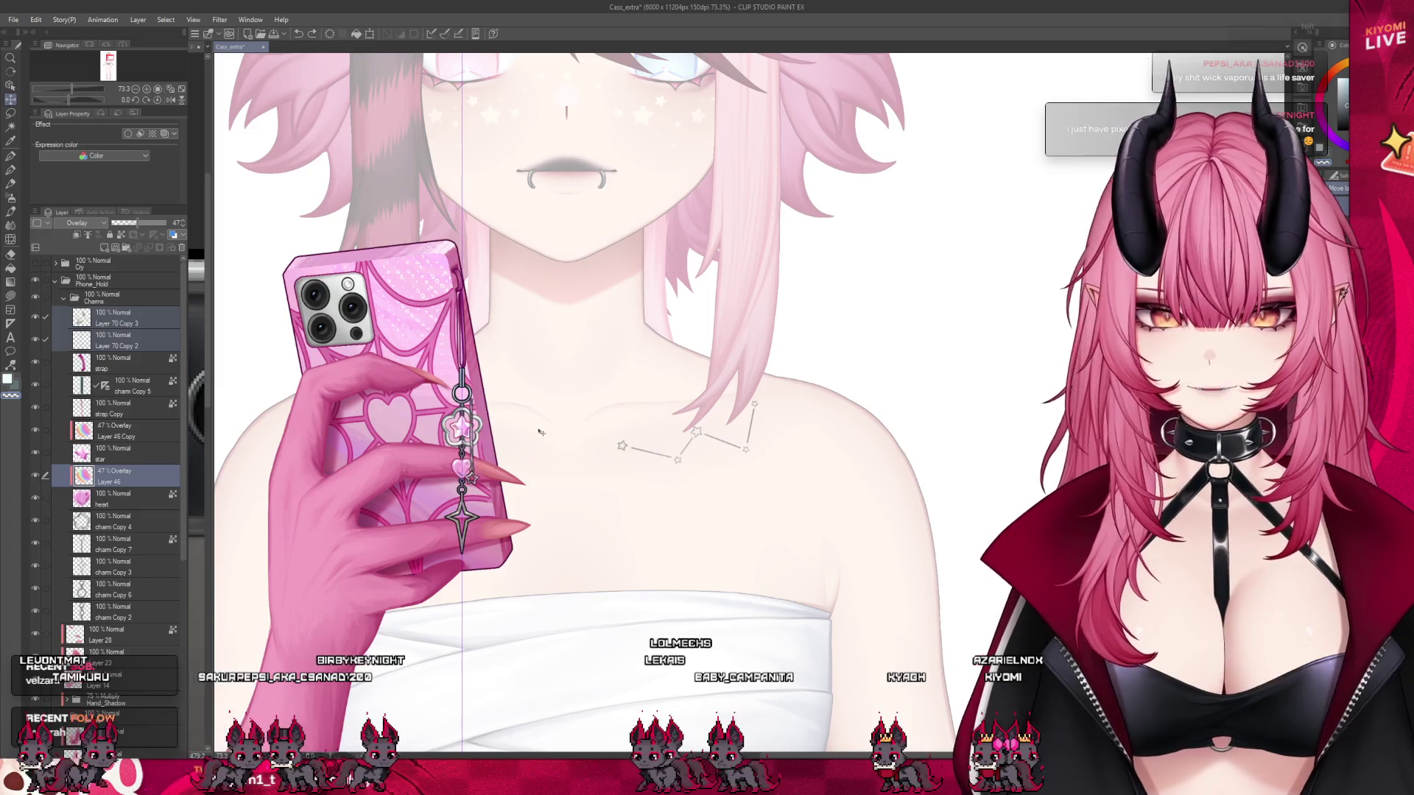
pyautogui.scroll(-3, 419, 463)
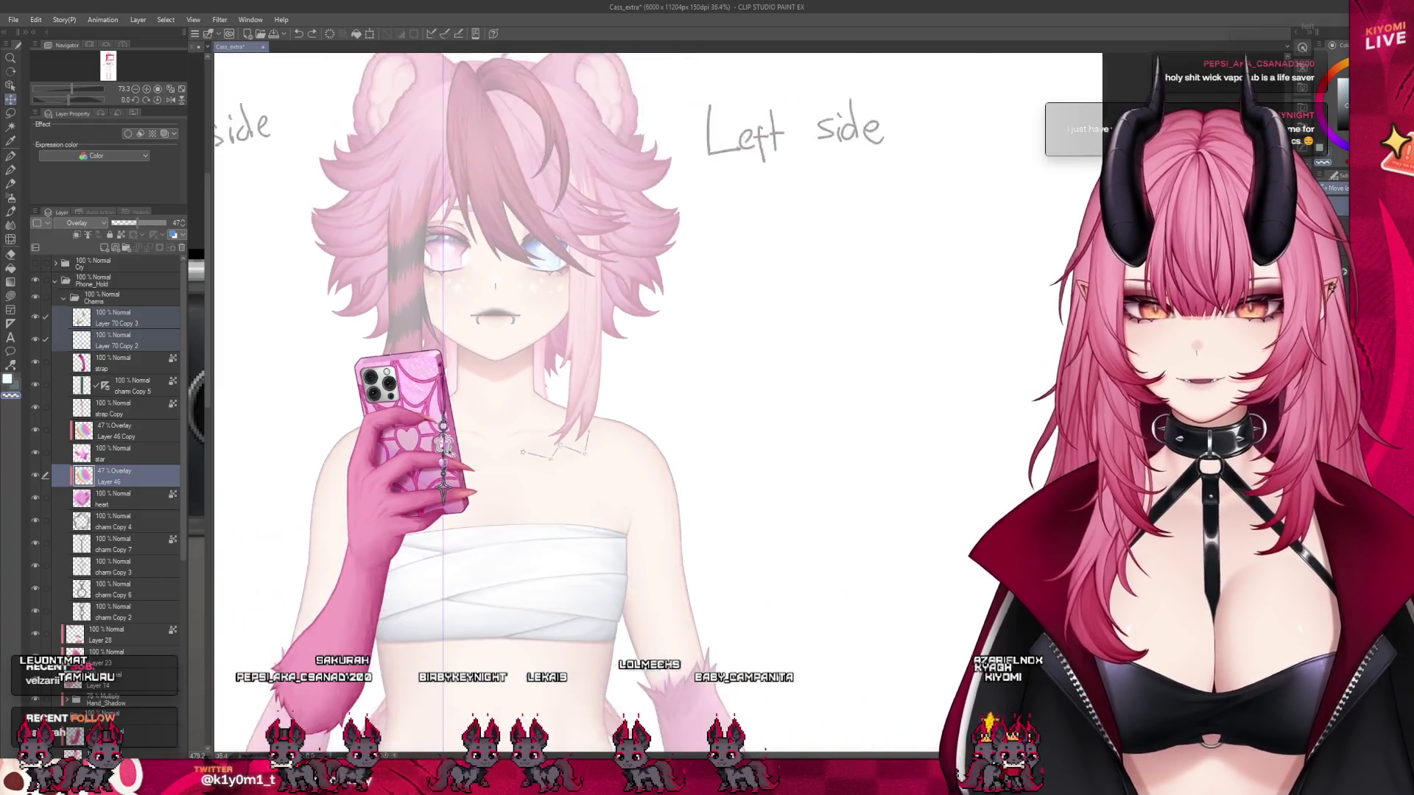
pyautogui.keyDown('ctrl'); pyautogui.keyDown('shift'); pyautogui.click(422, 468); pyautogui.keyUp('shift'); pyautogui.keyUp('ctrl')
pyautogui.scroll(2, 424, 474)
pyautogui.scroll(1, 424, 473)
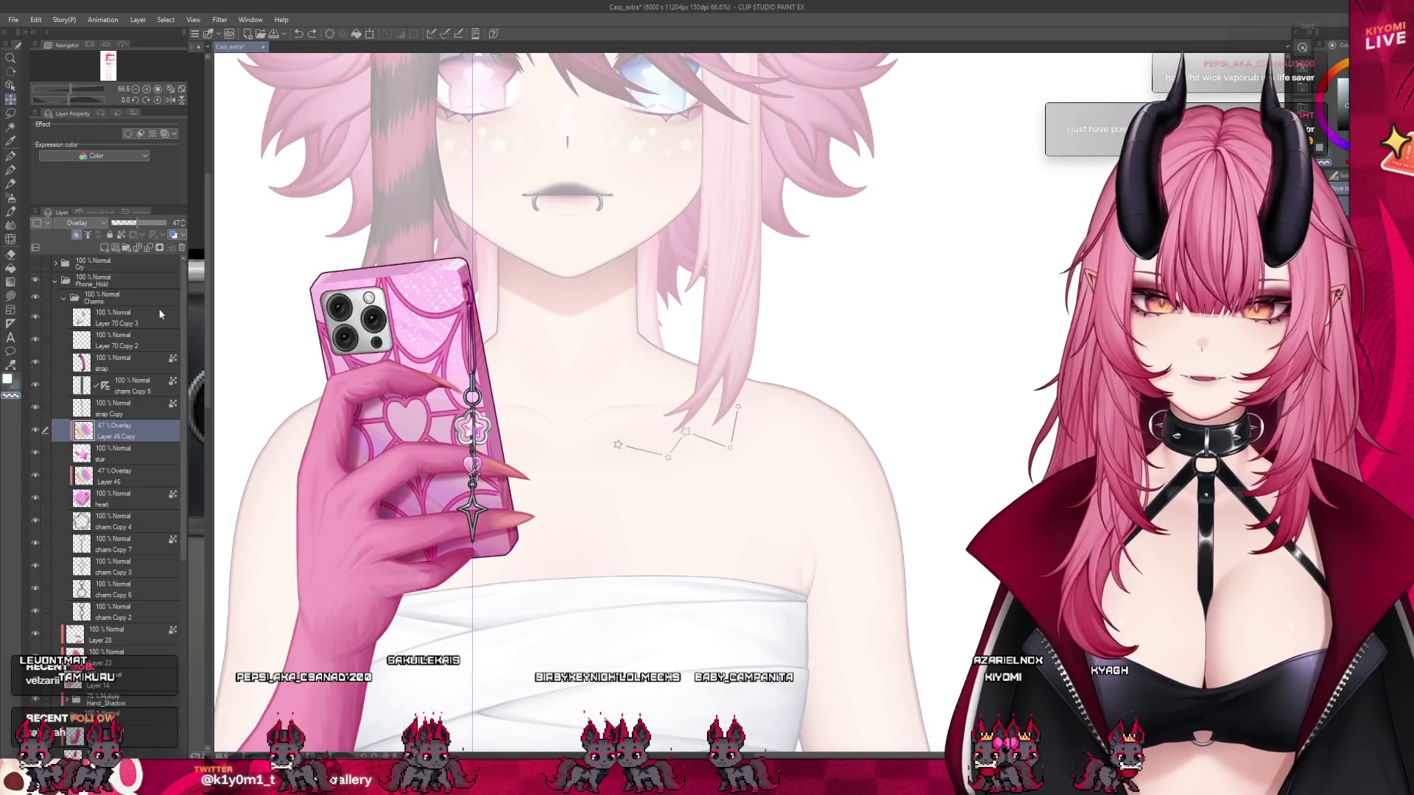
pyautogui.scroll(4, 516, 440)
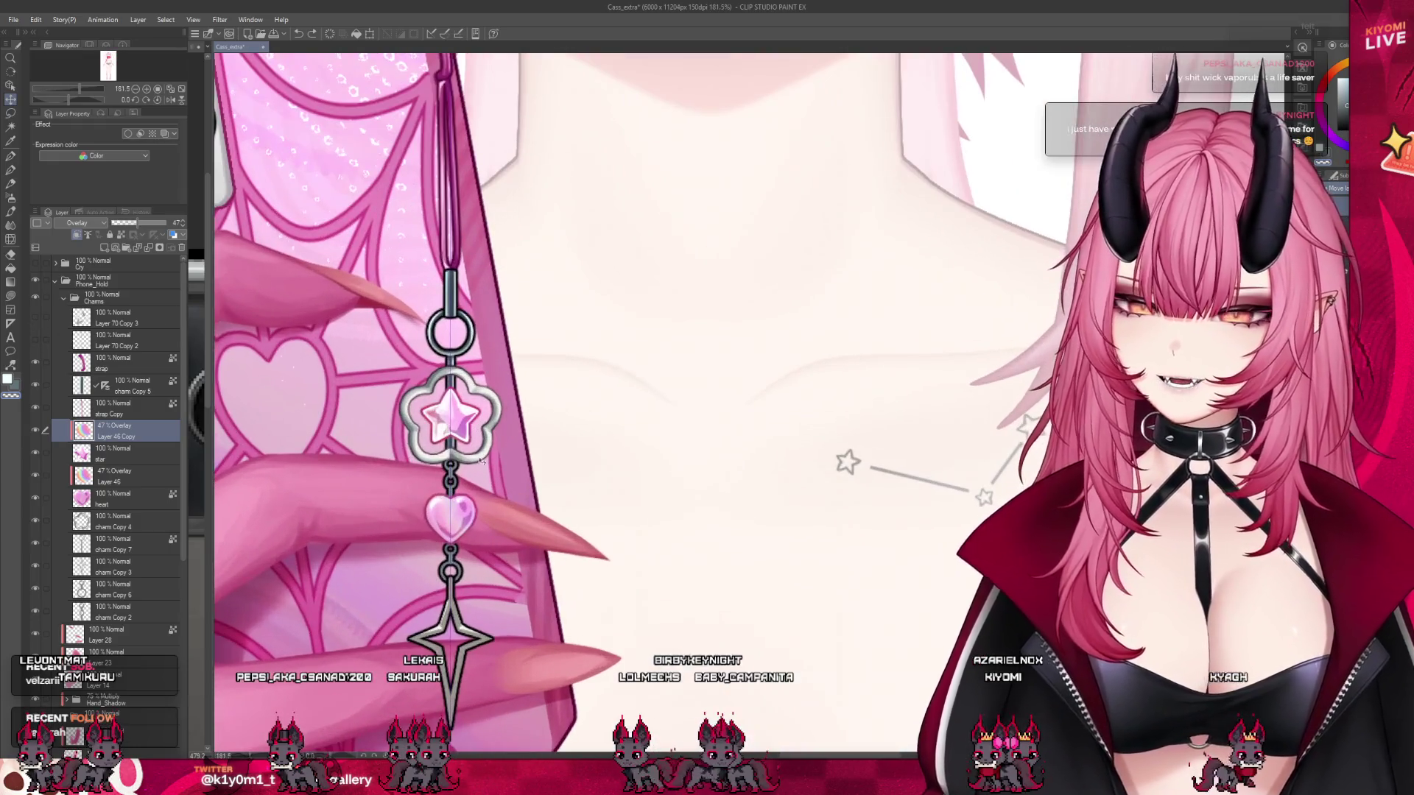
pyautogui.click(145, 479)
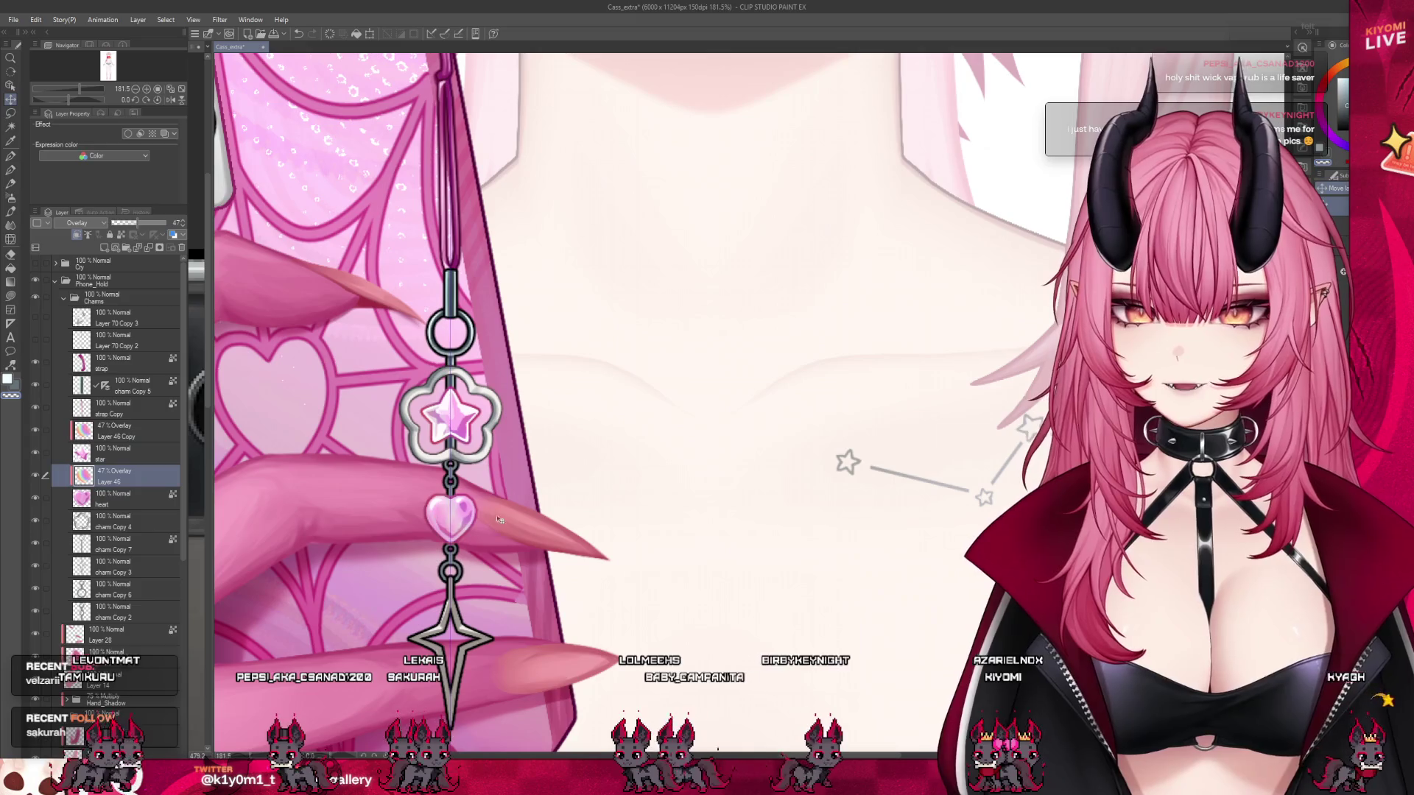
# - Select the phone folder to view its Border effect settings
pyautogui.scroll(-3, 521, 518)
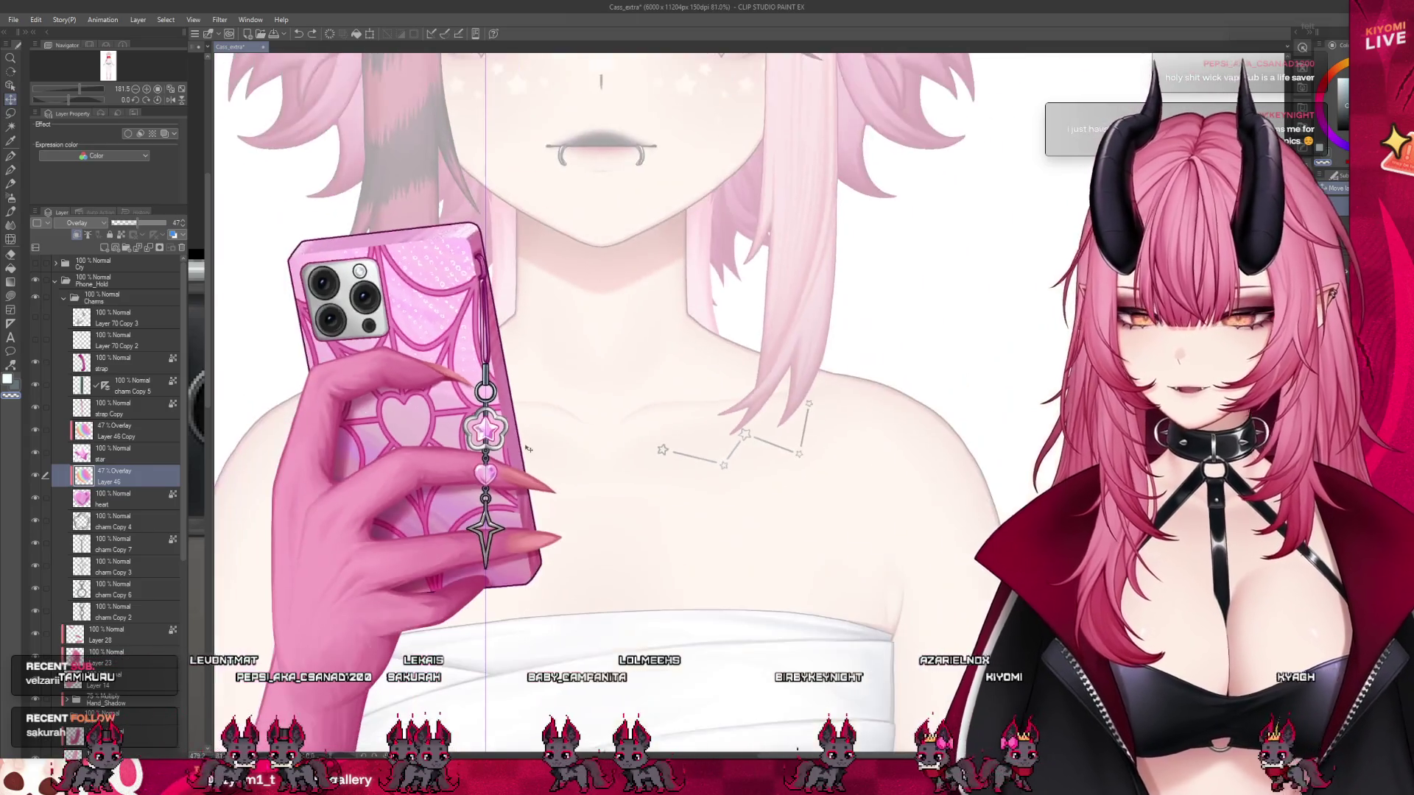
pyautogui.scroll(-5, 118, 552)
pyautogui.click(96, 557)
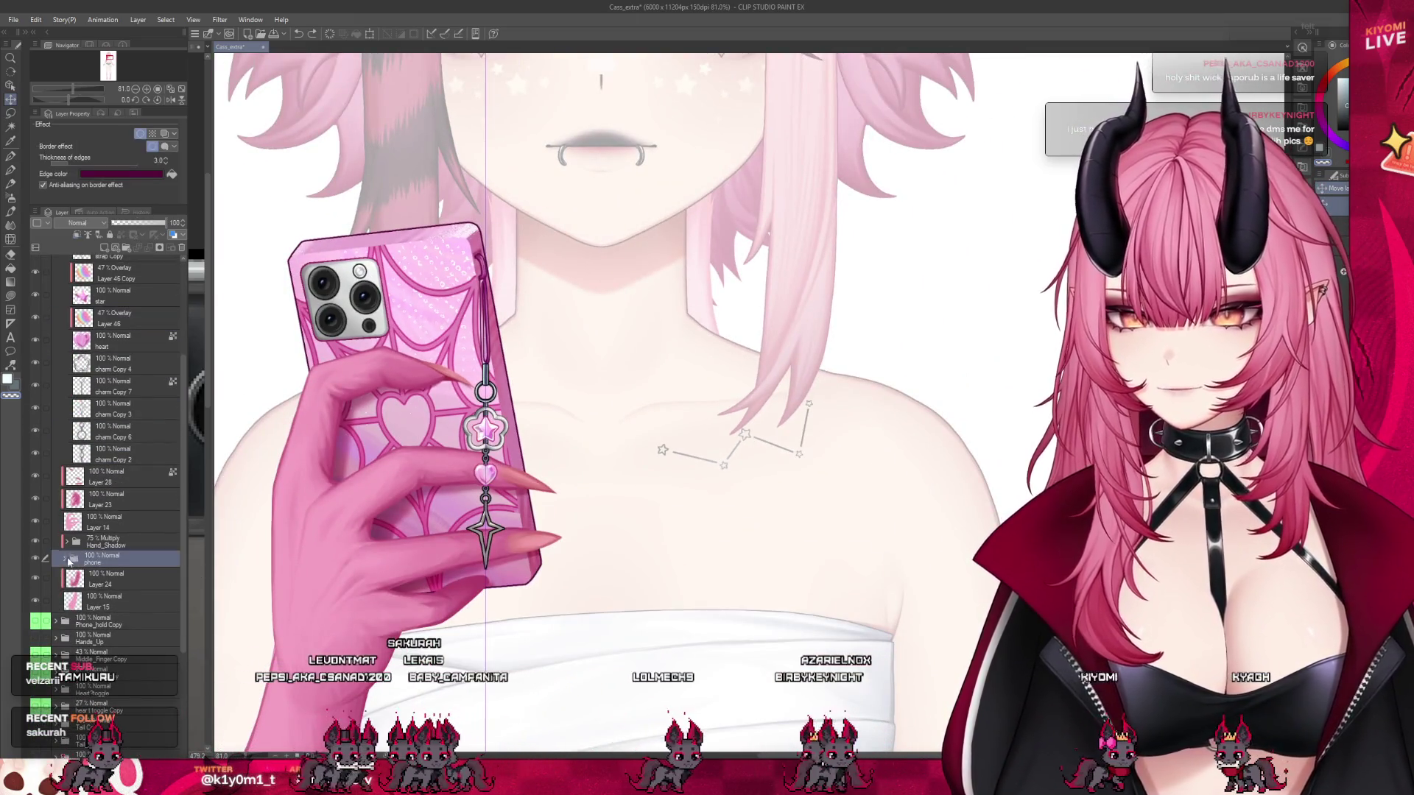
pyautogui.scroll(-5, 136, 589)
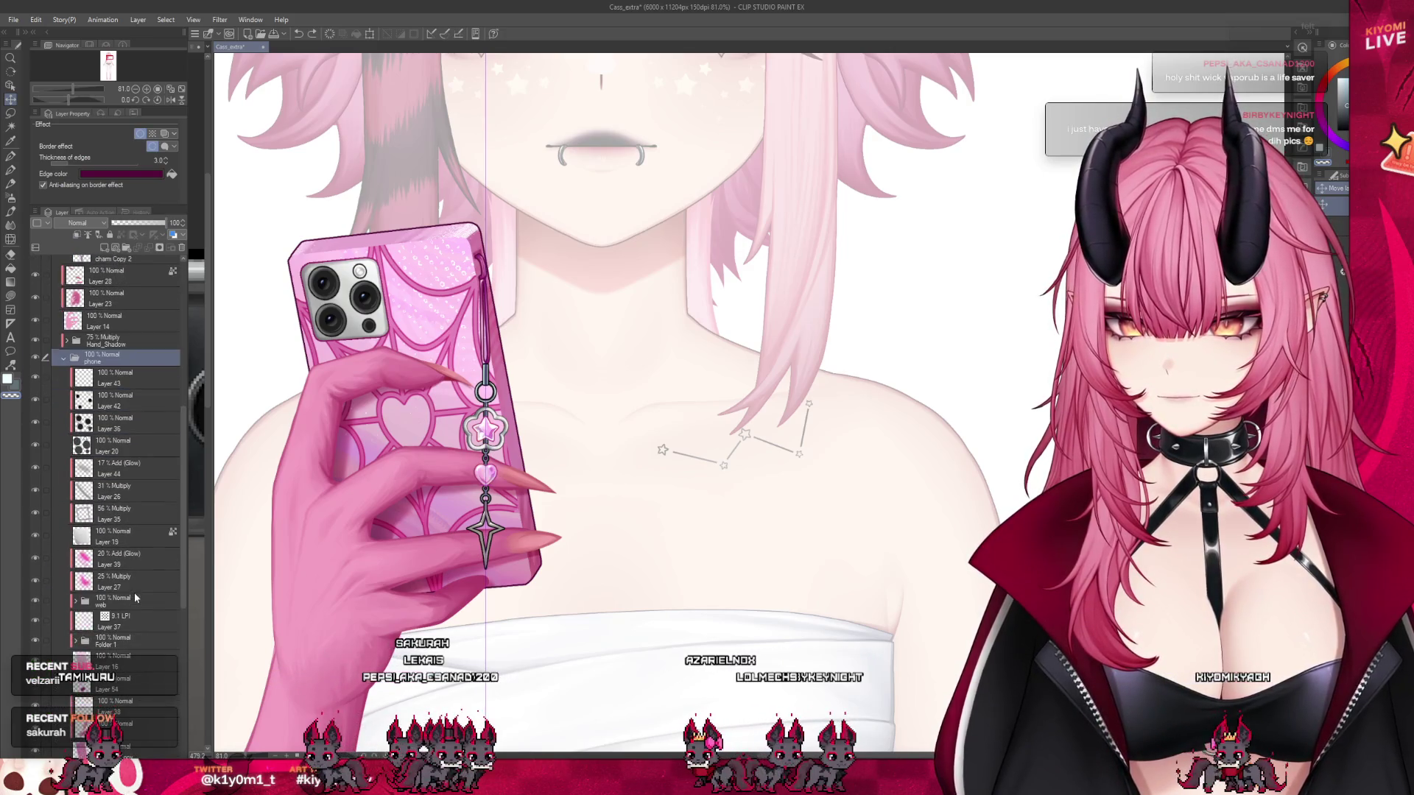
pyautogui.click(120, 594)
pyautogui.scroll(-1, 115, 596)
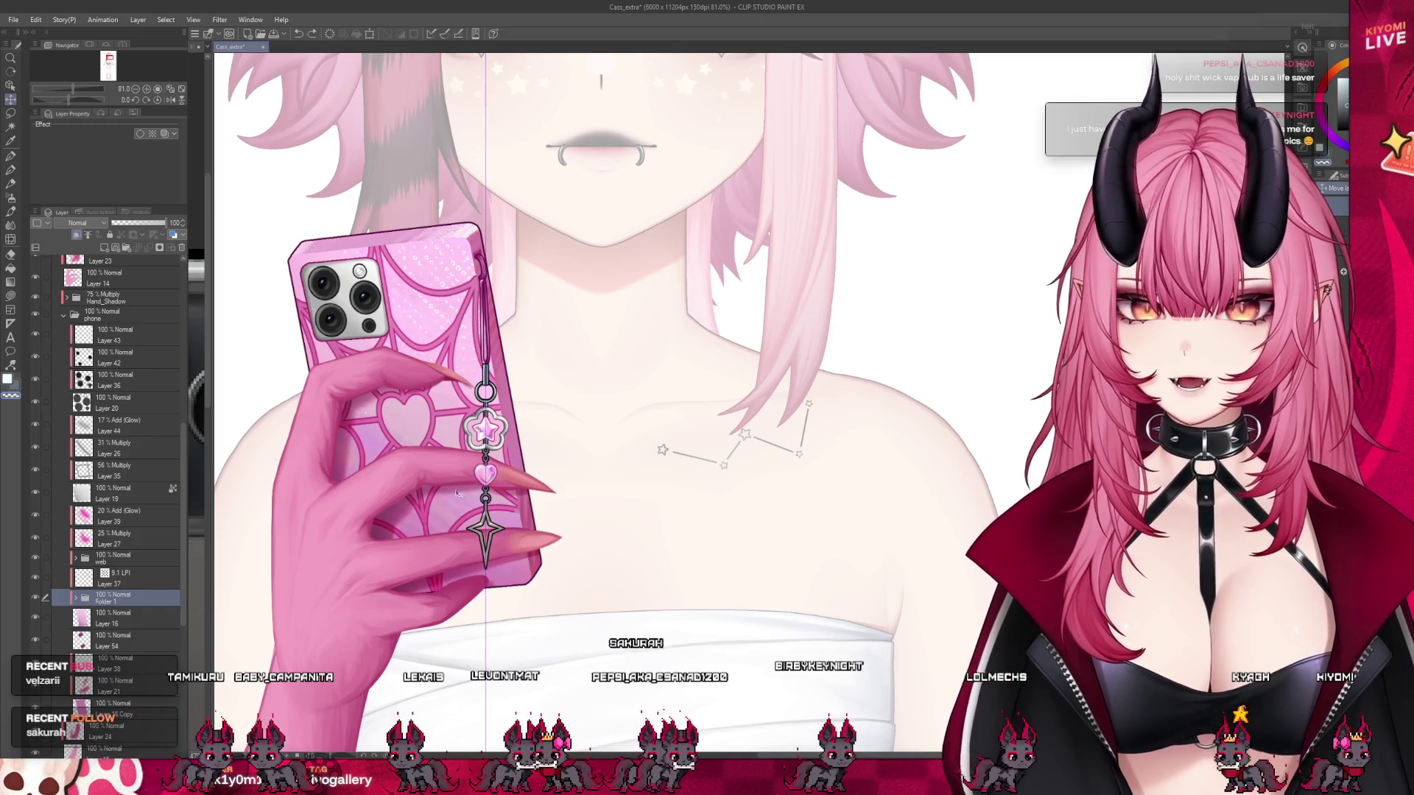
pyautogui.scroll(-4, 464, 516)
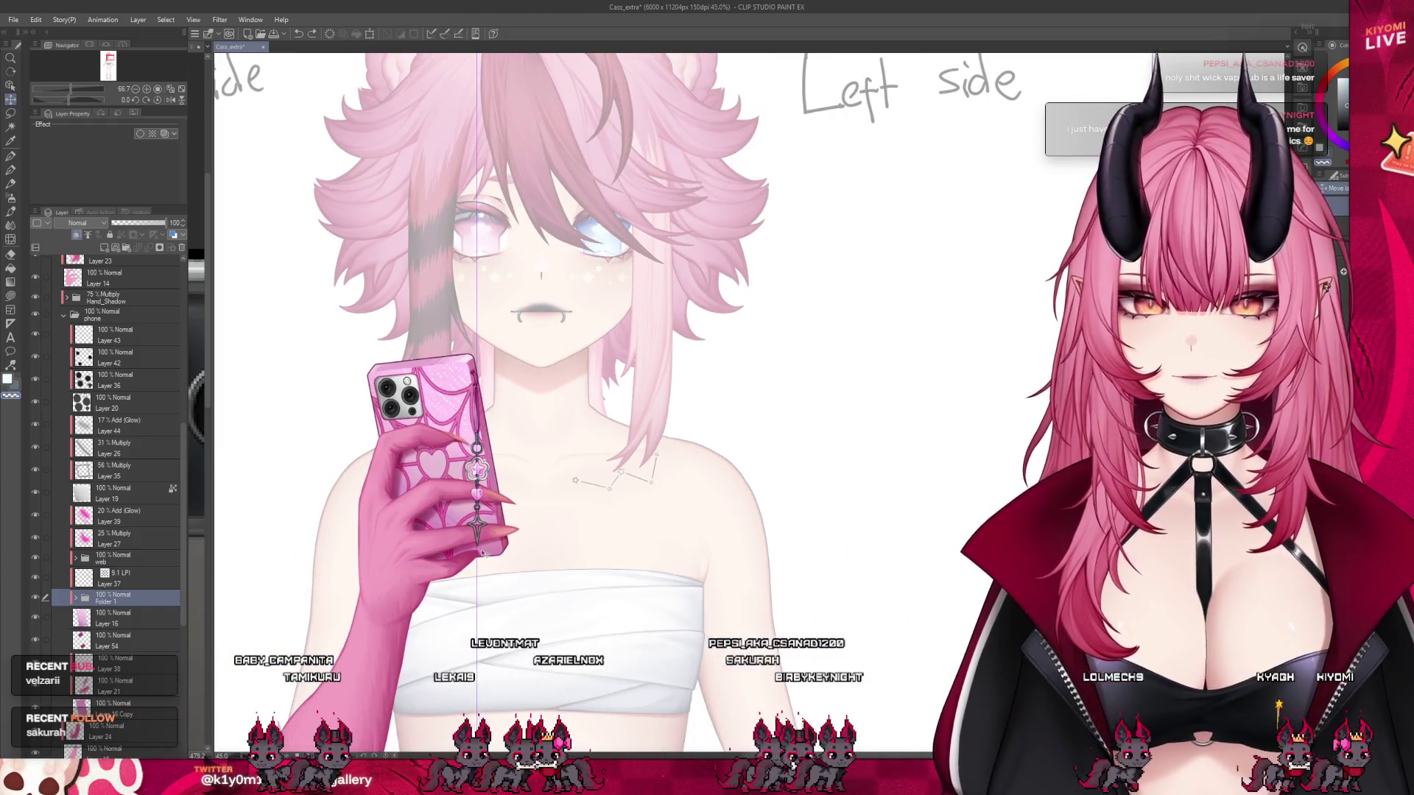
pyautogui.scroll(2, 530, 512)
pyautogui.keyDown('ctrl'); pyautogui.keyDown('shift'); pyautogui.click(527, 514); pyautogui.keyUp('shift'); pyautogui.keyUp('ctrl')
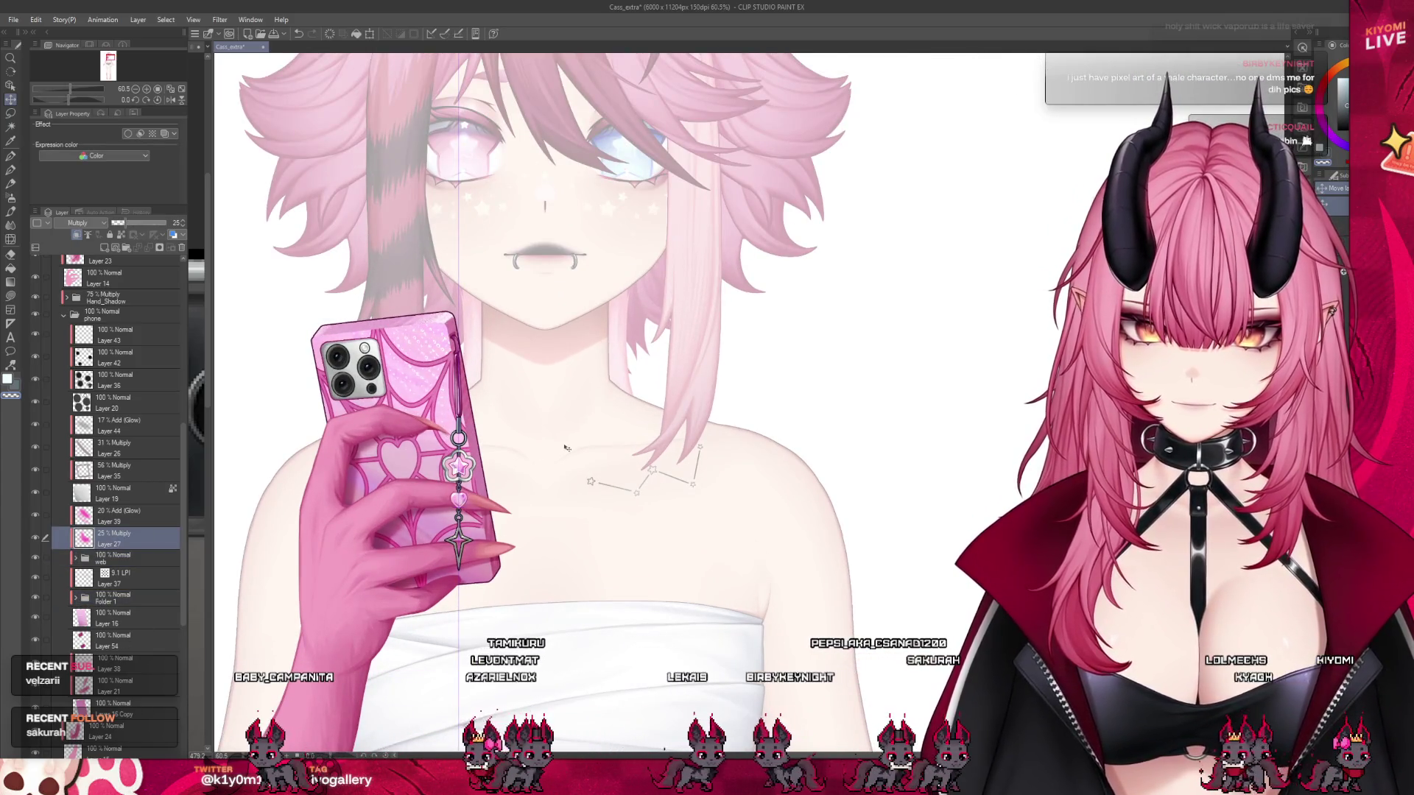
pyautogui.scroll(-2, 484, 439)
pyautogui.scroll(1, 484, 440)
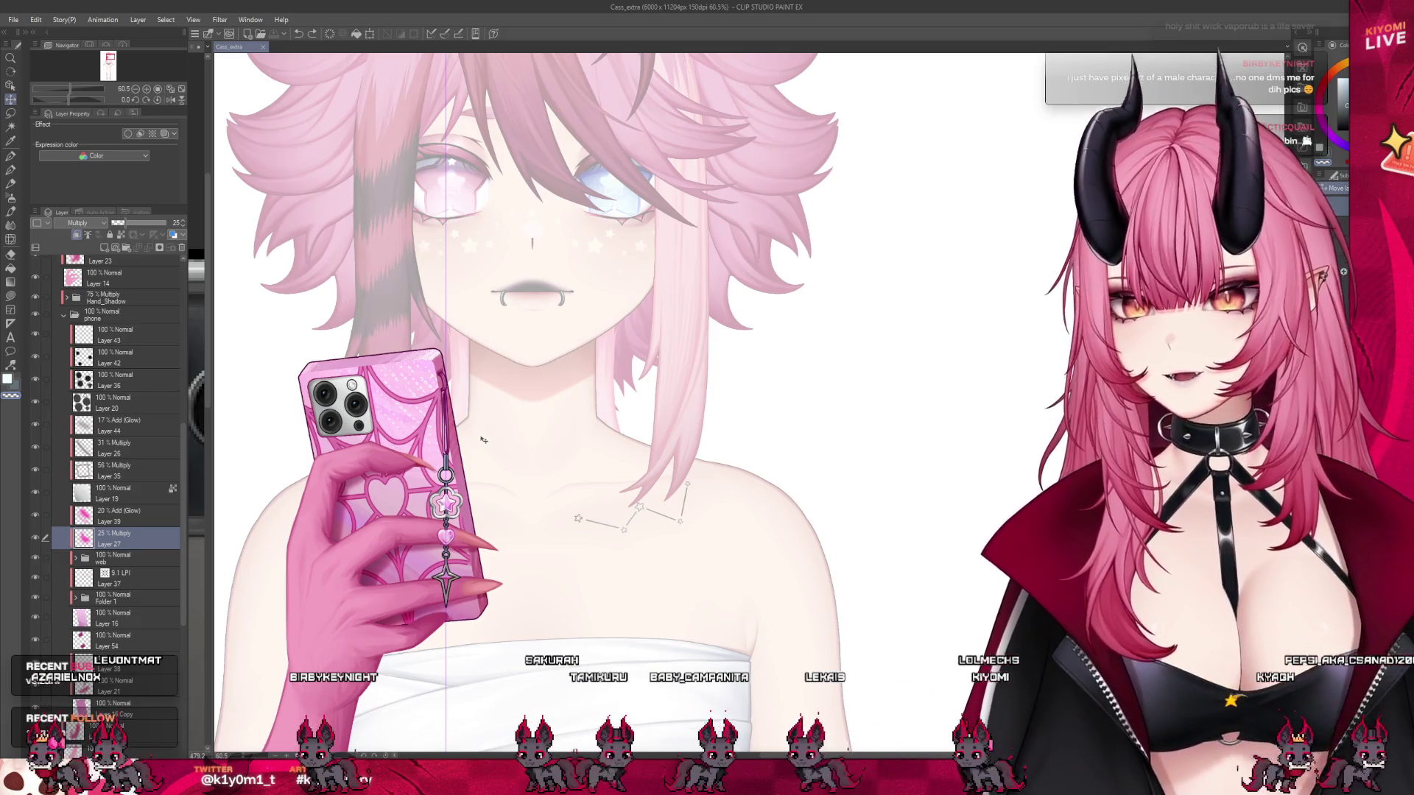
pyautogui.scroll(1, 59, 372)
pyautogui.click(64, 370)
pyautogui.scroll(3, 82, 401)
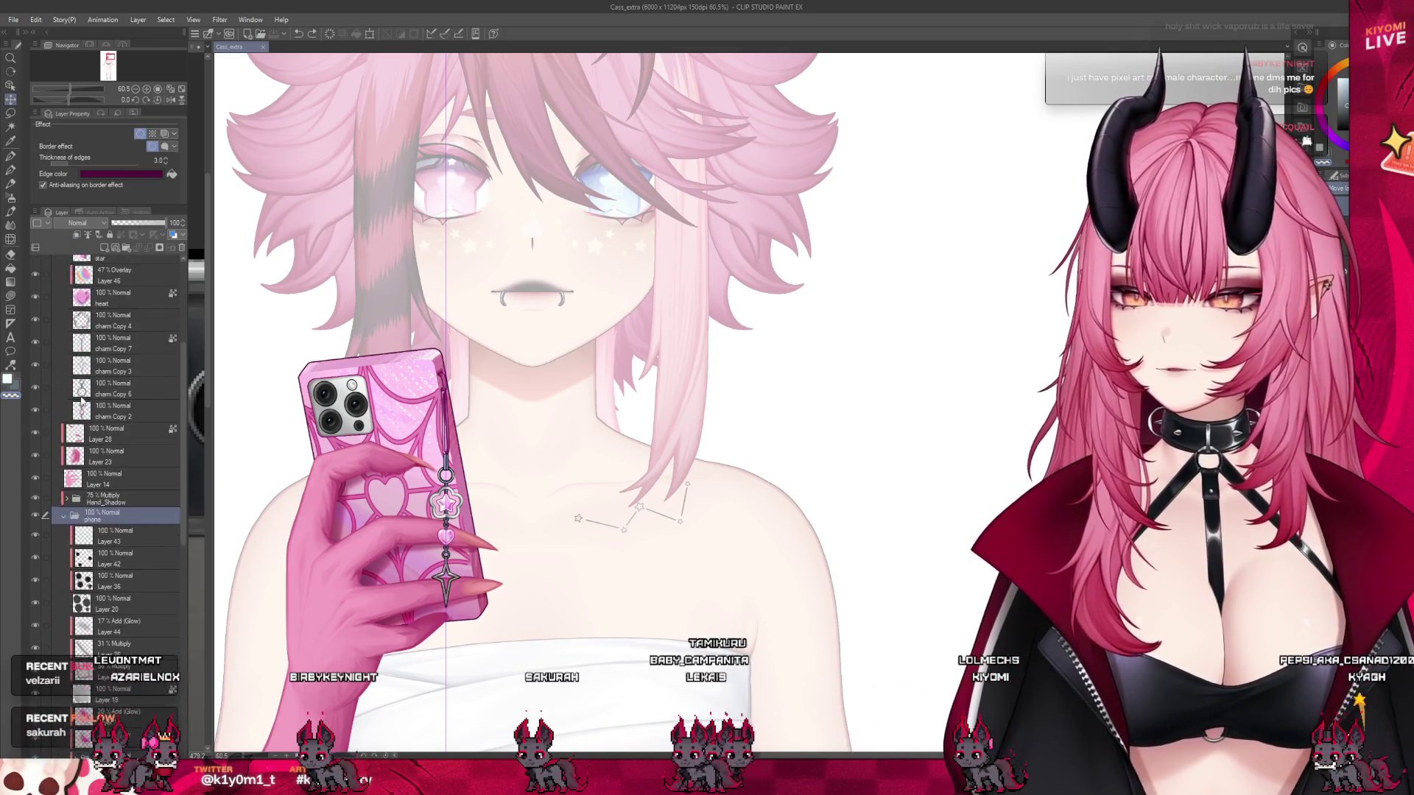
pyautogui.scroll(3, 82, 401)
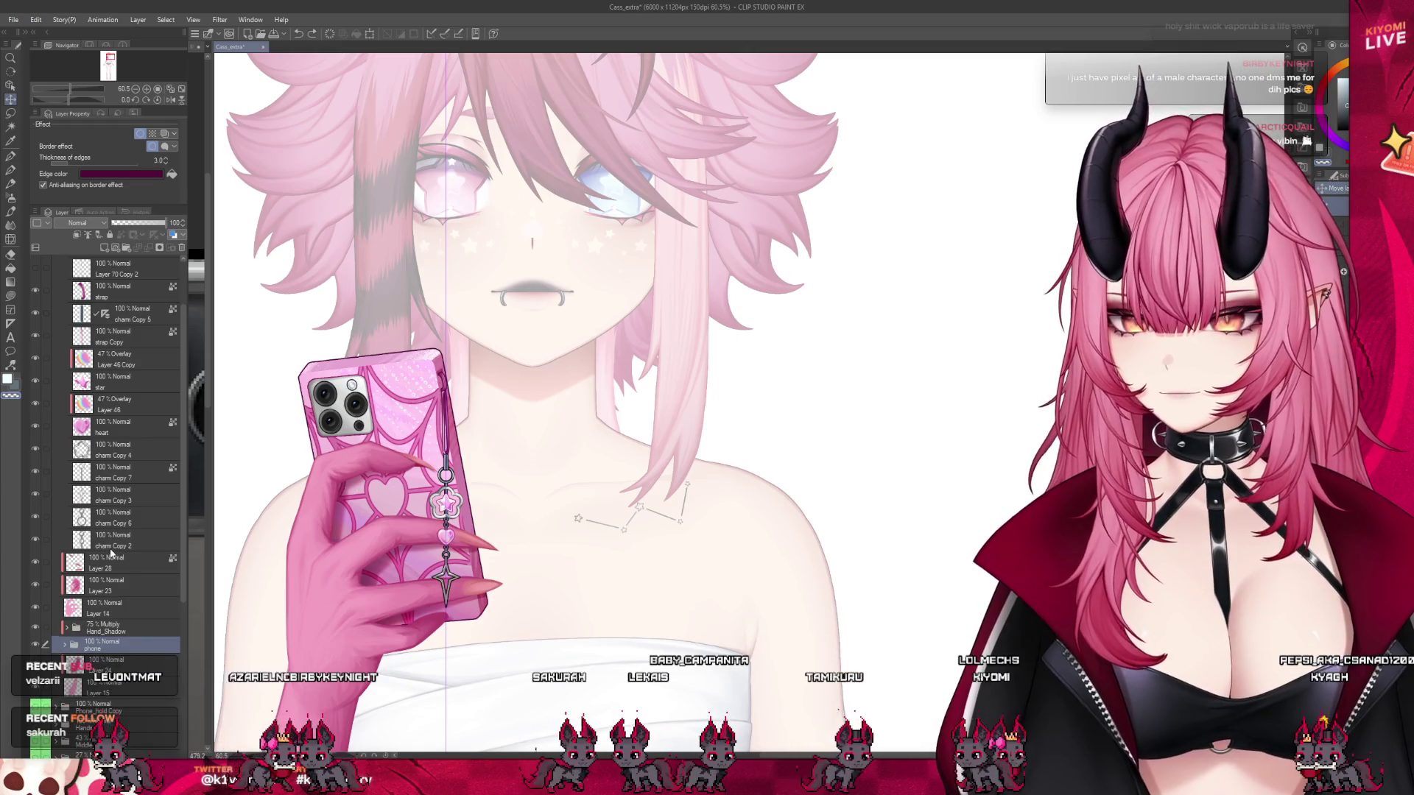
pyautogui.click(118, 540)
pyautogui.scroll(3, 517, 615)
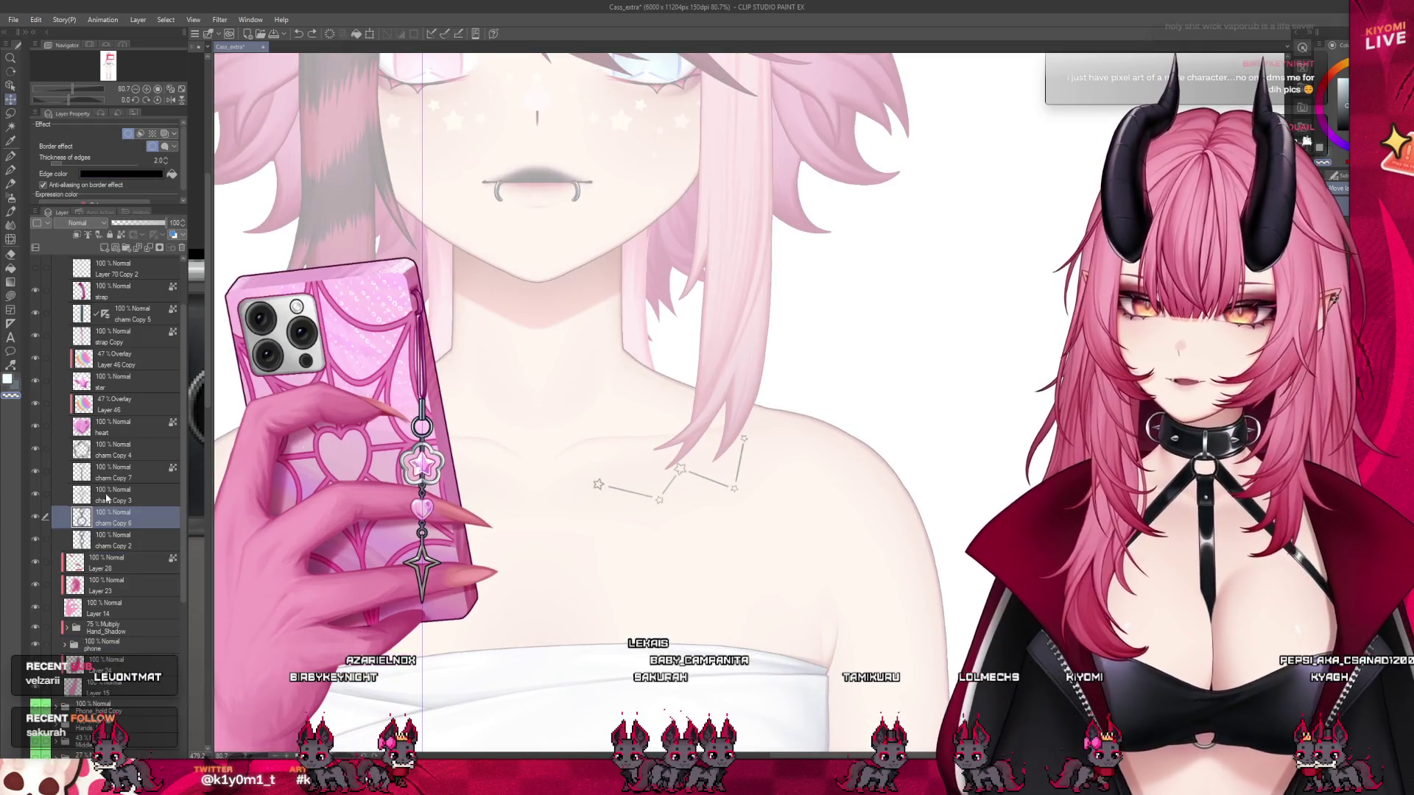
pyautogui.click(114, 495)
pyautogui.scroll(2, 368, 561)
pyautogui.scroll(7, 369, 561)
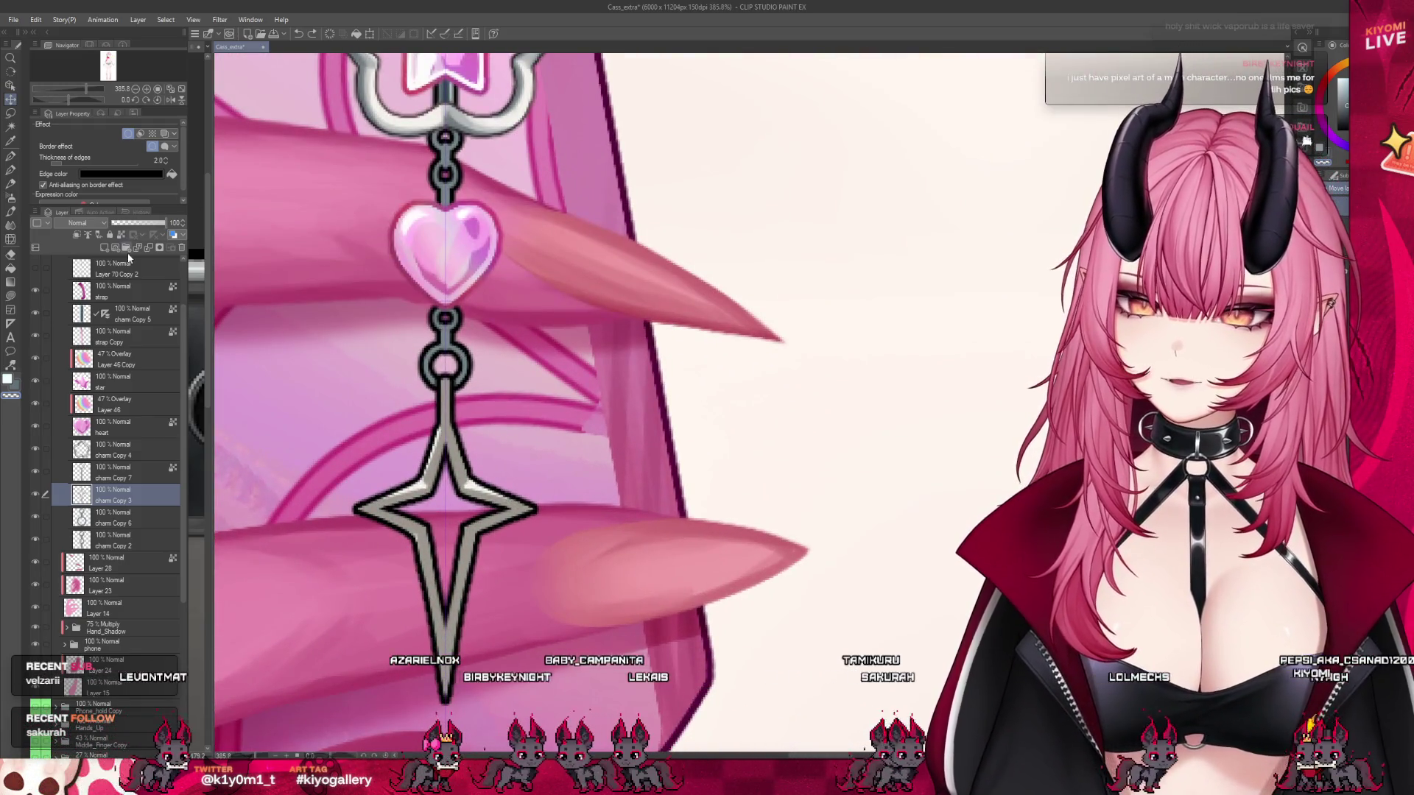
# - Switch to a brush and lock transparent pixels on the charm Copy 3 star layer
pyautogui.press('b')
pyautogui.click(122, 235)
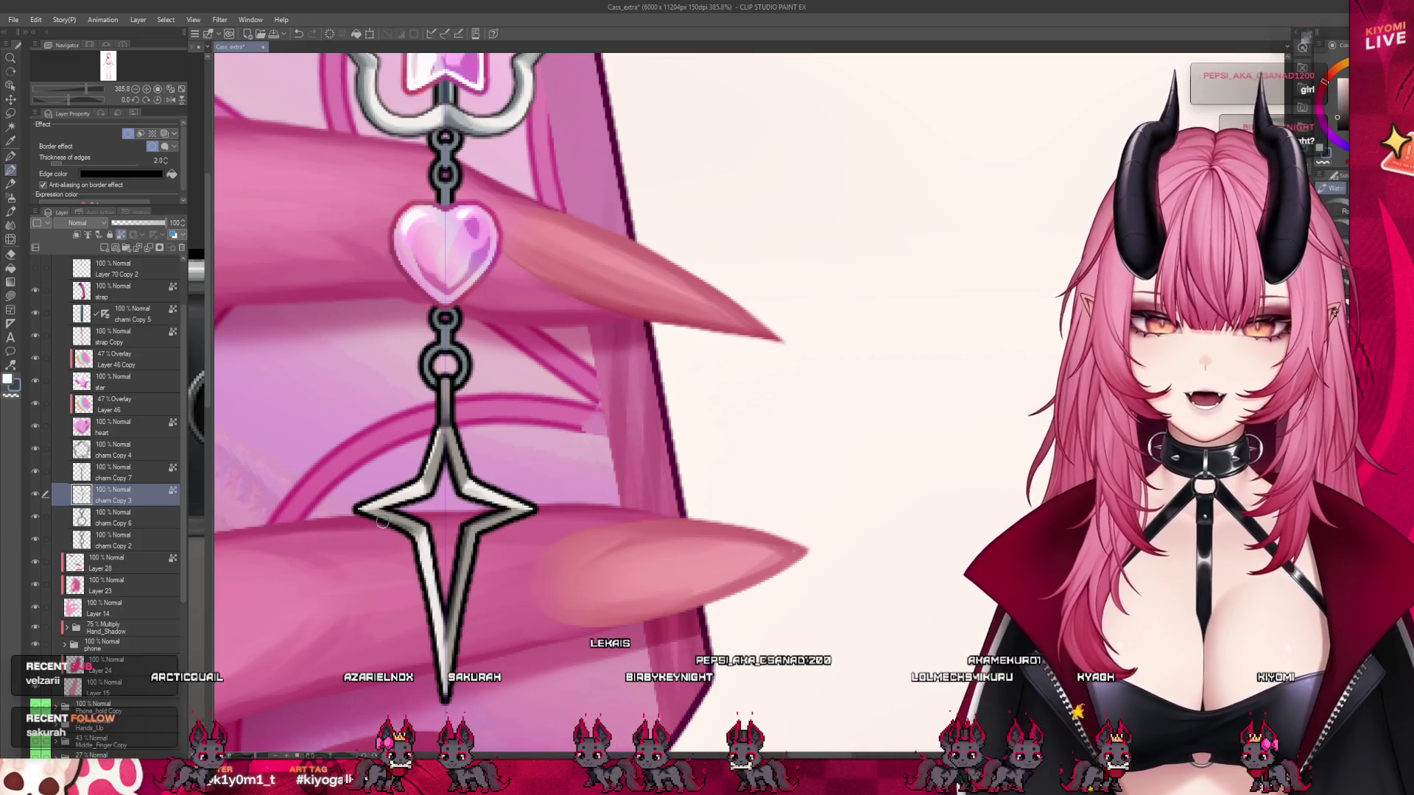
pyautogui.moveTo(386, 526); pyautogui.dragTo(415, 536)
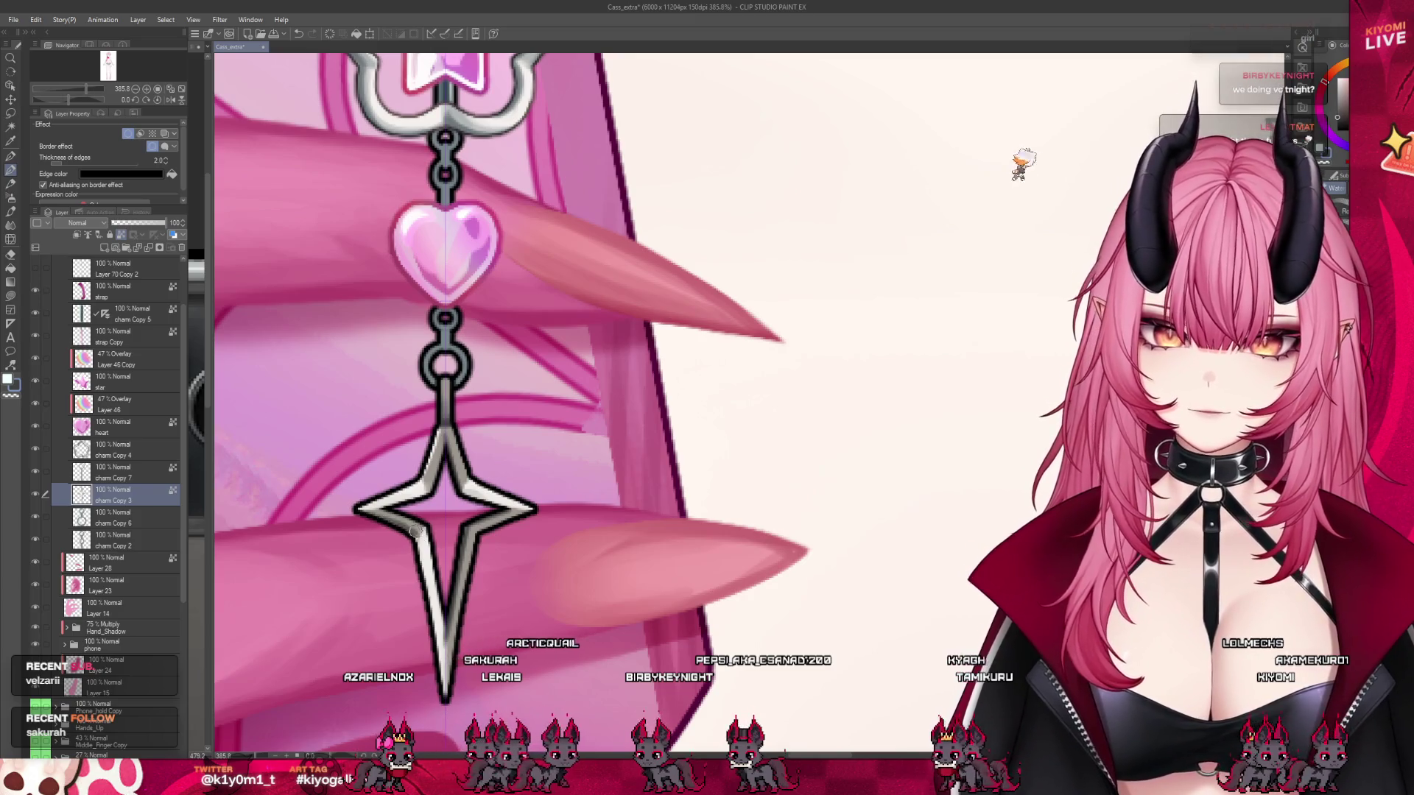
pyautogui.hotkey('ctrl', 'z')
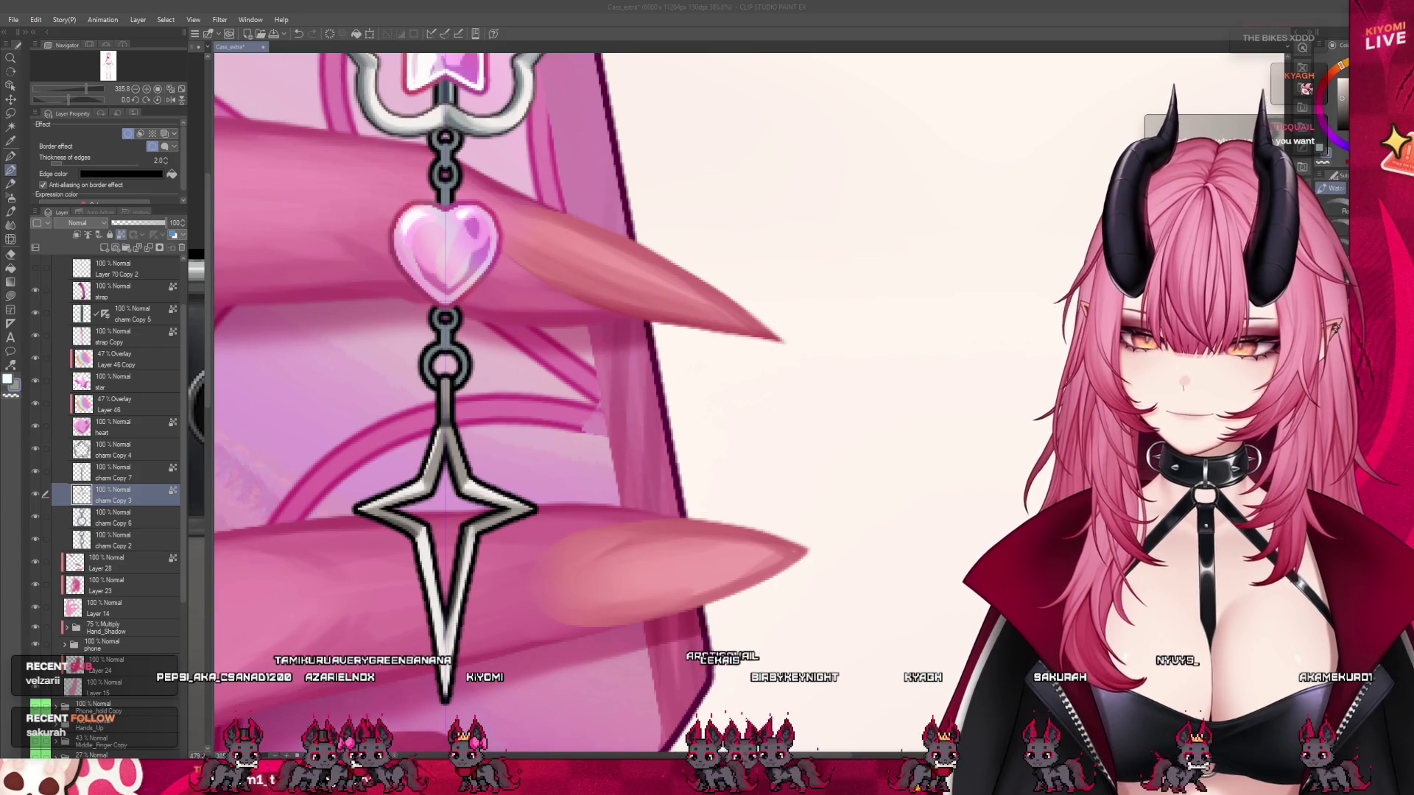
pyautogui.hotkey('alt', 'Tab')
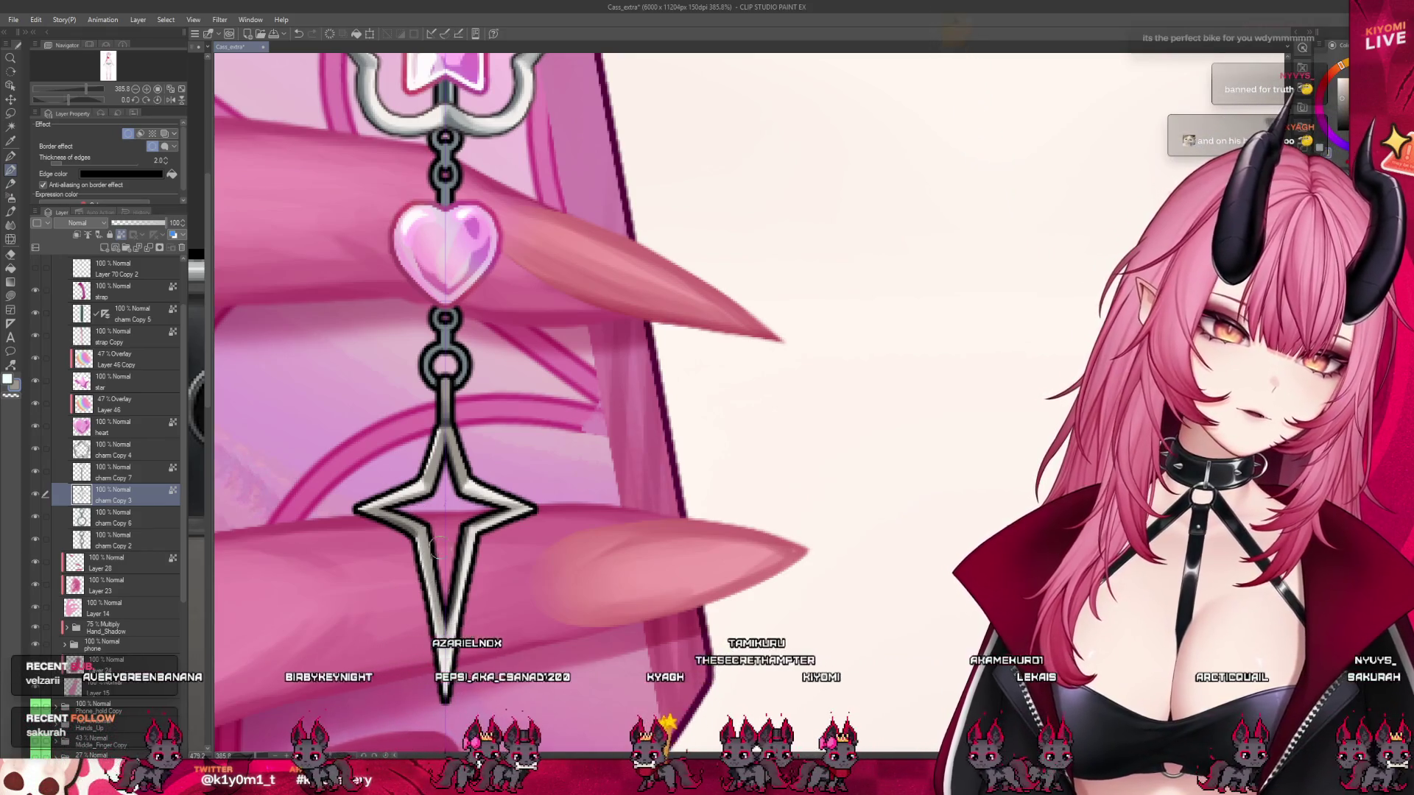
pyautogui.scroll(-8, 507, 428)
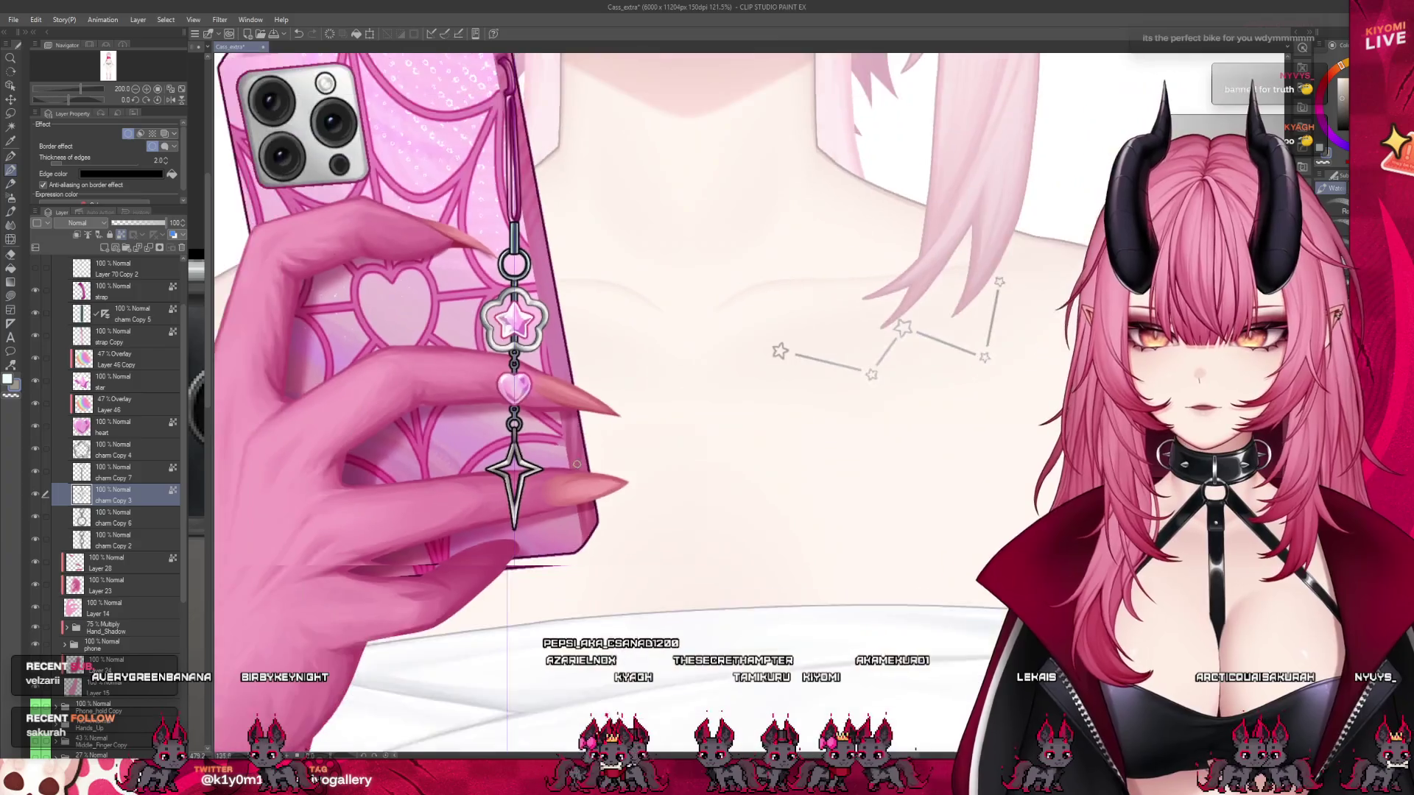
pyautogui.scroll(6, 537, 486)
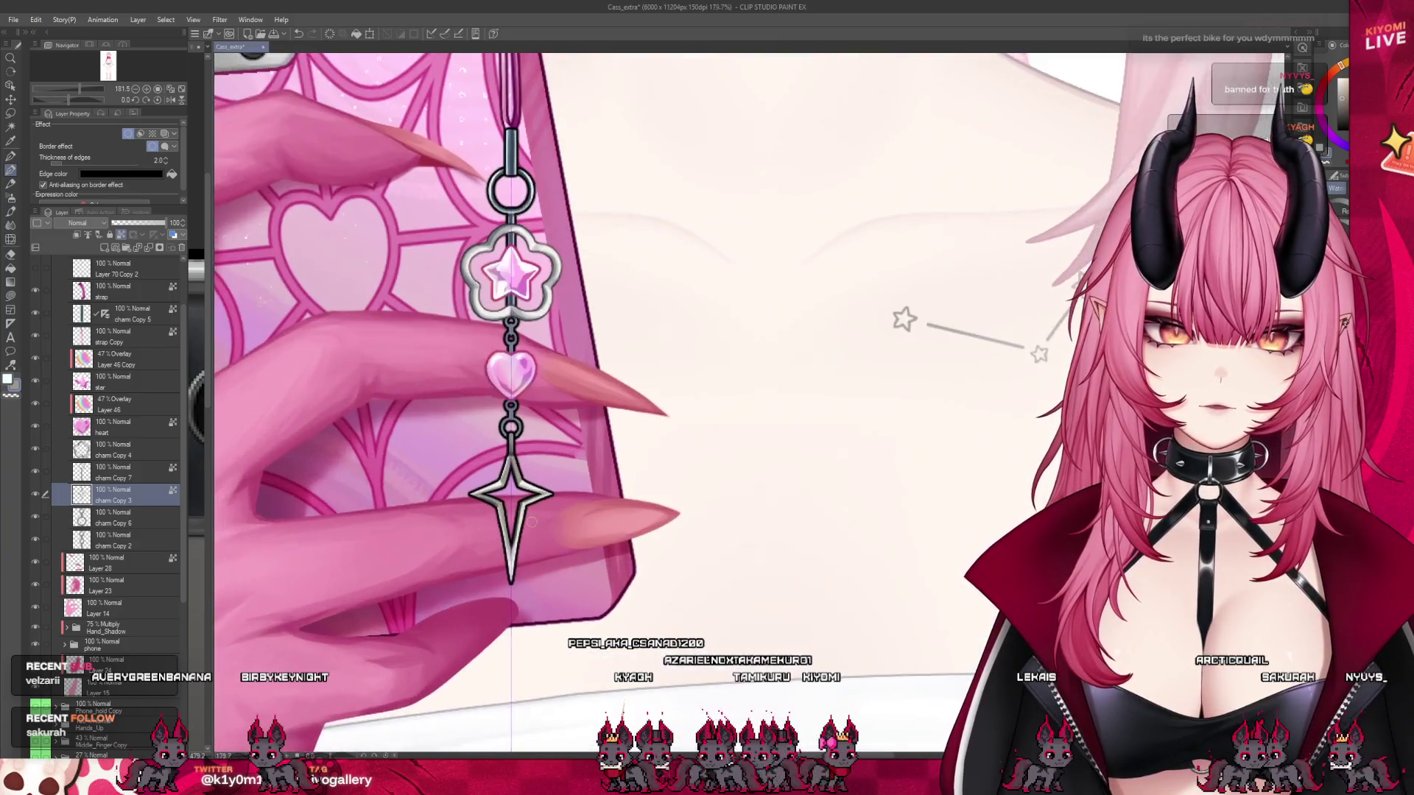
pyautogui.scroll(1, 539, 425)
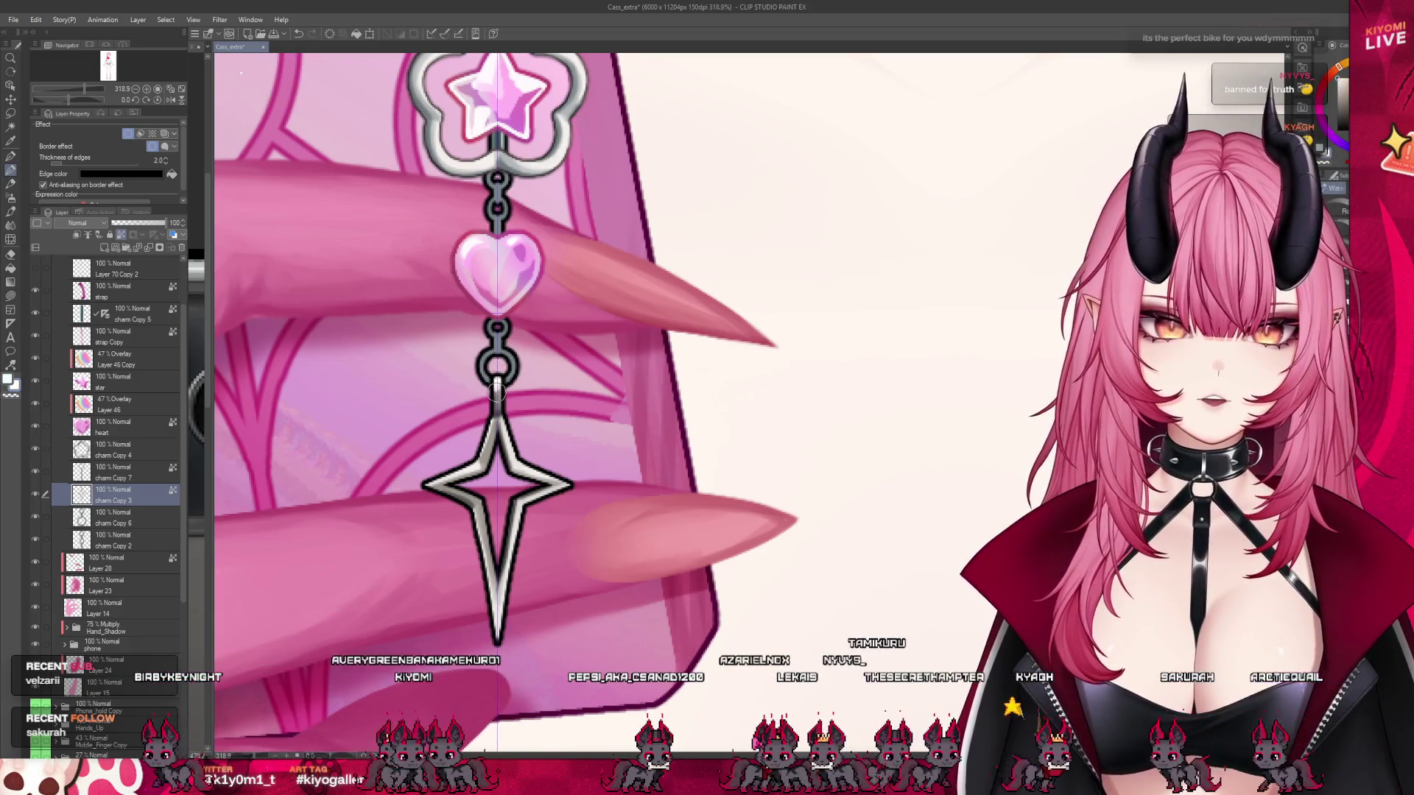
pyautogui.click(449, 35)
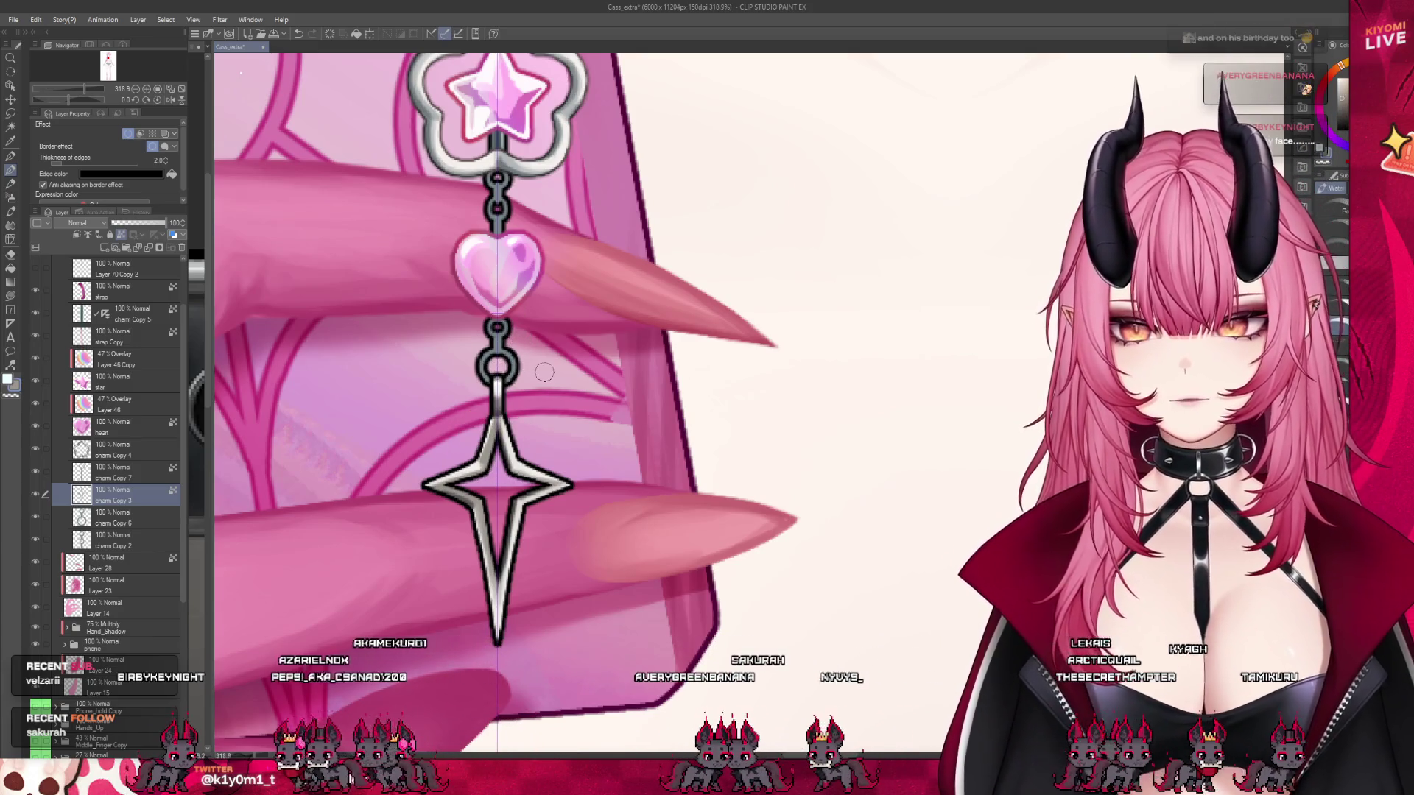
pyautogui.scroll(-3, 544, 371)
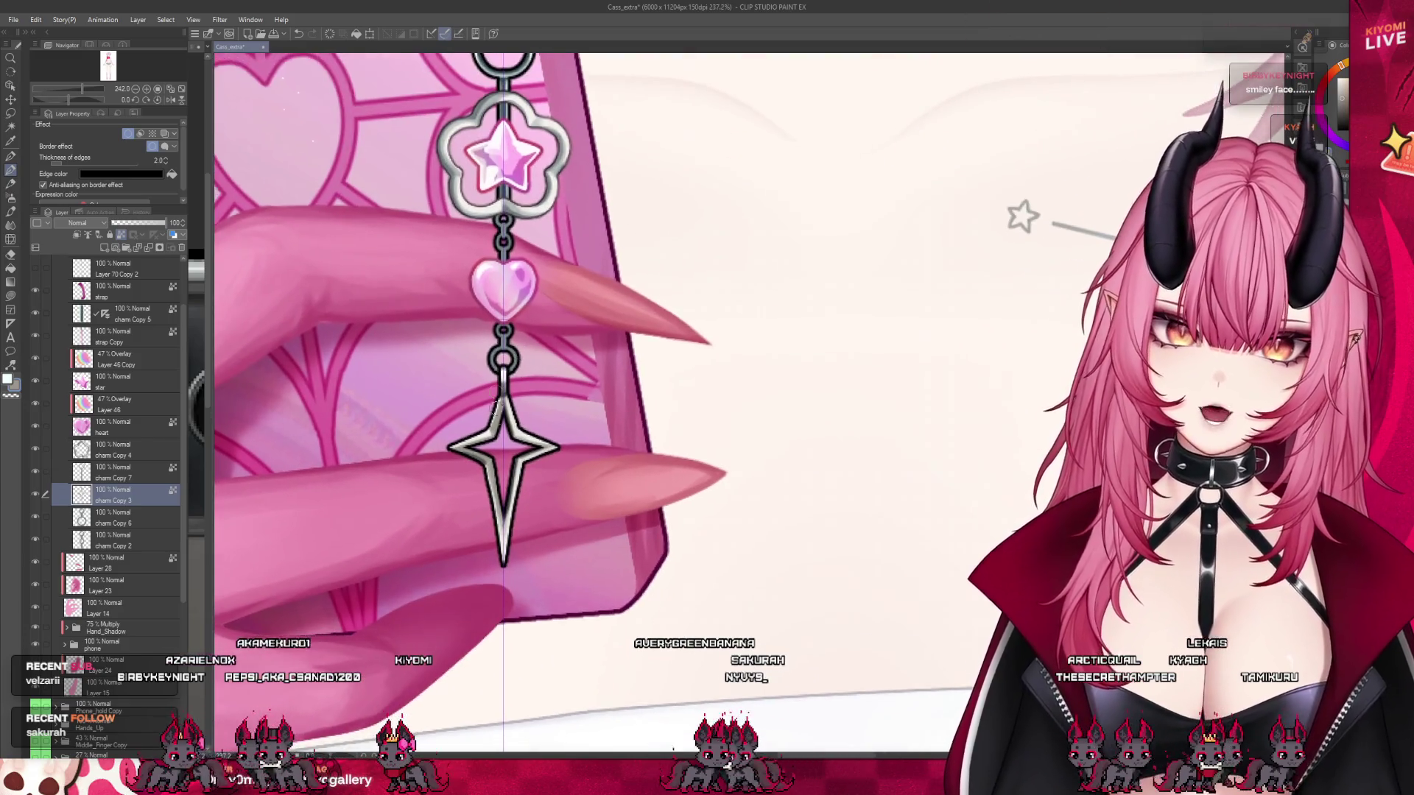
pyautogui.scroll(3, 500, 390)
pyautogui.scroll(1, 477, 468)
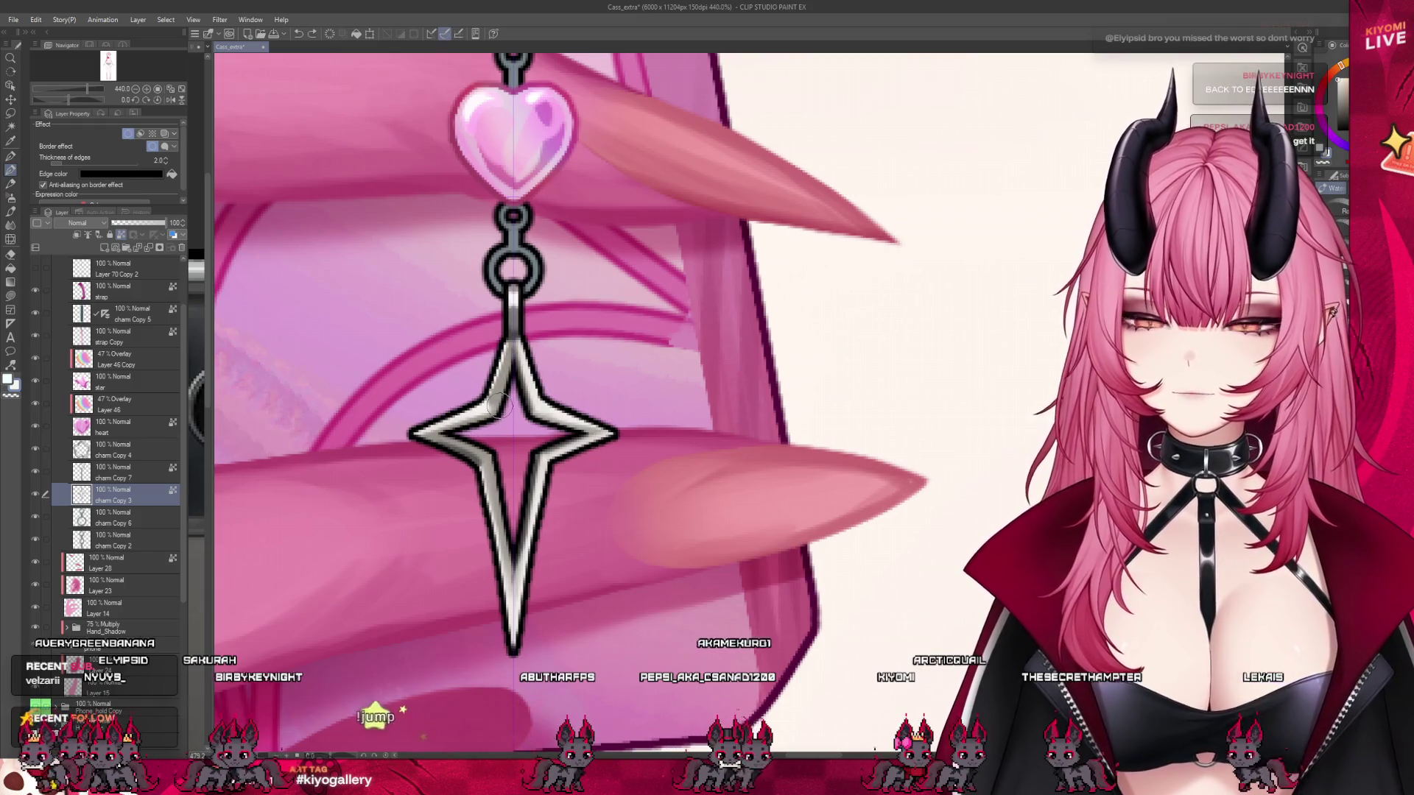
pyautogui.scroll(-2, 459, 520)
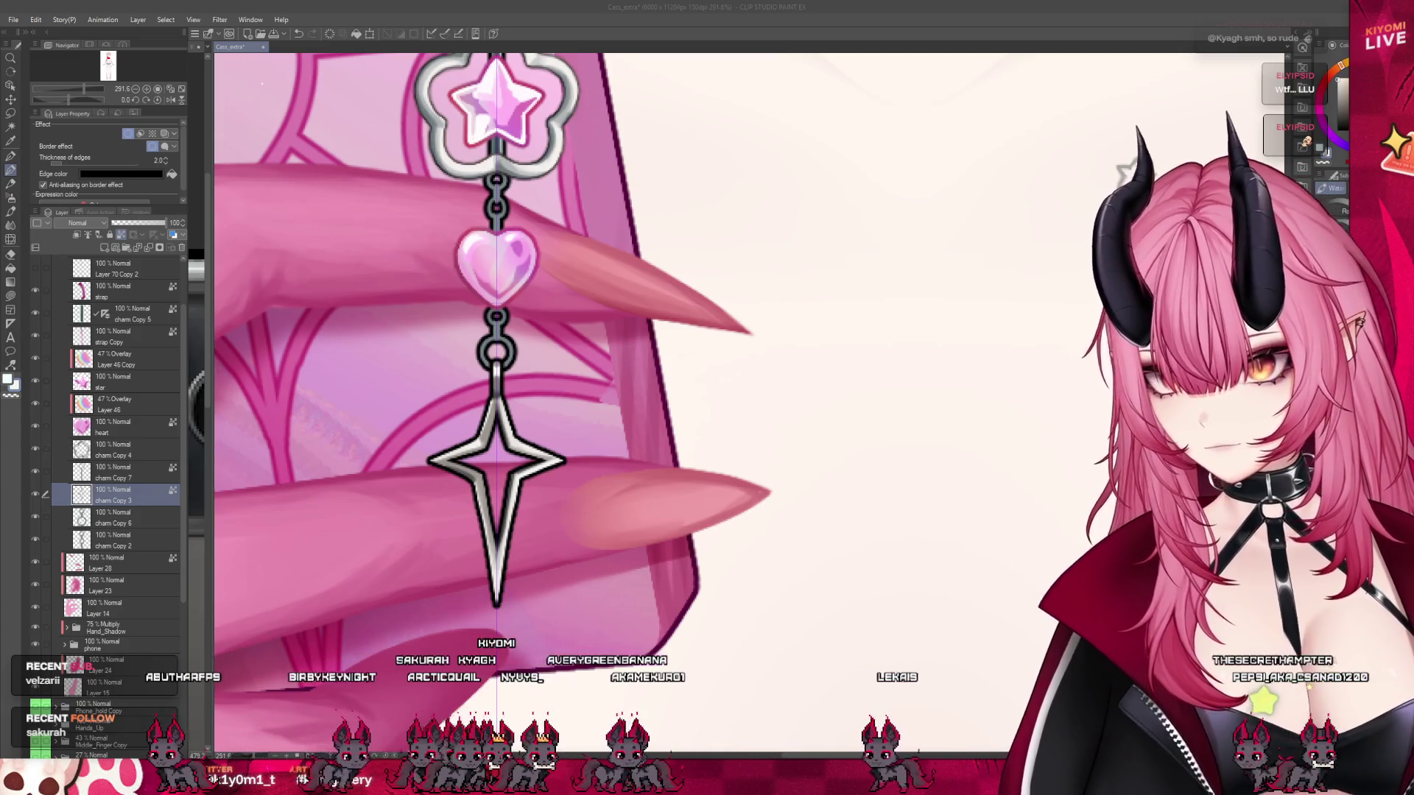
pyautogui.scroll(-2, 515, 361)
pyautogui.scroll(3, 515, 361)
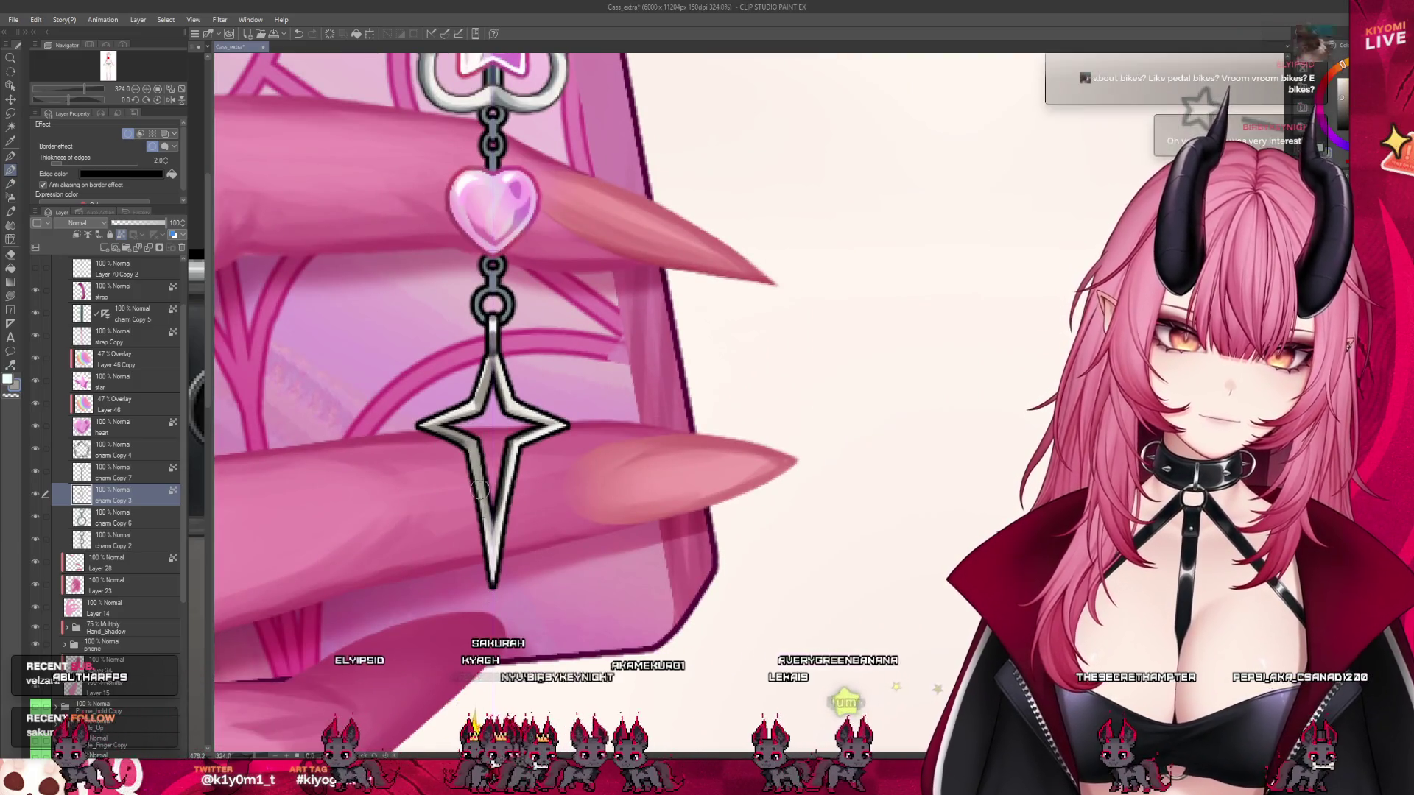
pyautogui.moveTo(489, 398); pyautogui.dragTo(423, 442)
pyautogui.hotkey('ctrl', 'z')
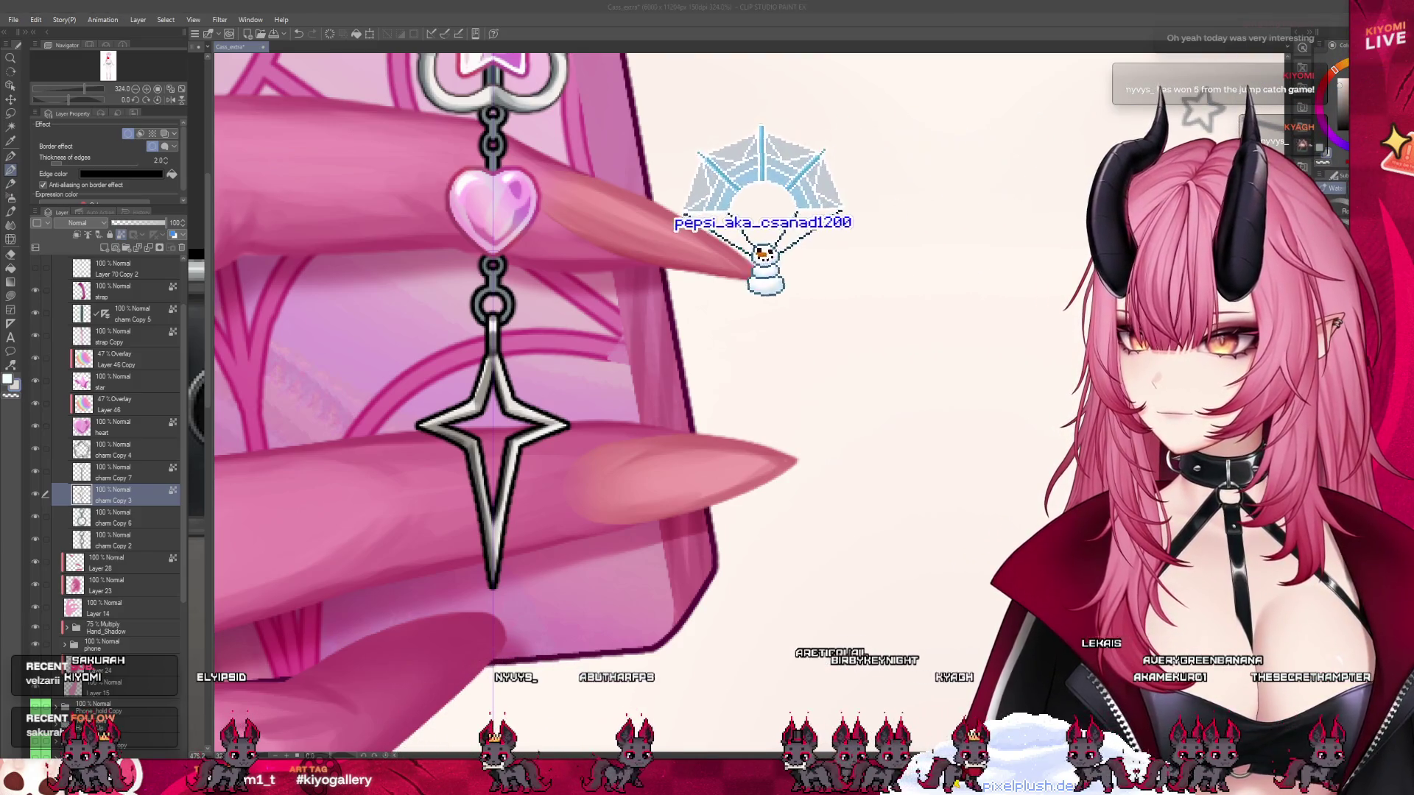
pyautogui.scroll(-2, 515, 369)
pyautogui.scroll(3, 515, 368)
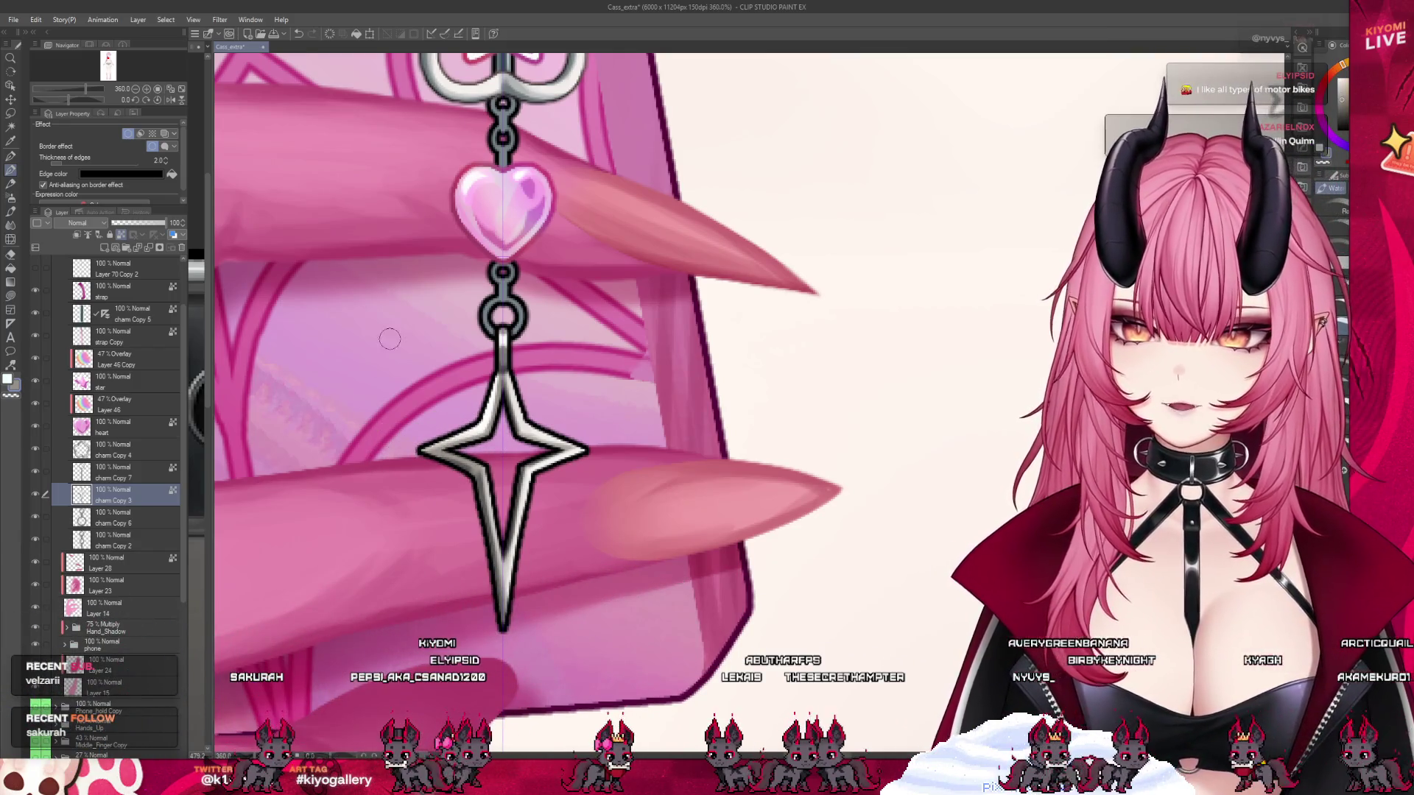
pyautogui.scroll(-8, 468, 498)
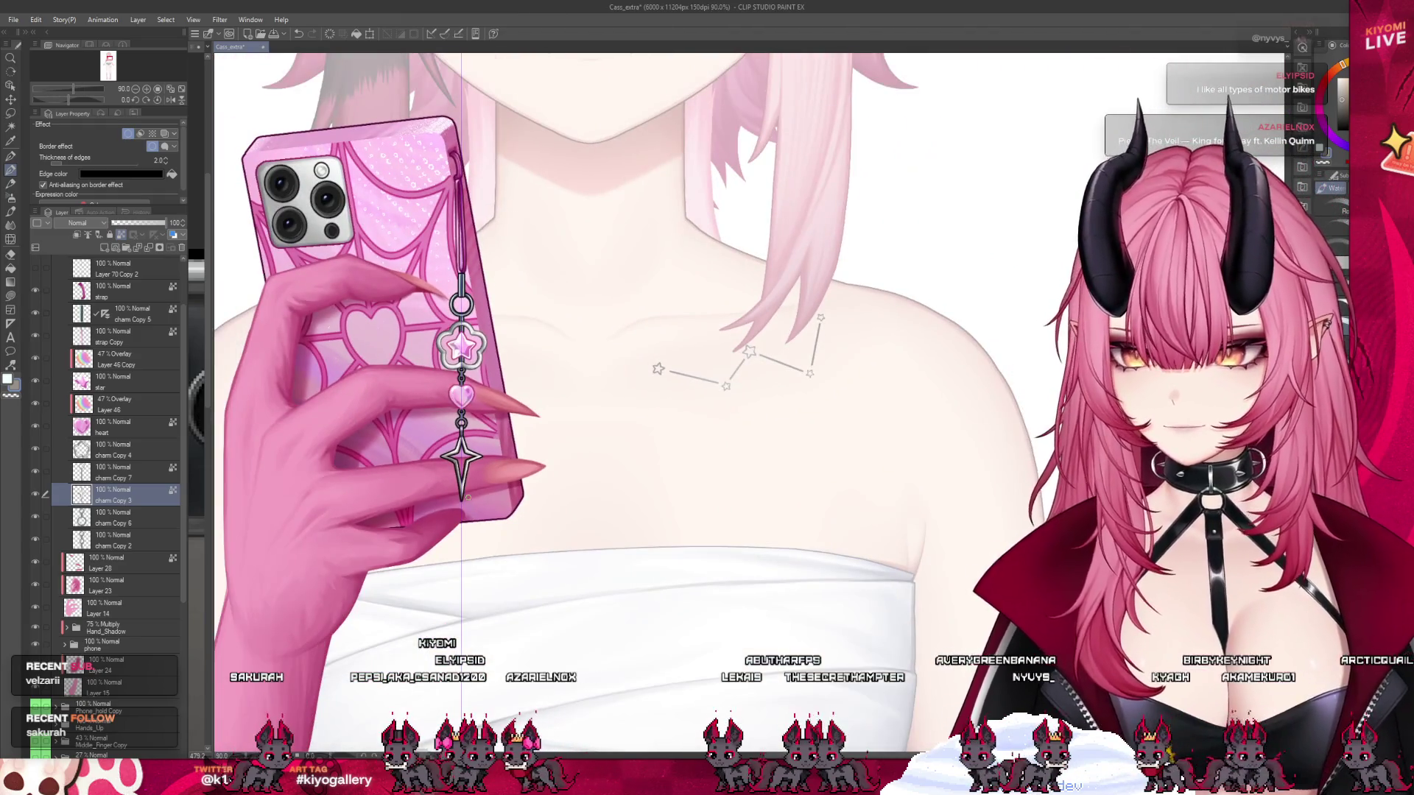
# - Pan the canvas up toward the character's mouth to view the finished strap
pyautogui.moveTo(468, 498)
pyautogui.mouseDown()
pyautogui.moveTo(523, 608)
pyautogui.moveTo(506, 375)
pyautogui.mouseUp()
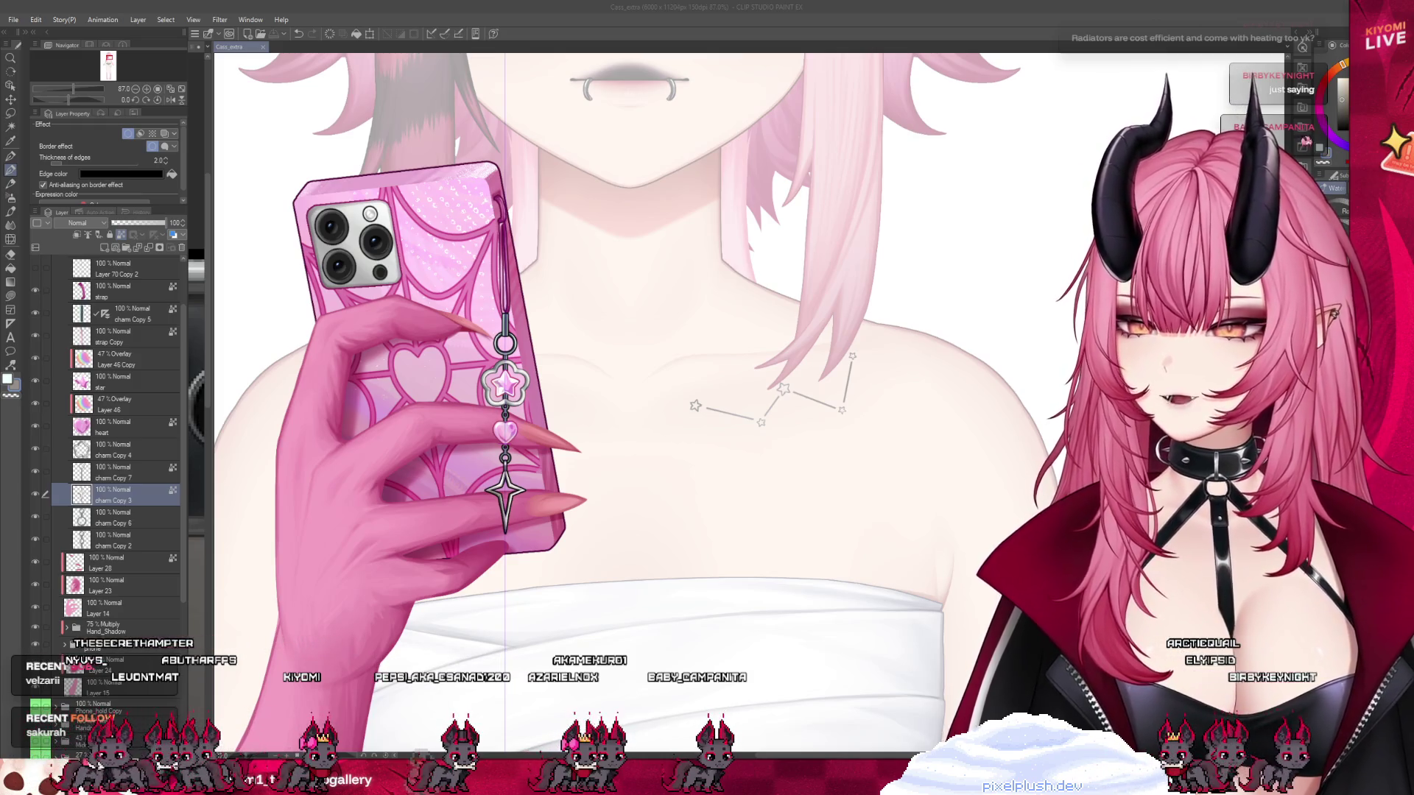
pyautogui.scroll(5, 539, 407)
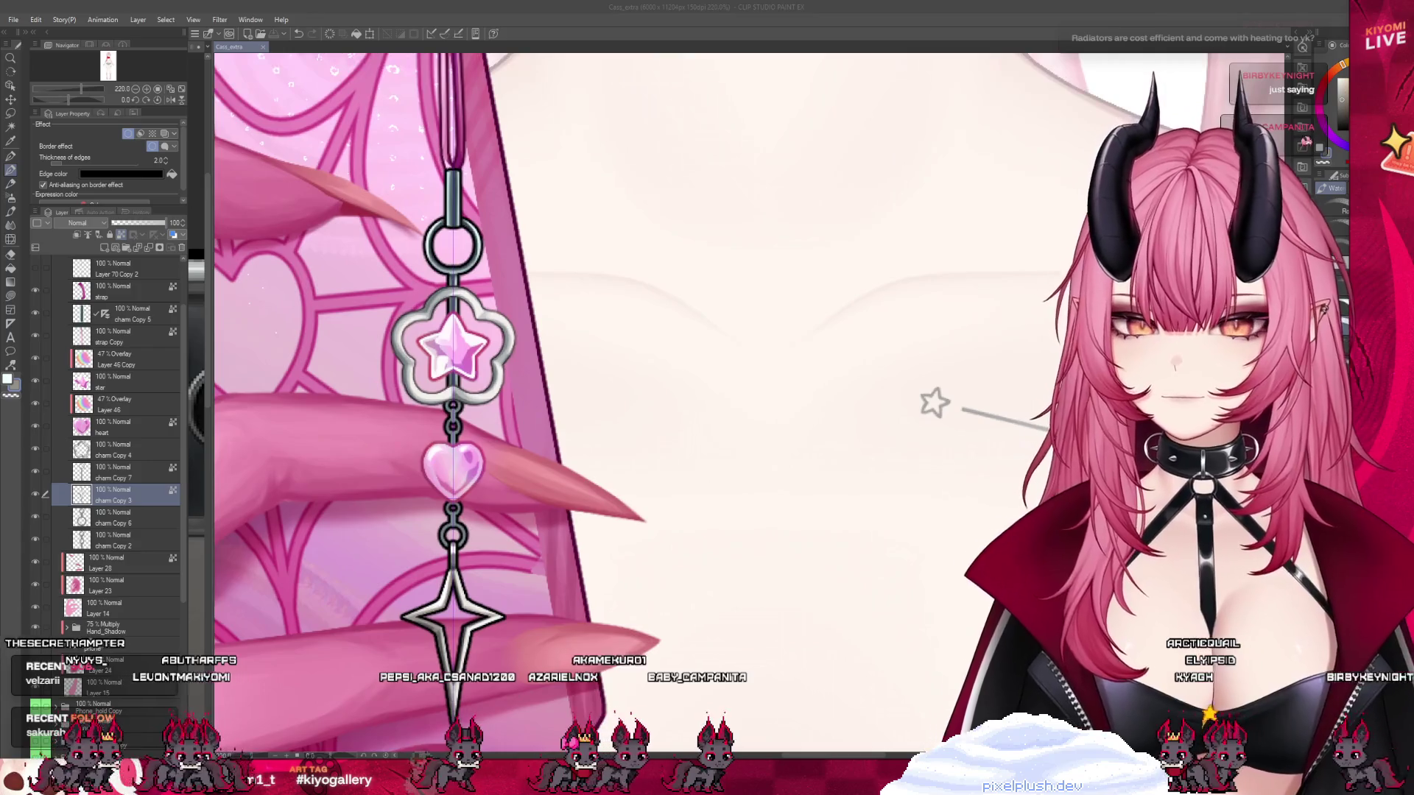
pyautogui.scroll(3, 446, 688)
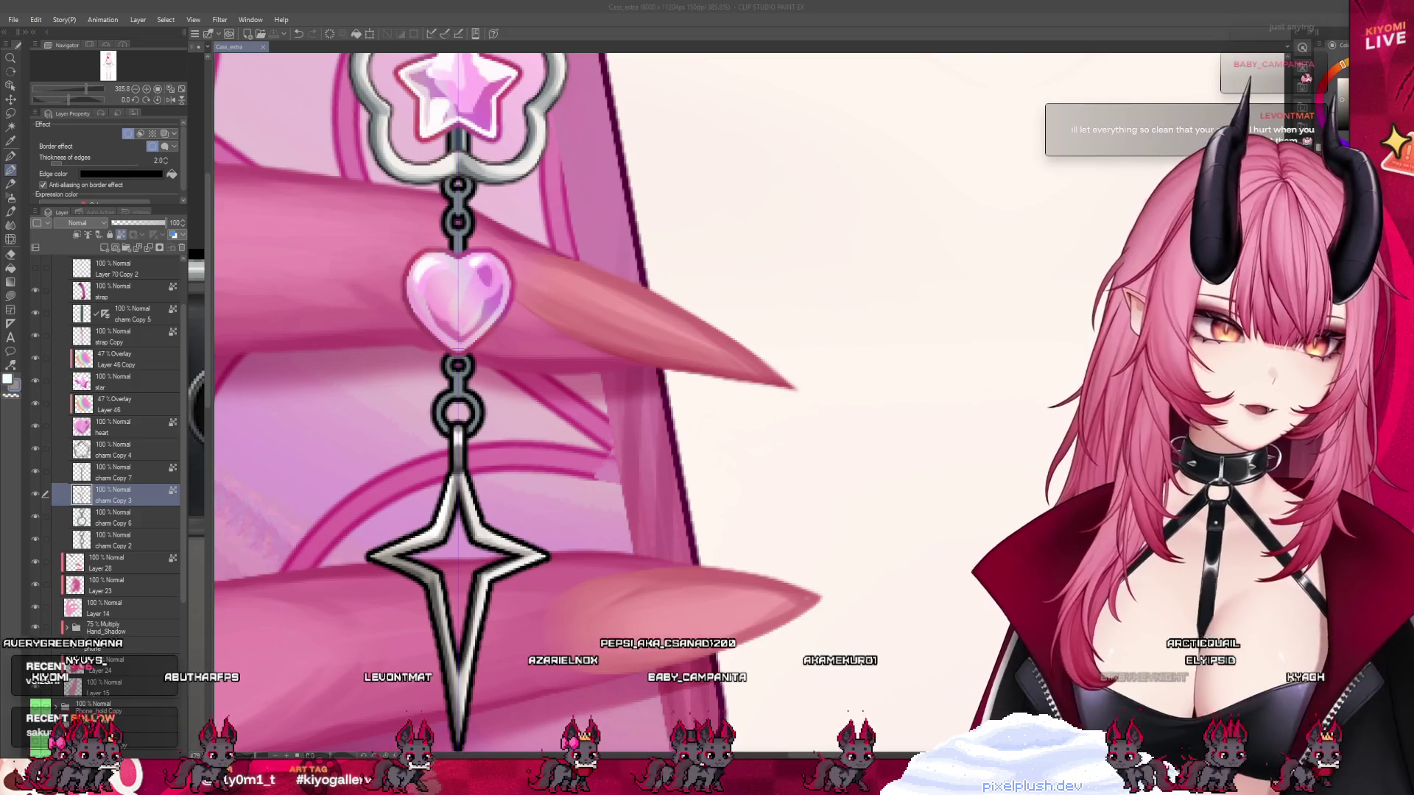
pyautogui.moveTo(444, 523); pyautogui.dragTo(456, 479)
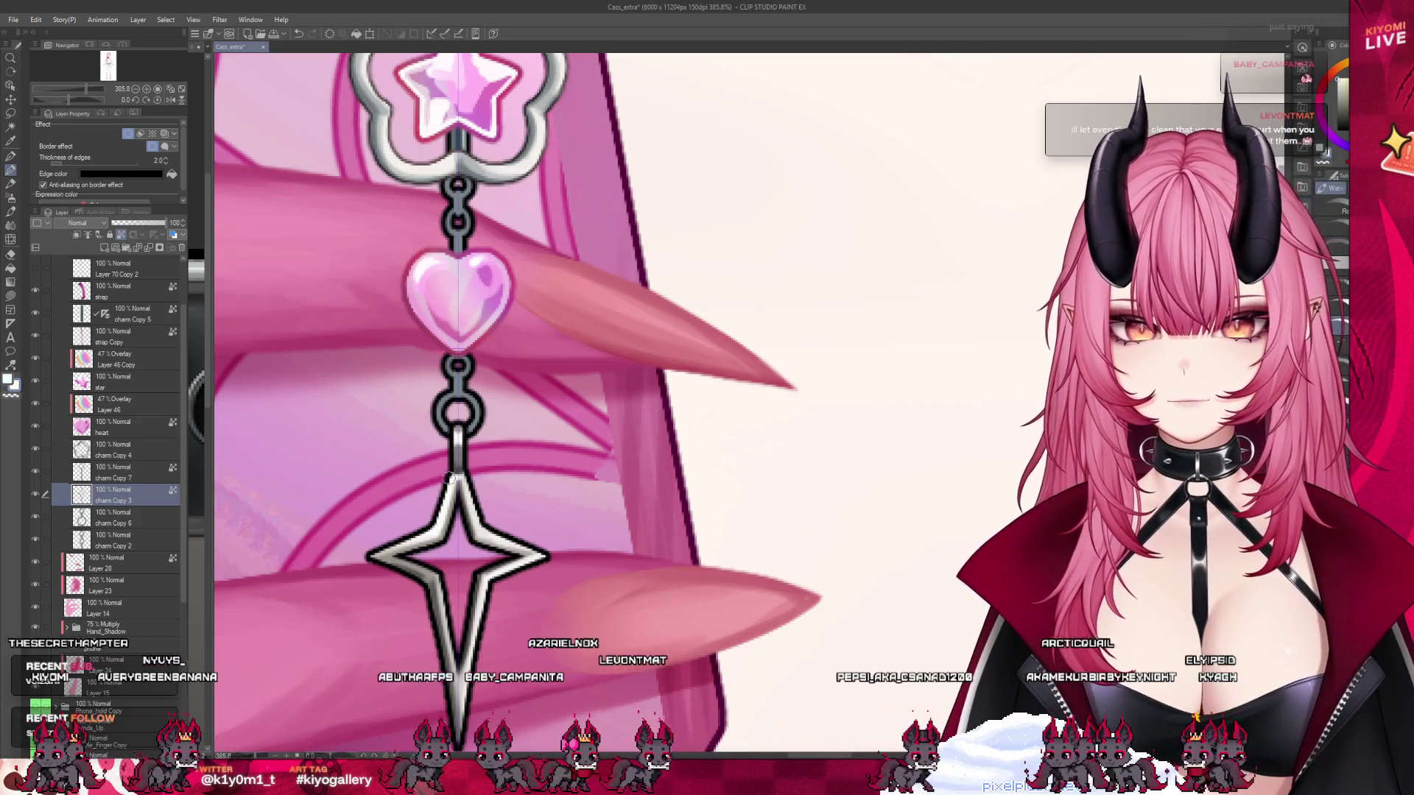
pyautogui.hotkey('ctrl', 'z')
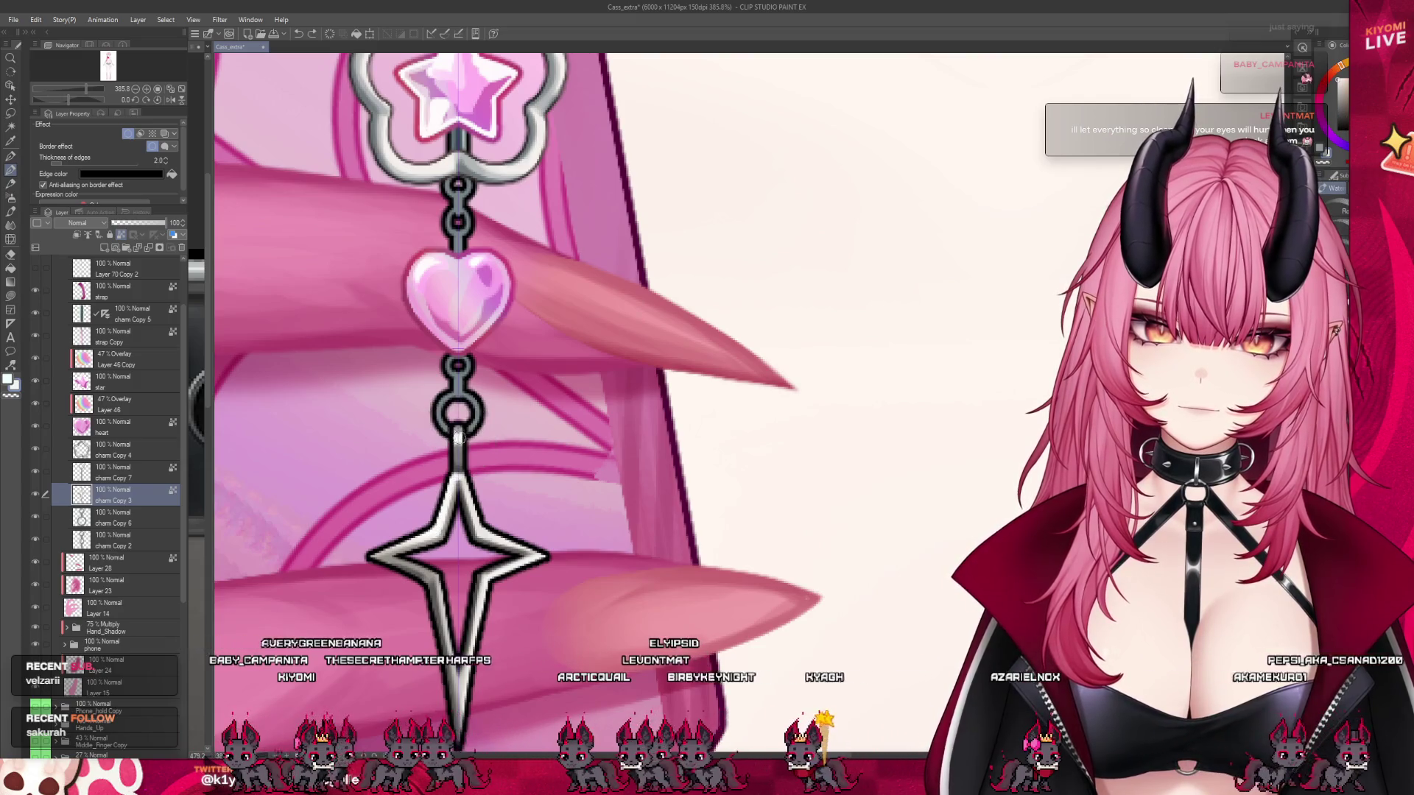
pyautogui.scroll(-3, 554, 434)
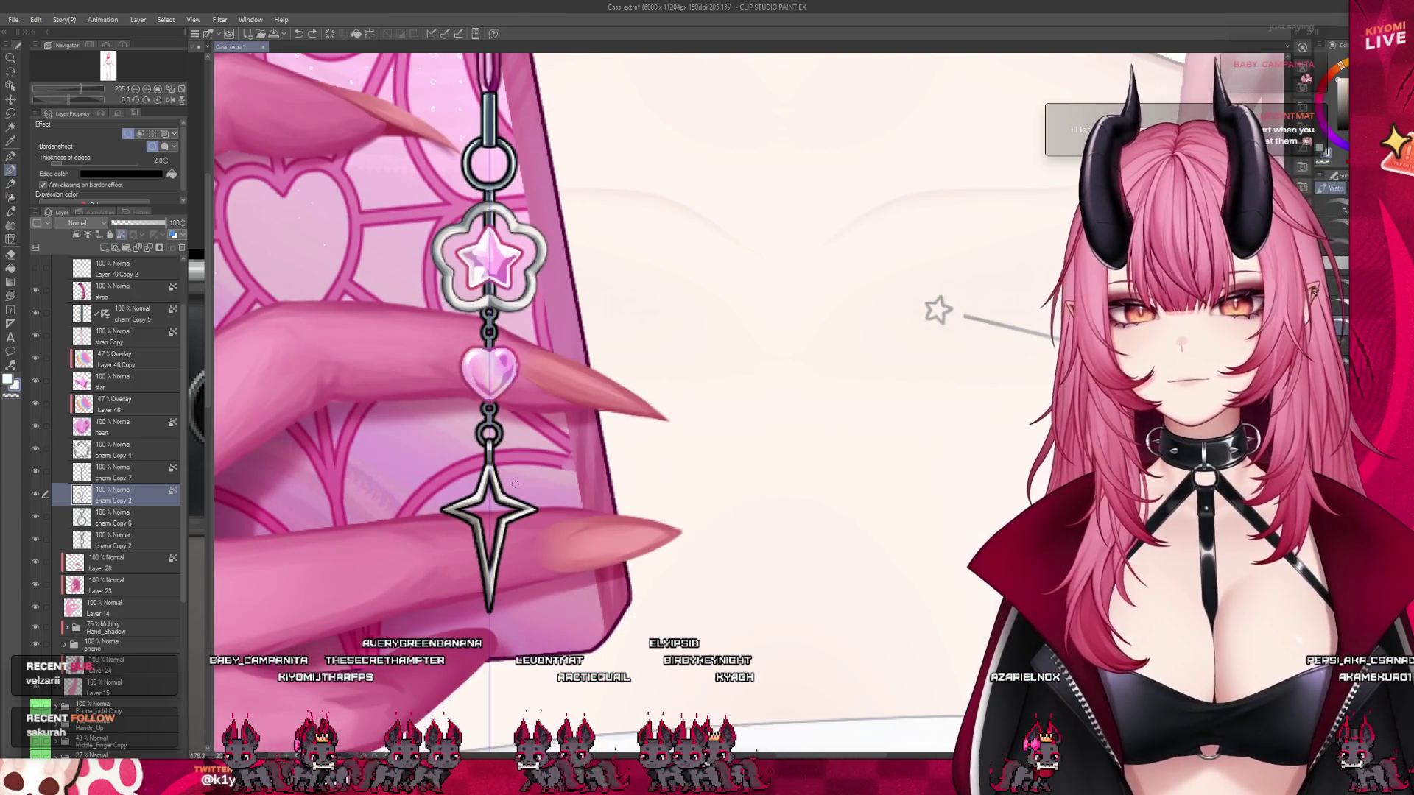
pyautogui.click(40, 472)
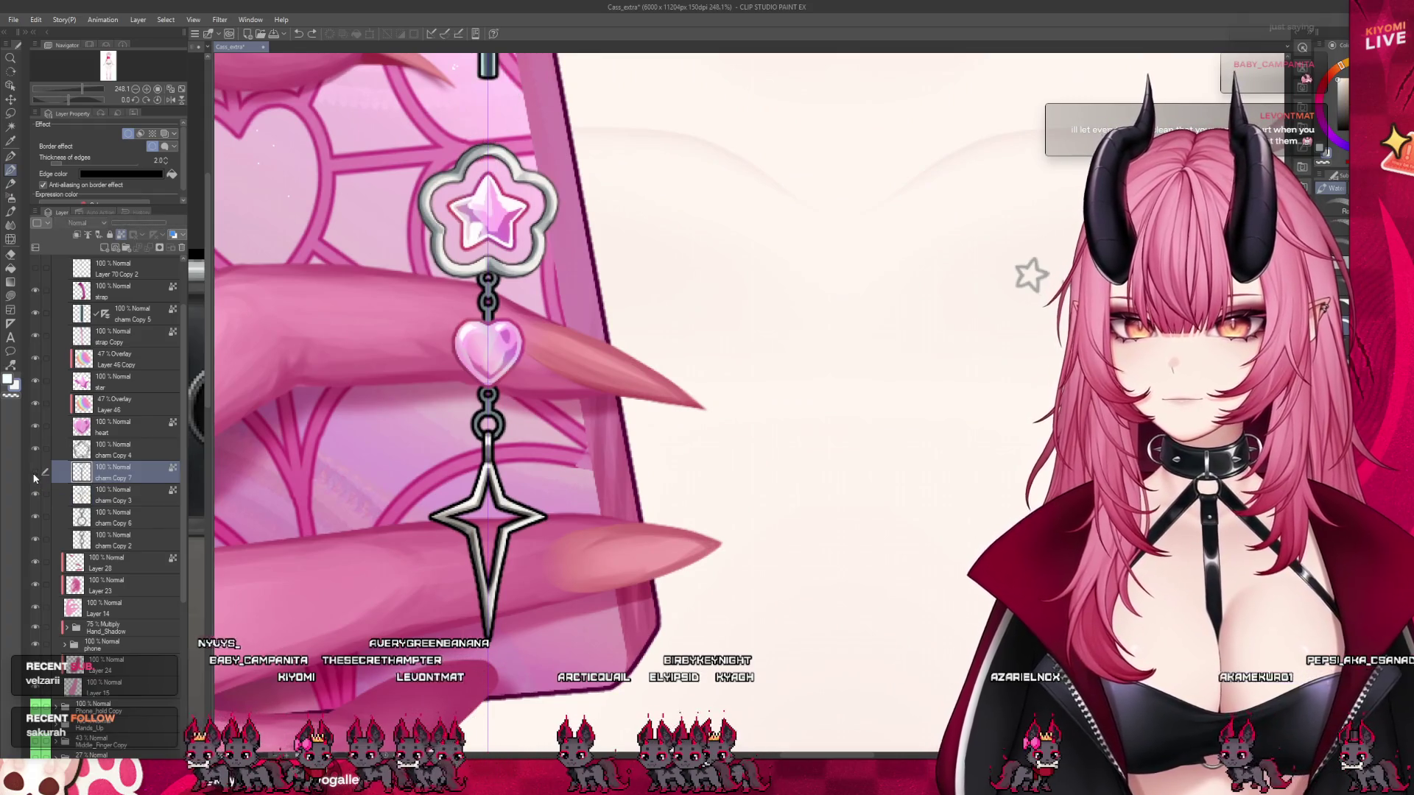
pyautogui.scroll(1, 462, 451)
pyautogui.scroll(1, 463, 451)
pyautogui.click(108, 522)
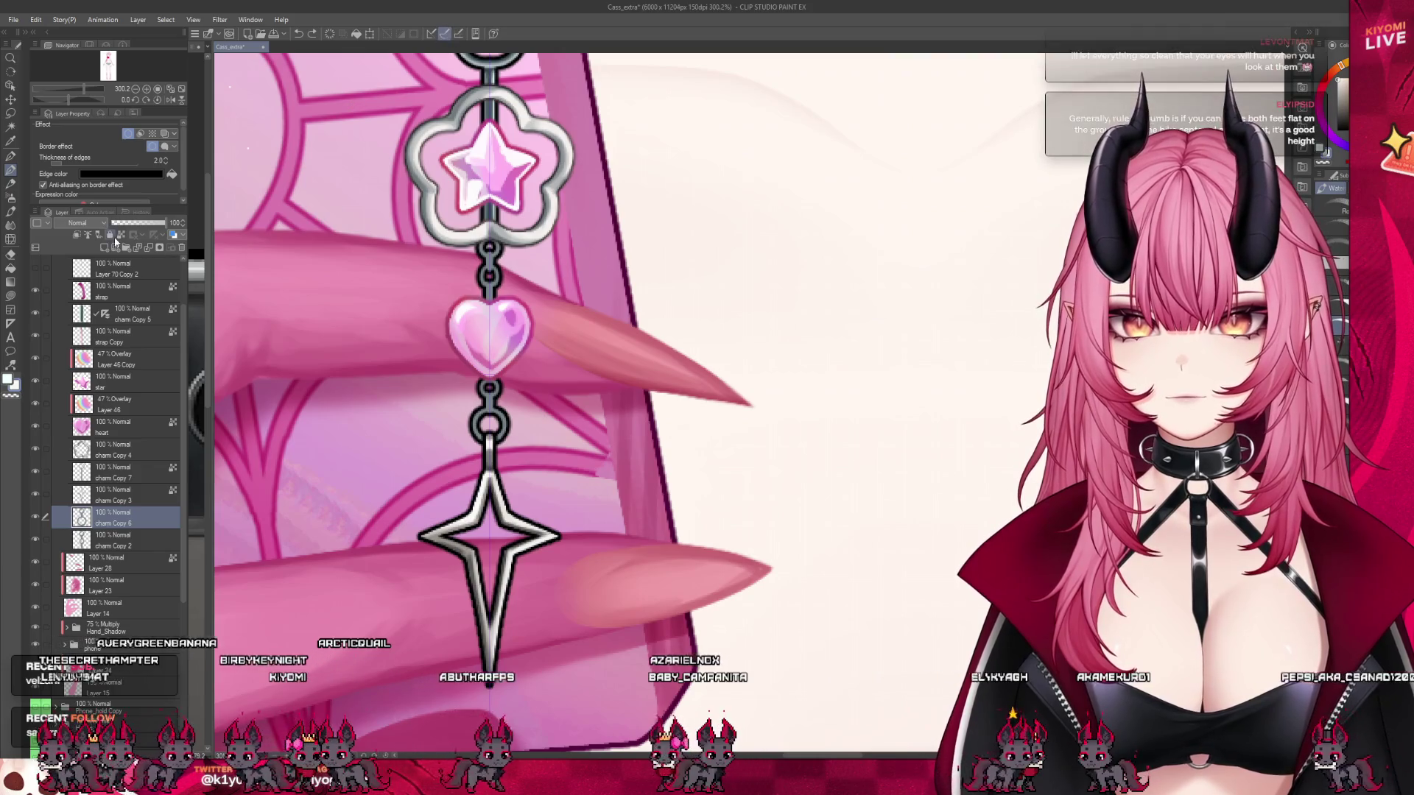
pyautogui.scroll(2, 462, 409)
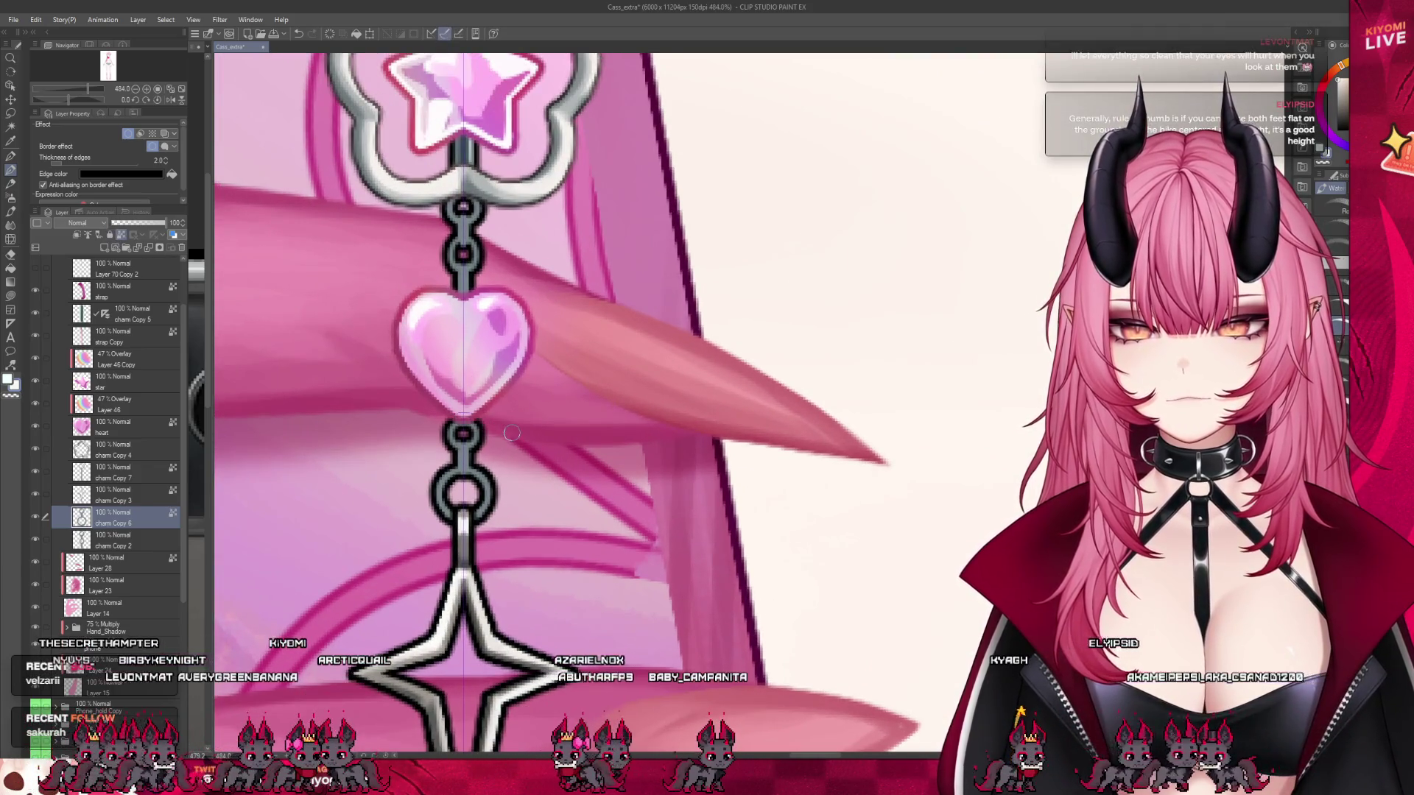
pyautogui.scroll(1, 494, 446)
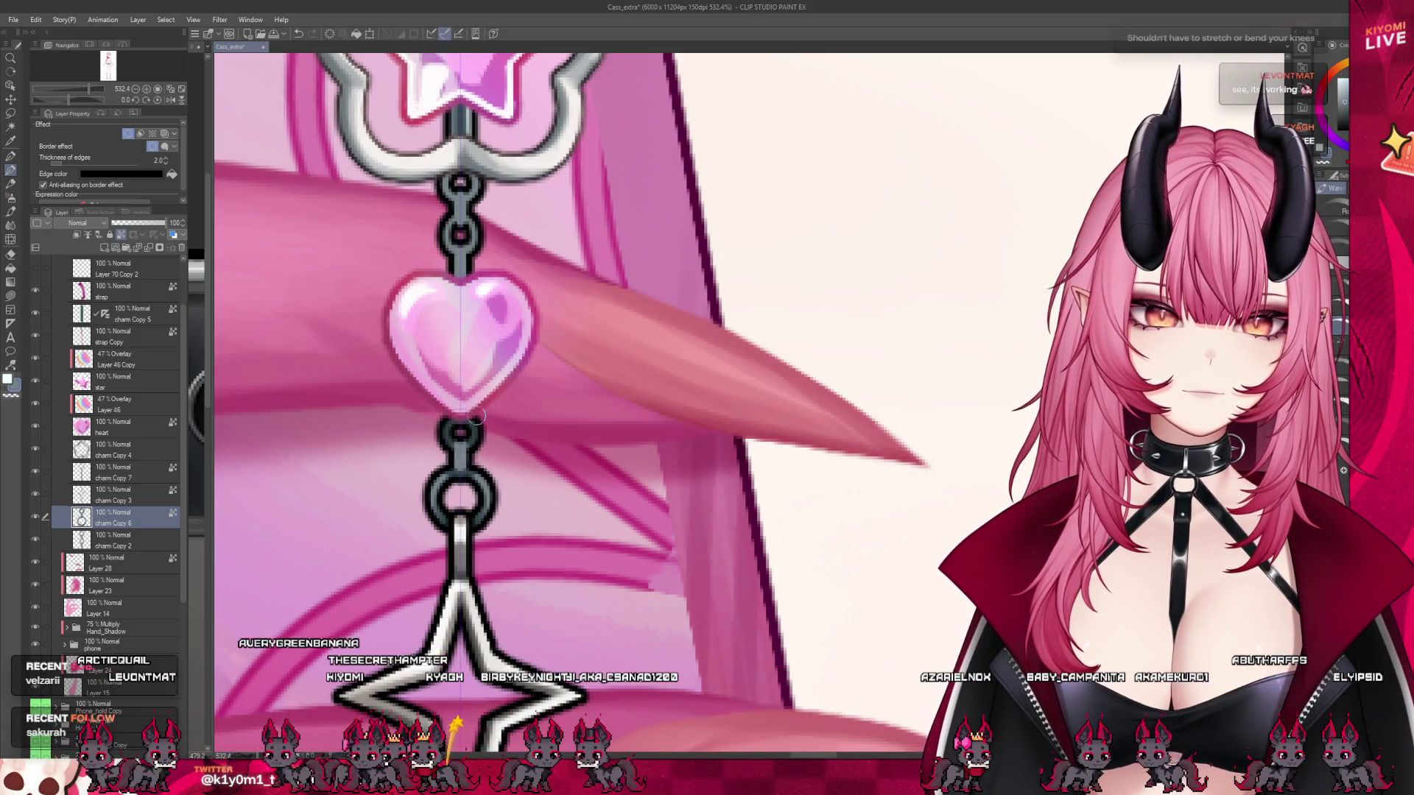
pyautogui.scroll(-2, 505, 418)
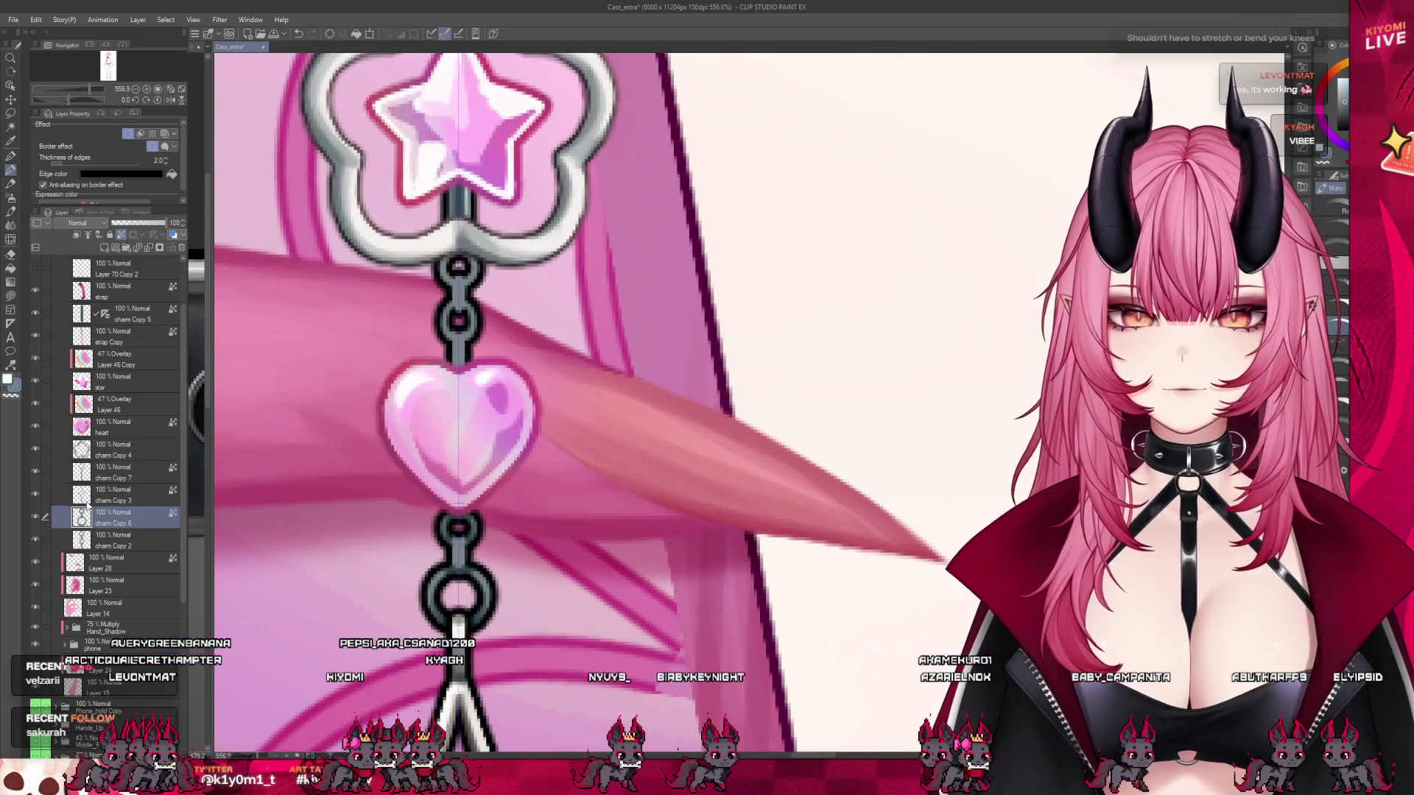
pyautogui.click(109, 541)
pyautogui.click(39, 542)
pyautogui.click(39, 542)
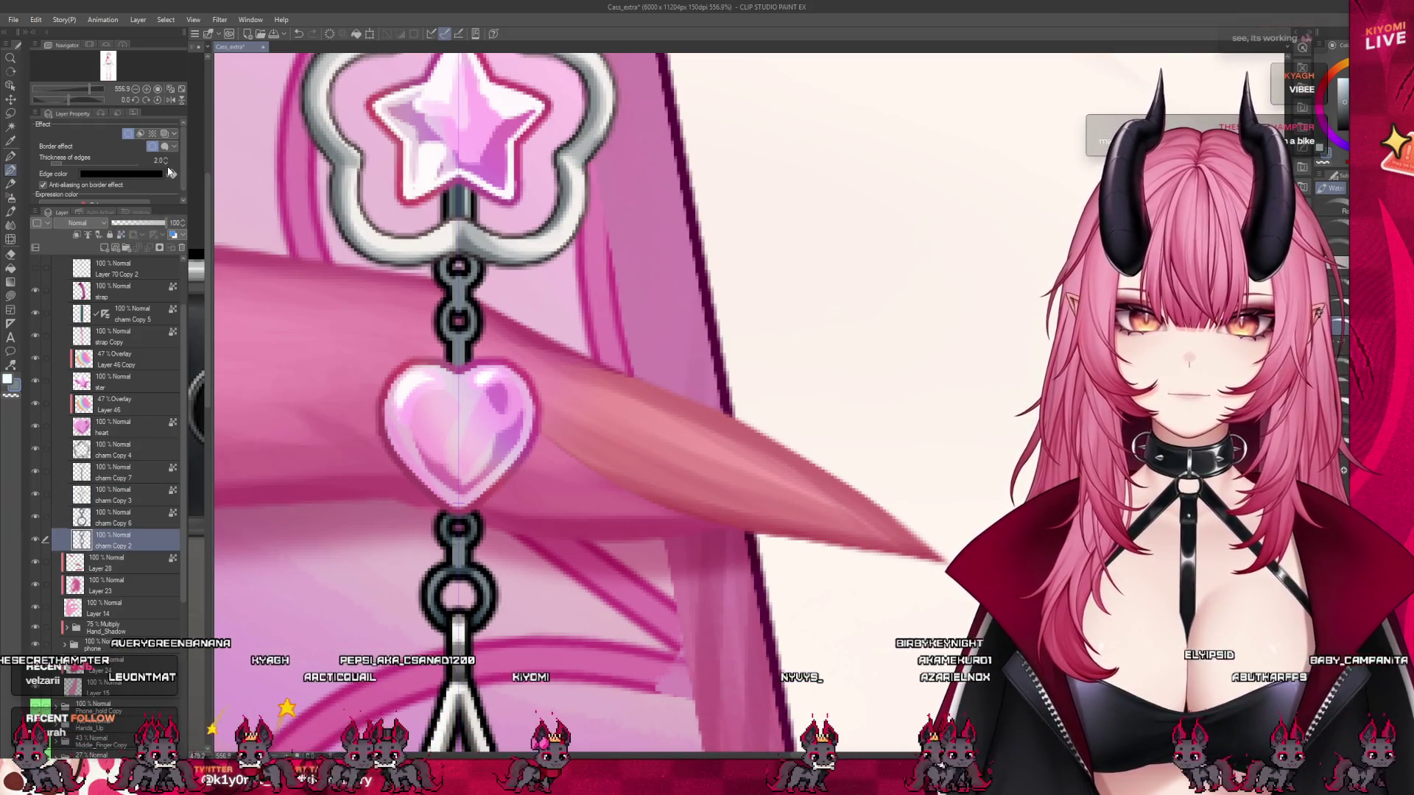
pyautogui.hotkey('ctrl', '-')
pyautogui.hotkey('ctrl', '-')
pyautogui.hotkey('ctrl', '-')
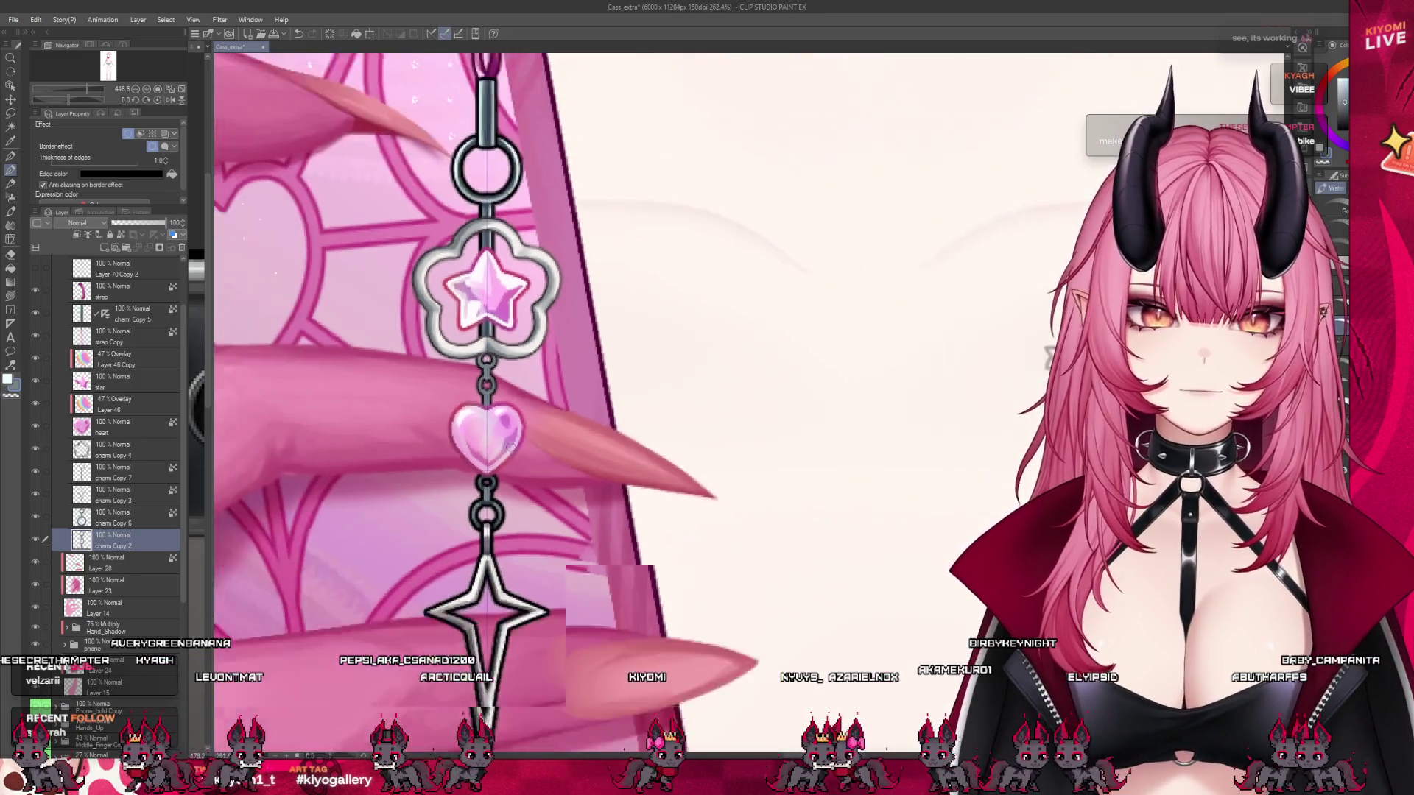
pyautogui.hotkey('ctrl', '-')
pyautogui.hotkey('ctrl', '-')
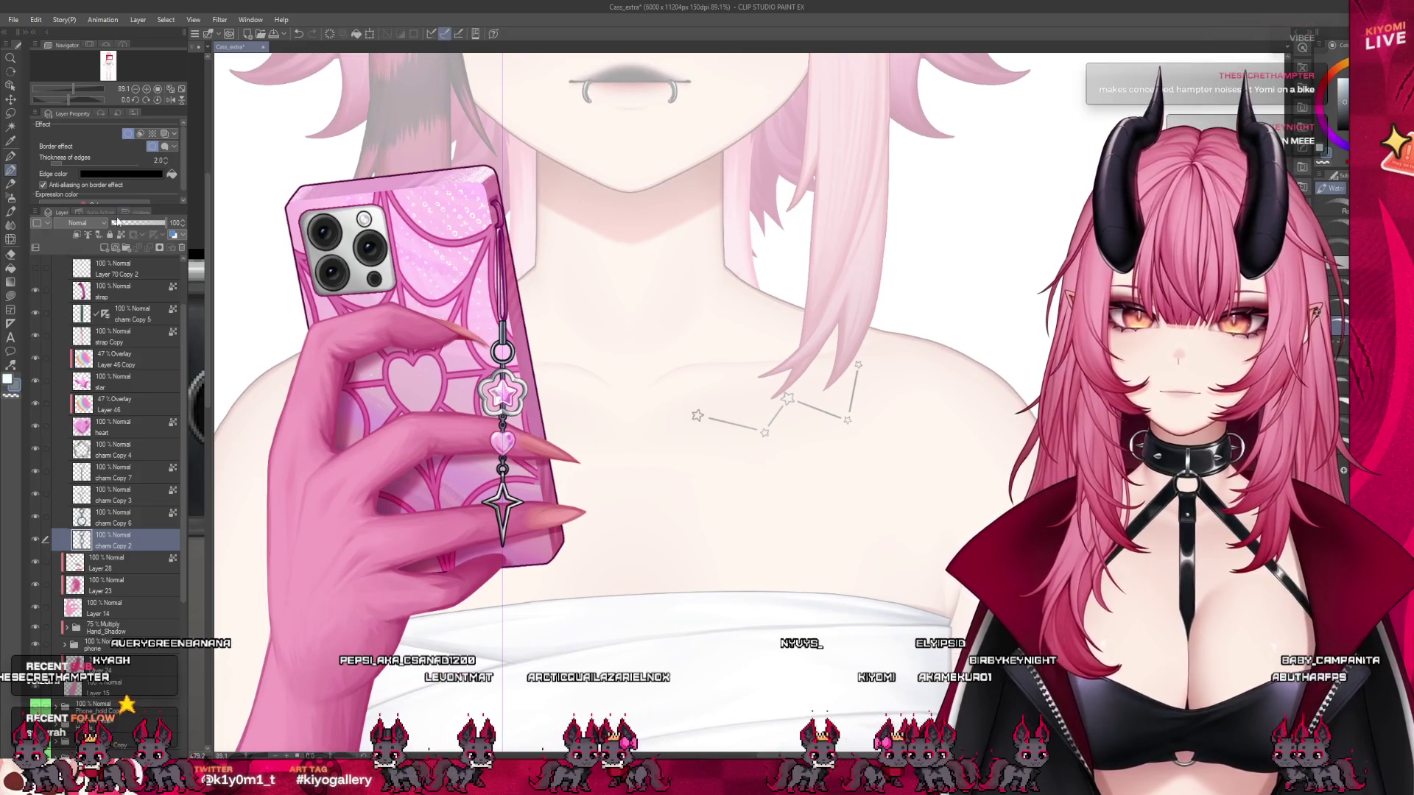
# - Enlarge the brush and paint dark grey over the strap gap atop the flower charm
pyautogui.scroll(5, 481, 456)
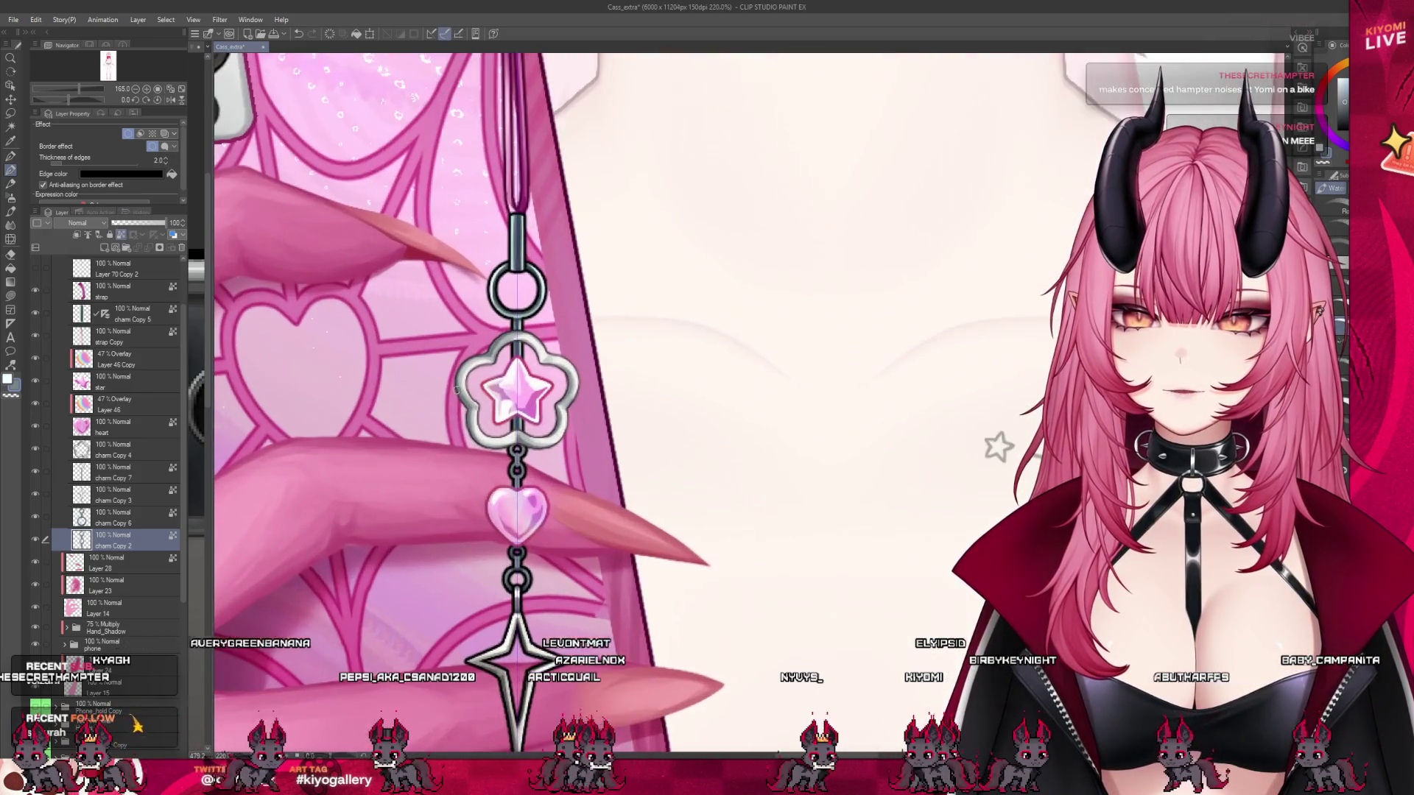
pyautogui.scroll(5, 480, 456)
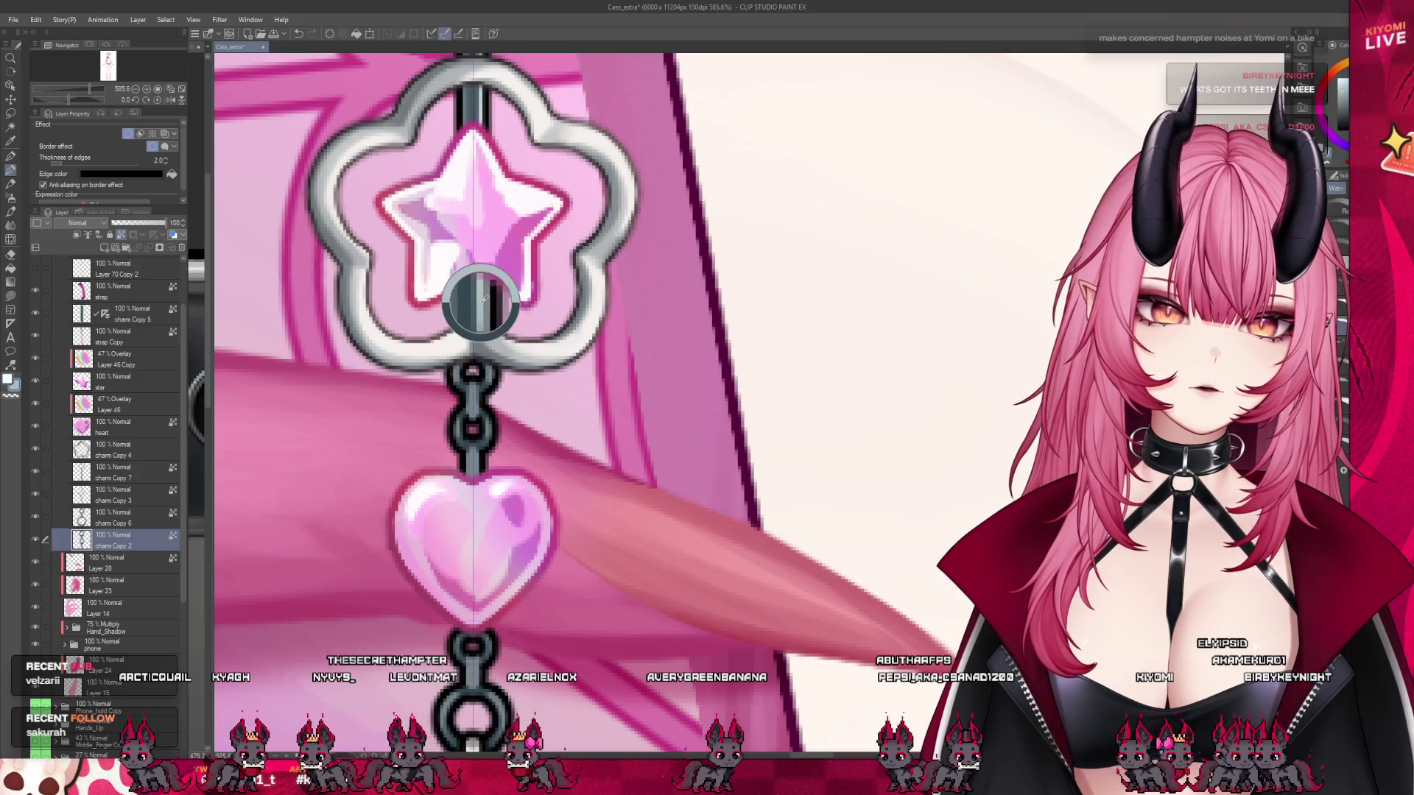
pyautogui.press(']')
pyautogui.press(']')
pyautogui.press(']')
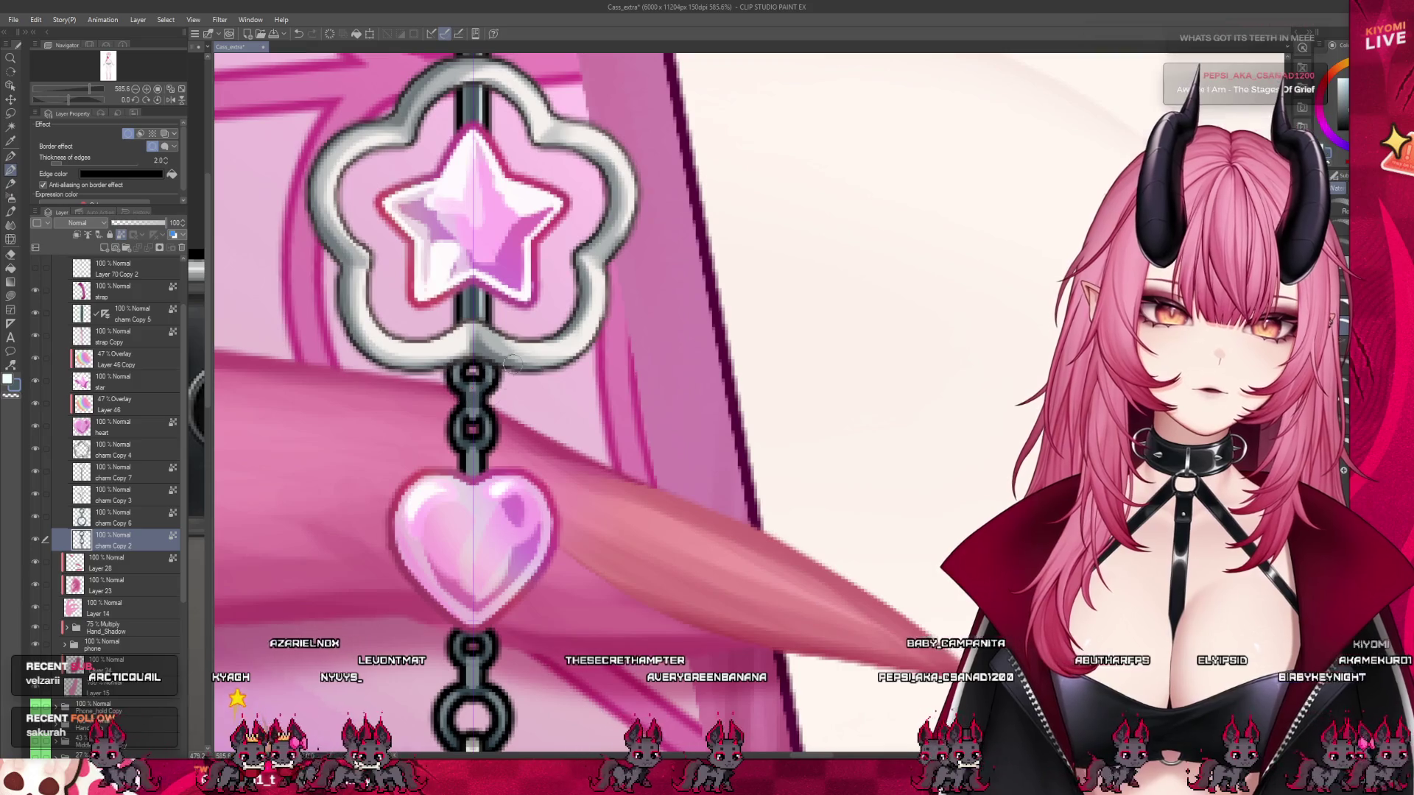
pyautogui.moveTo(482, 96); pyautogui.dragTo(473, 118)
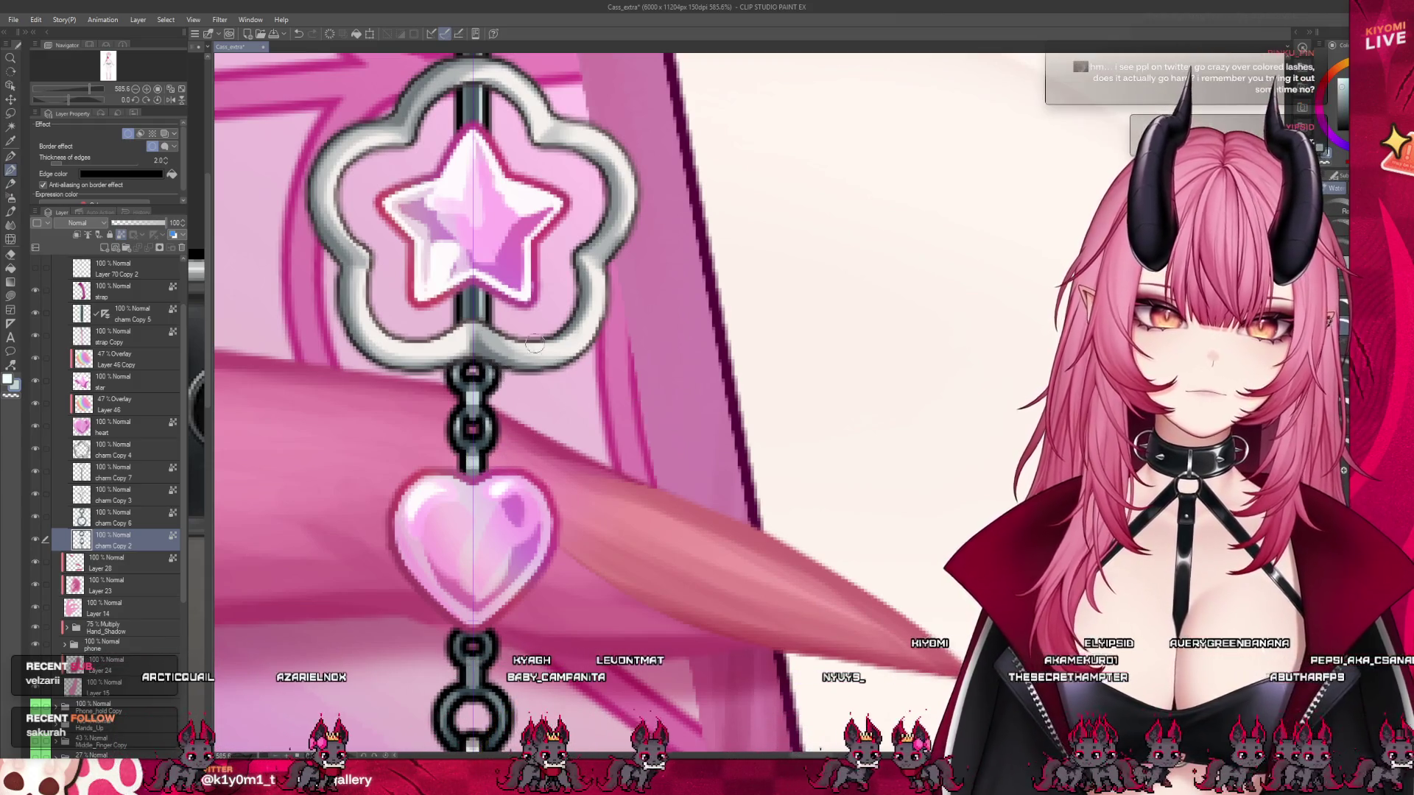
pyautogui.scroll(-5, 450, 331)
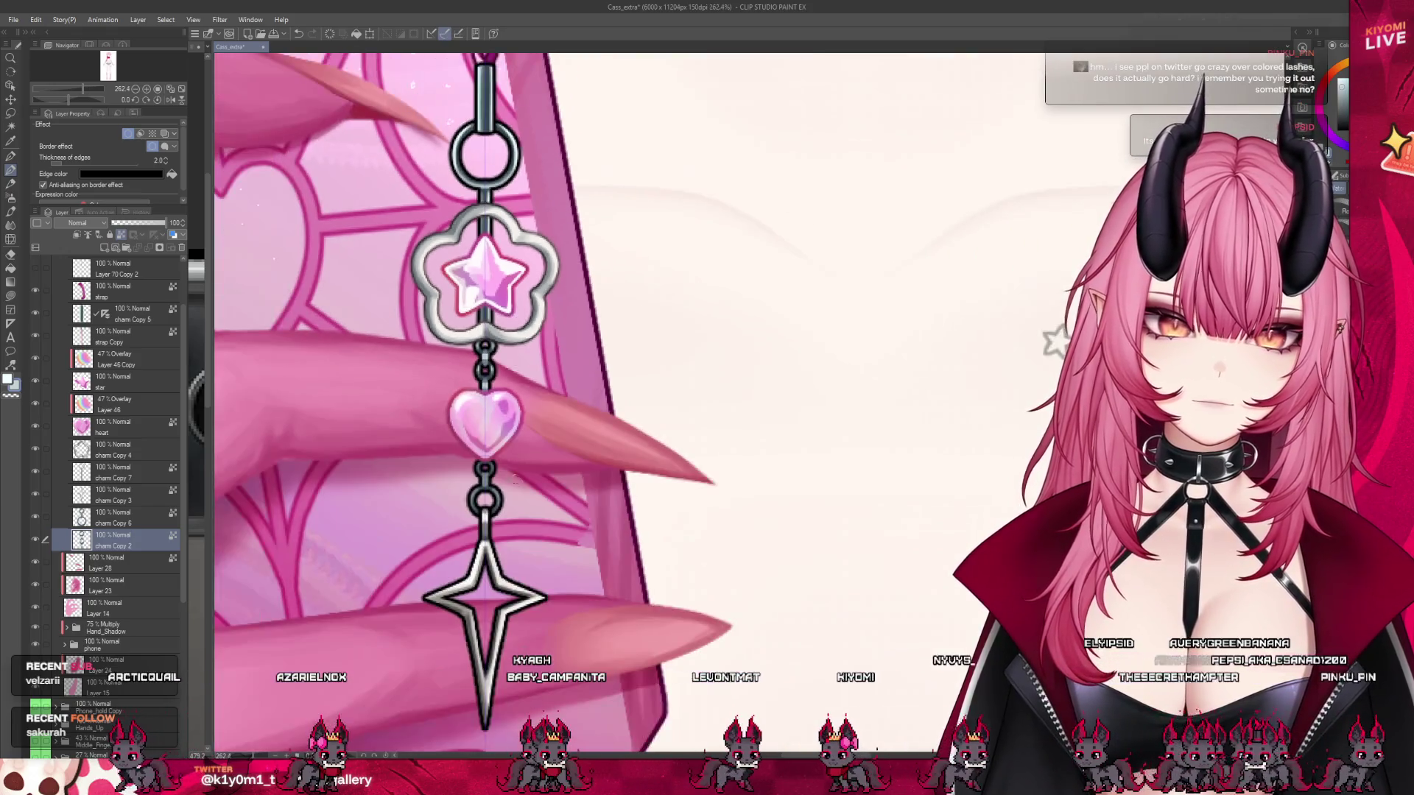
pyautogui.scroll(5, 496, 453)
pyautogui.click(157, 517)
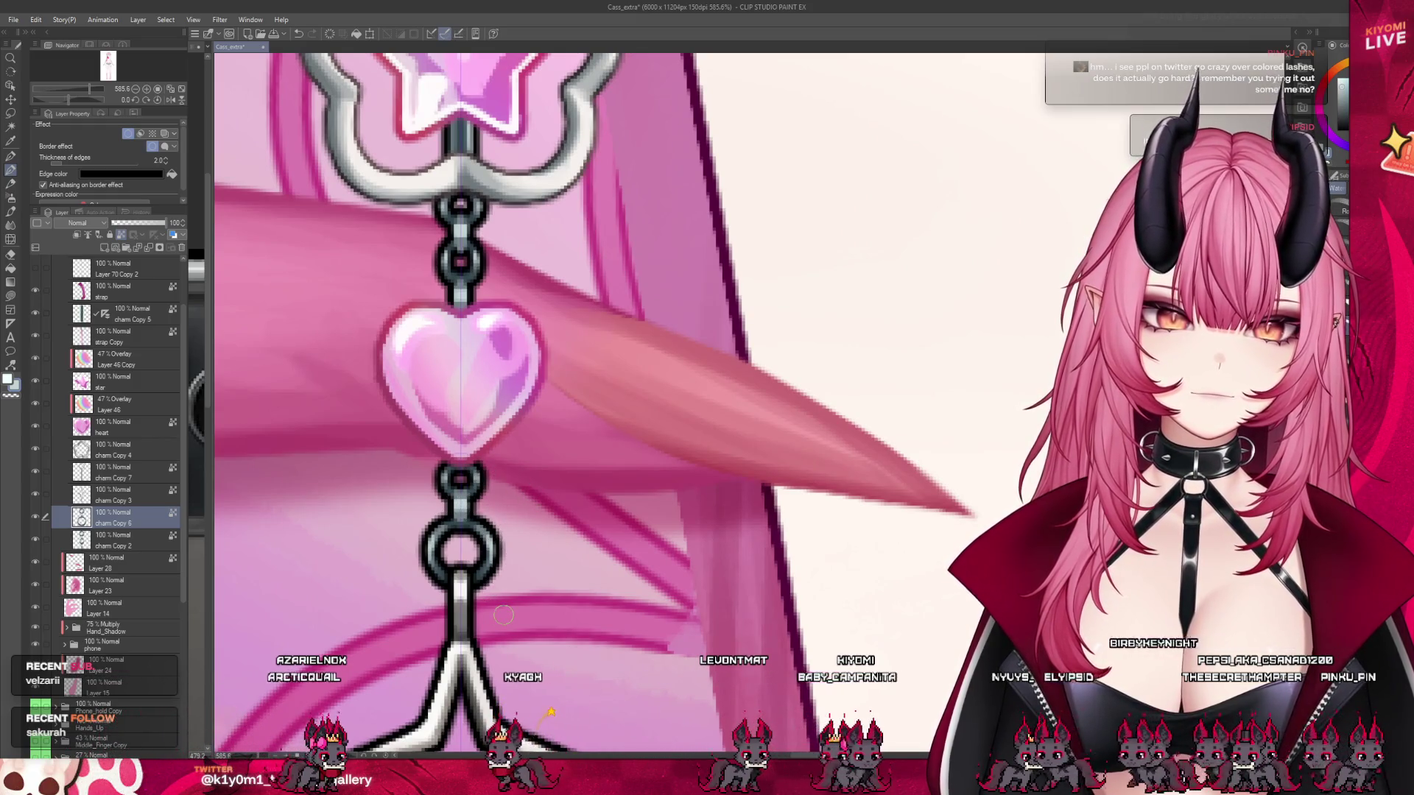
pyautogui.scroll(-10, 520, 584)
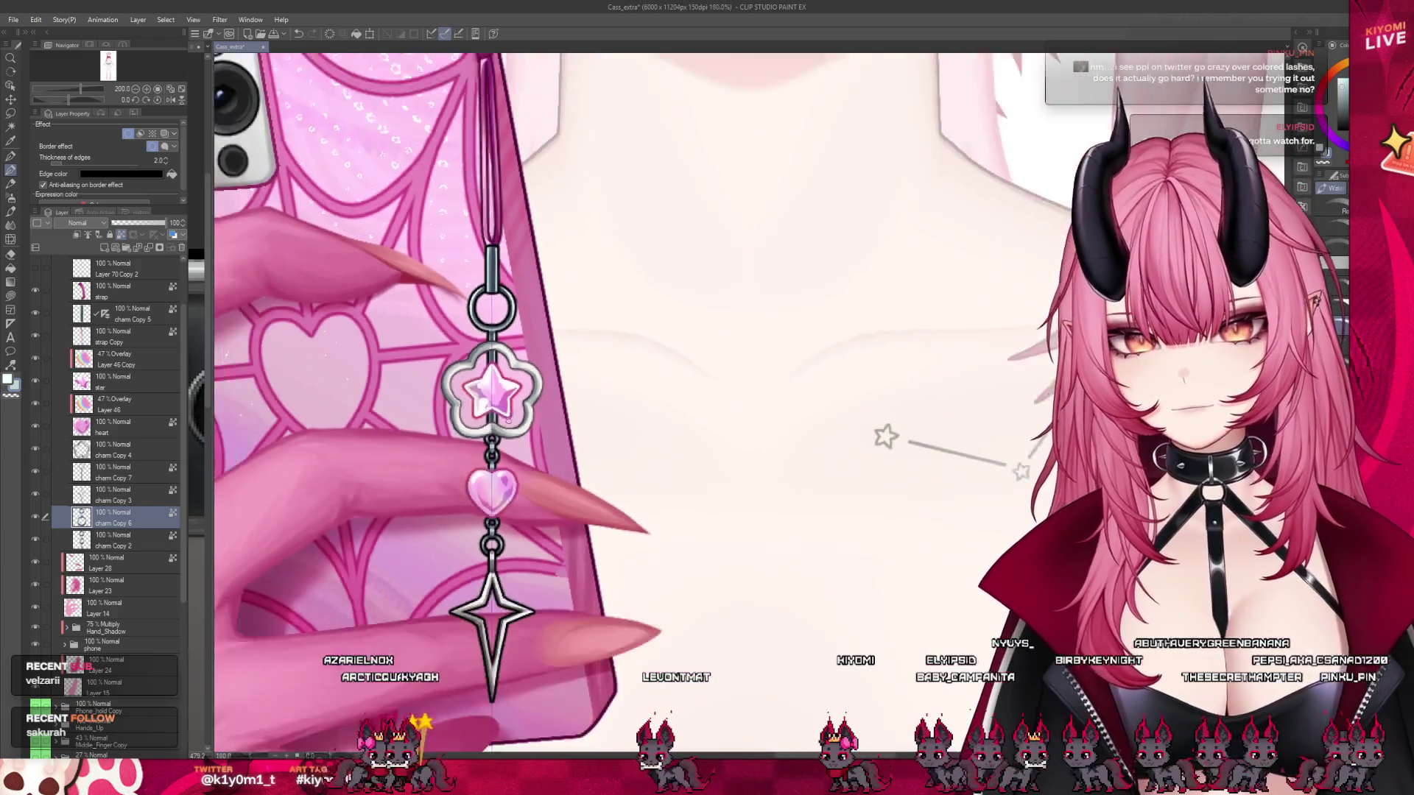
pyautogui.scroll(2, 508, 365)
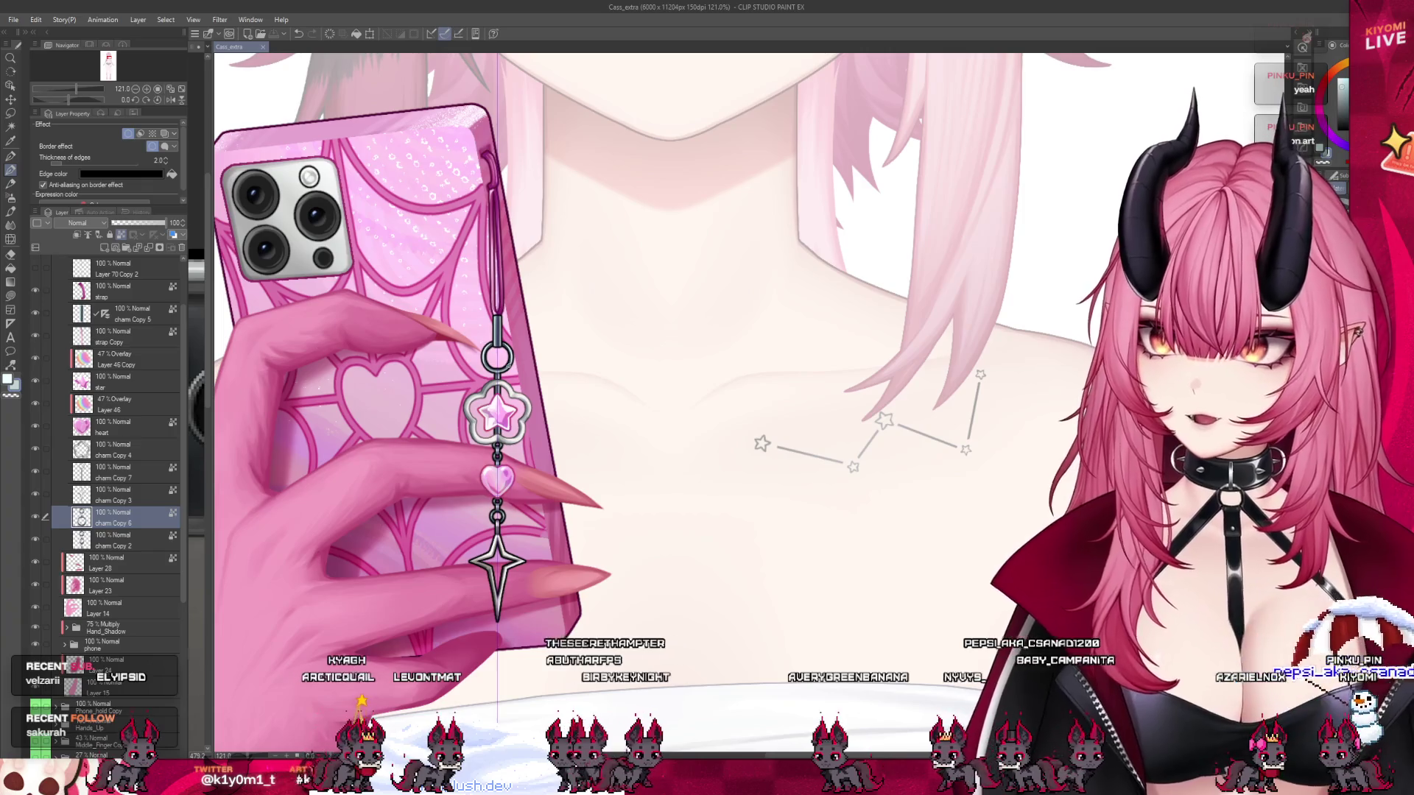
pyautogui.scroll(5, 663, 368)
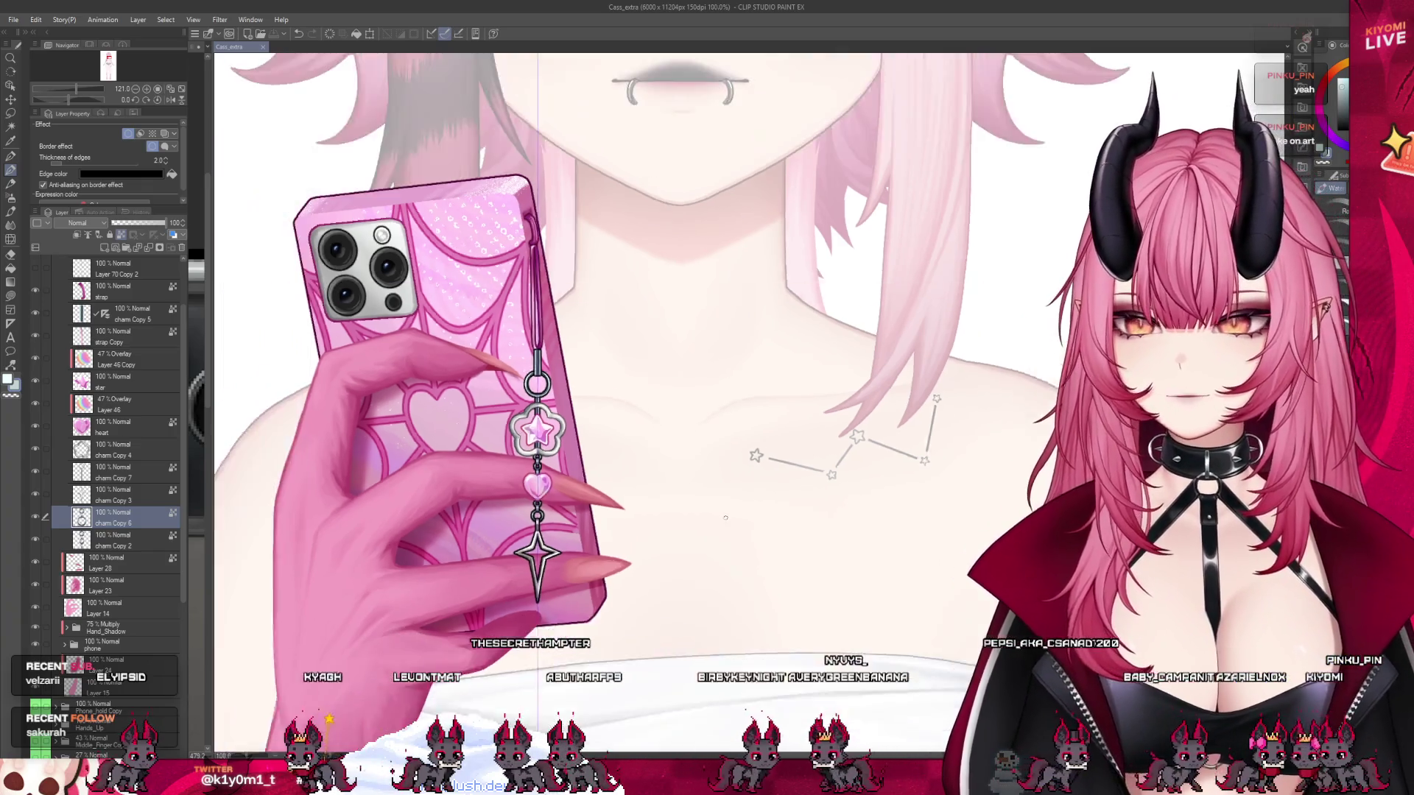
pyautogui.scroll(-1, 125, 632)
pyautogui.scroll(-3, 125, 632)
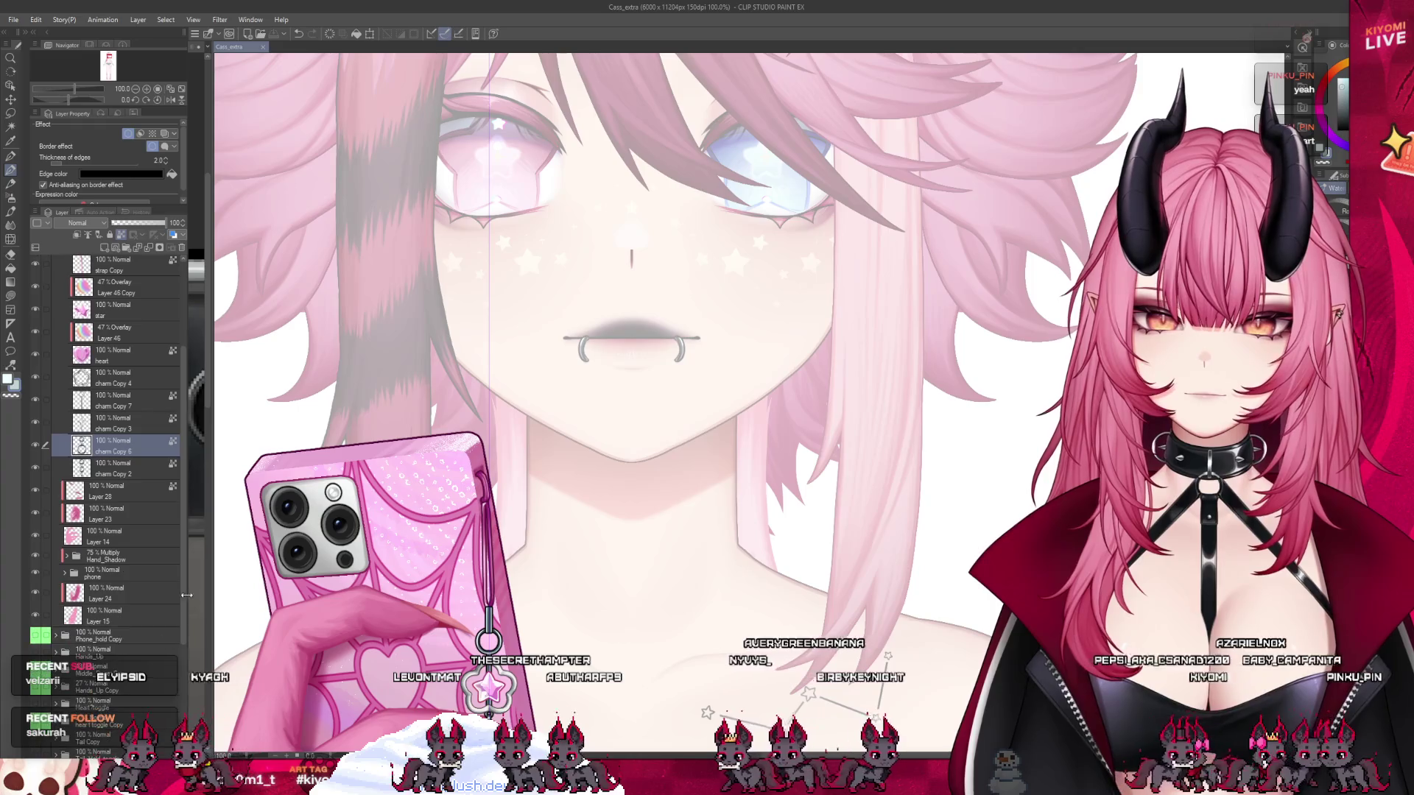
pyautogui.scroll(-9, 183, 592)
pyautogui.click(111, 685)
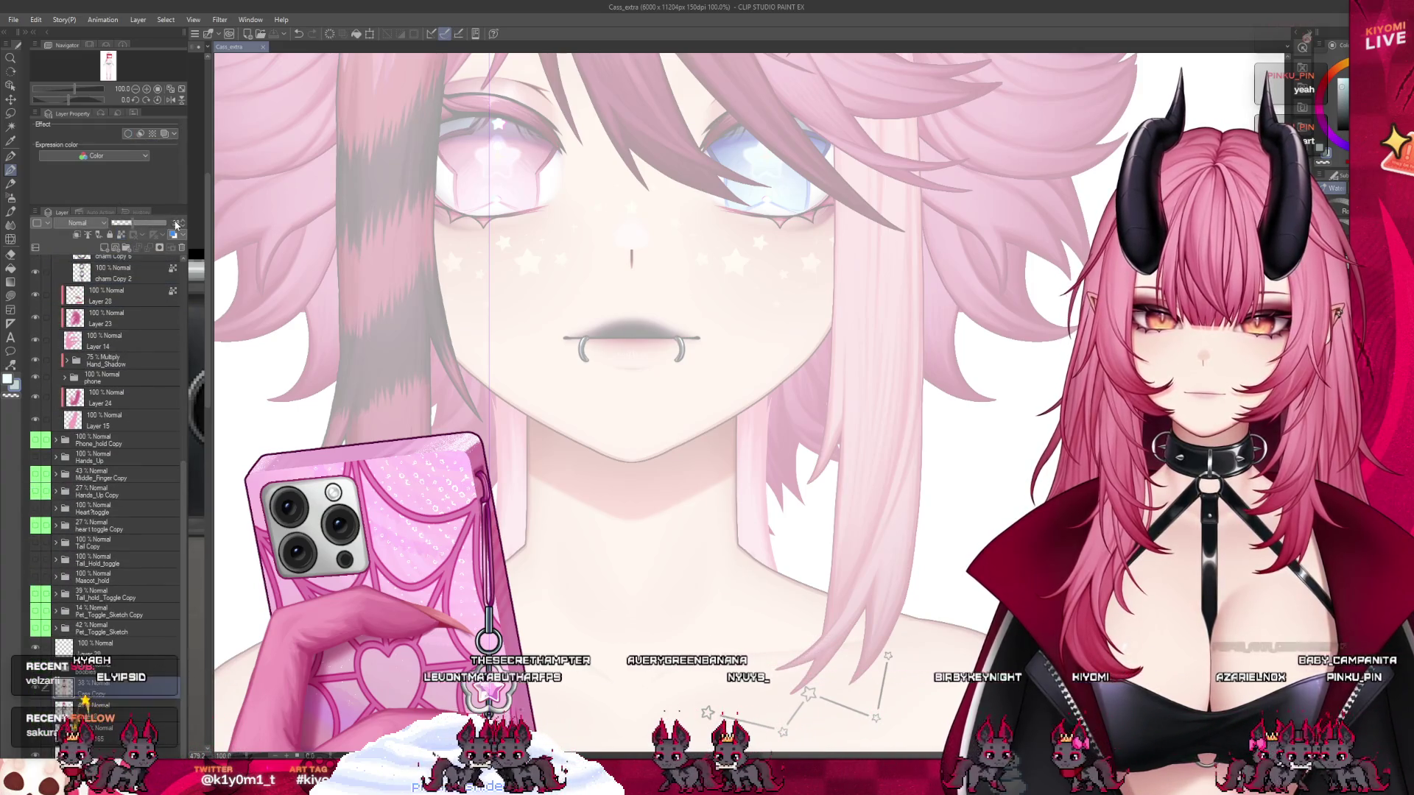
pyautogui.scroll(5, 663, 368)
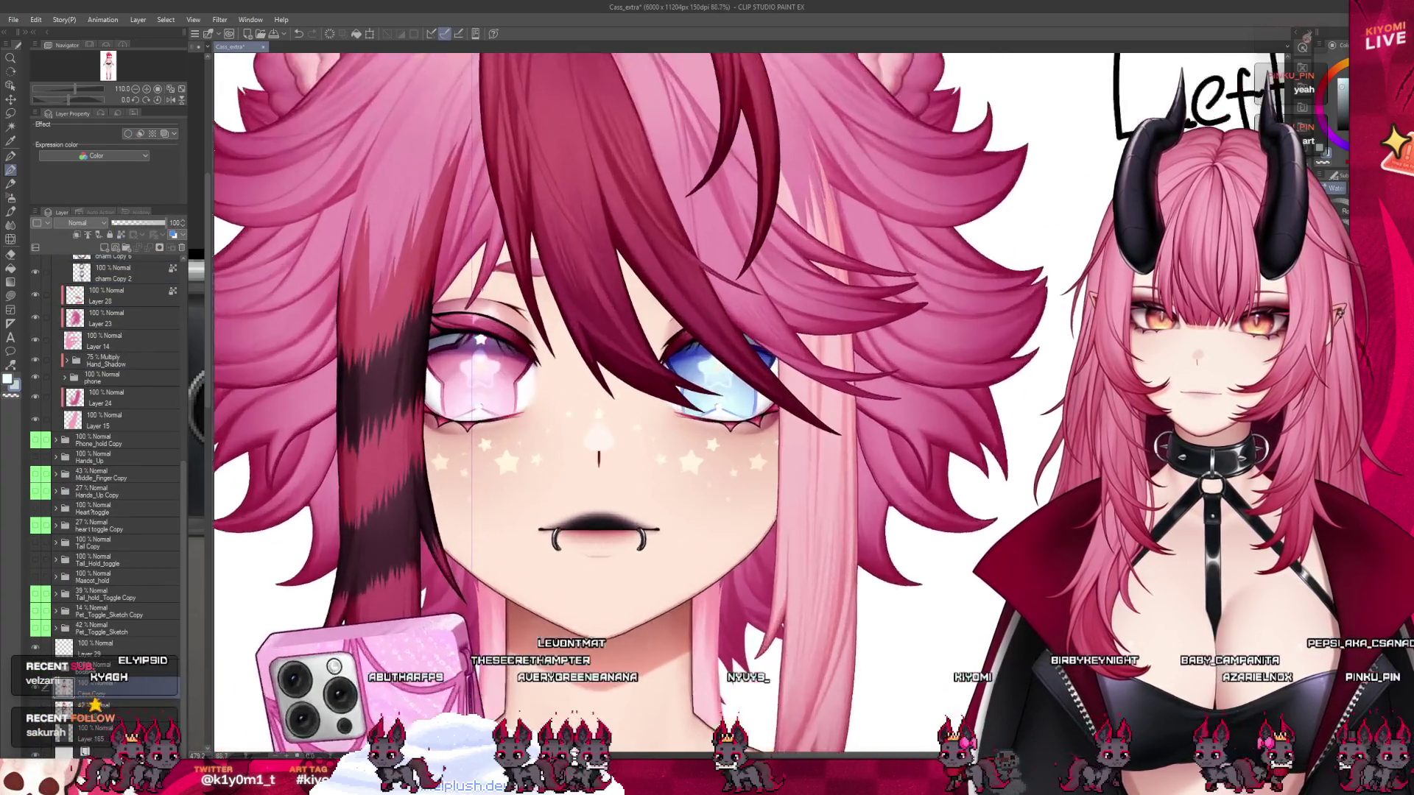
pyautogui.scroll(5, 393, 350)
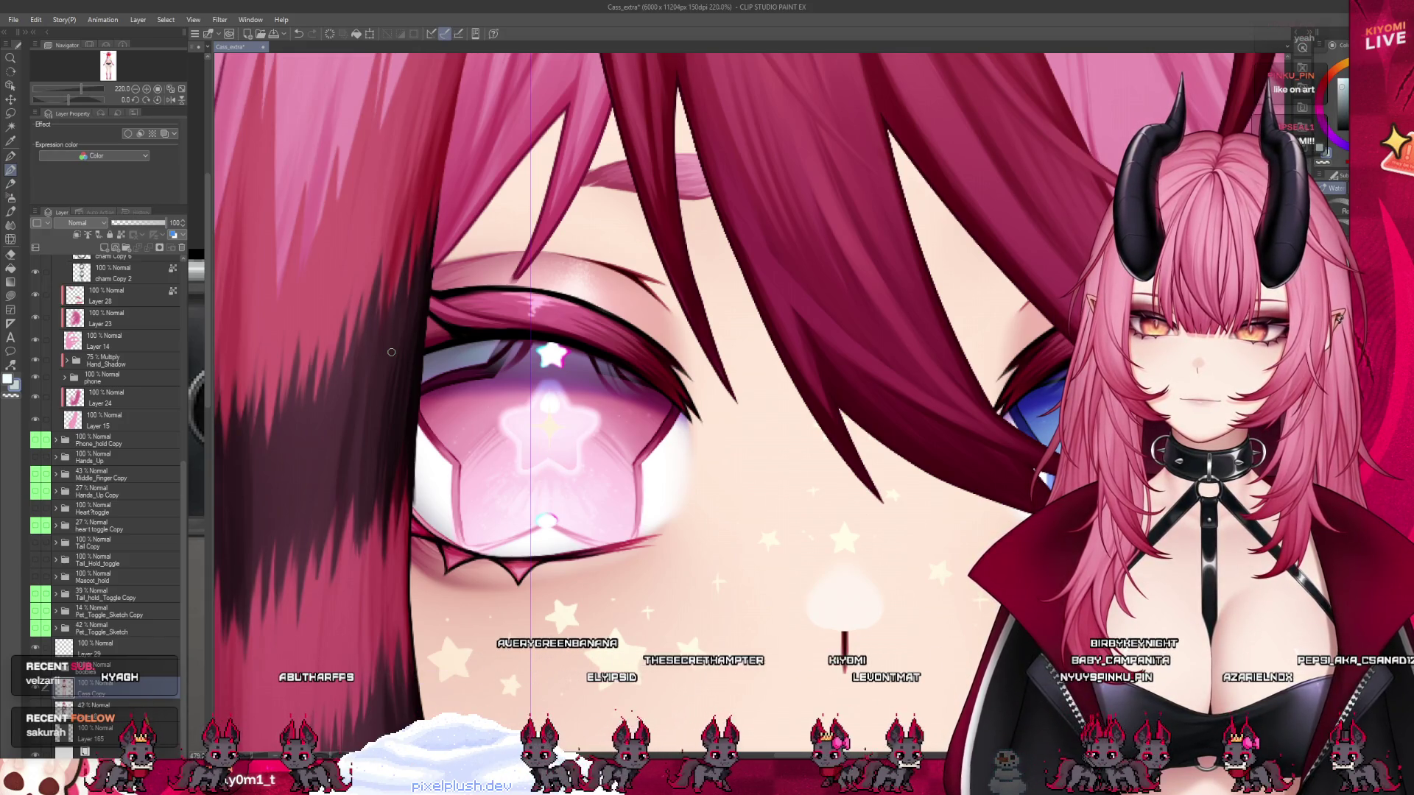
pyautogui.scroll(-3, 391, 355)
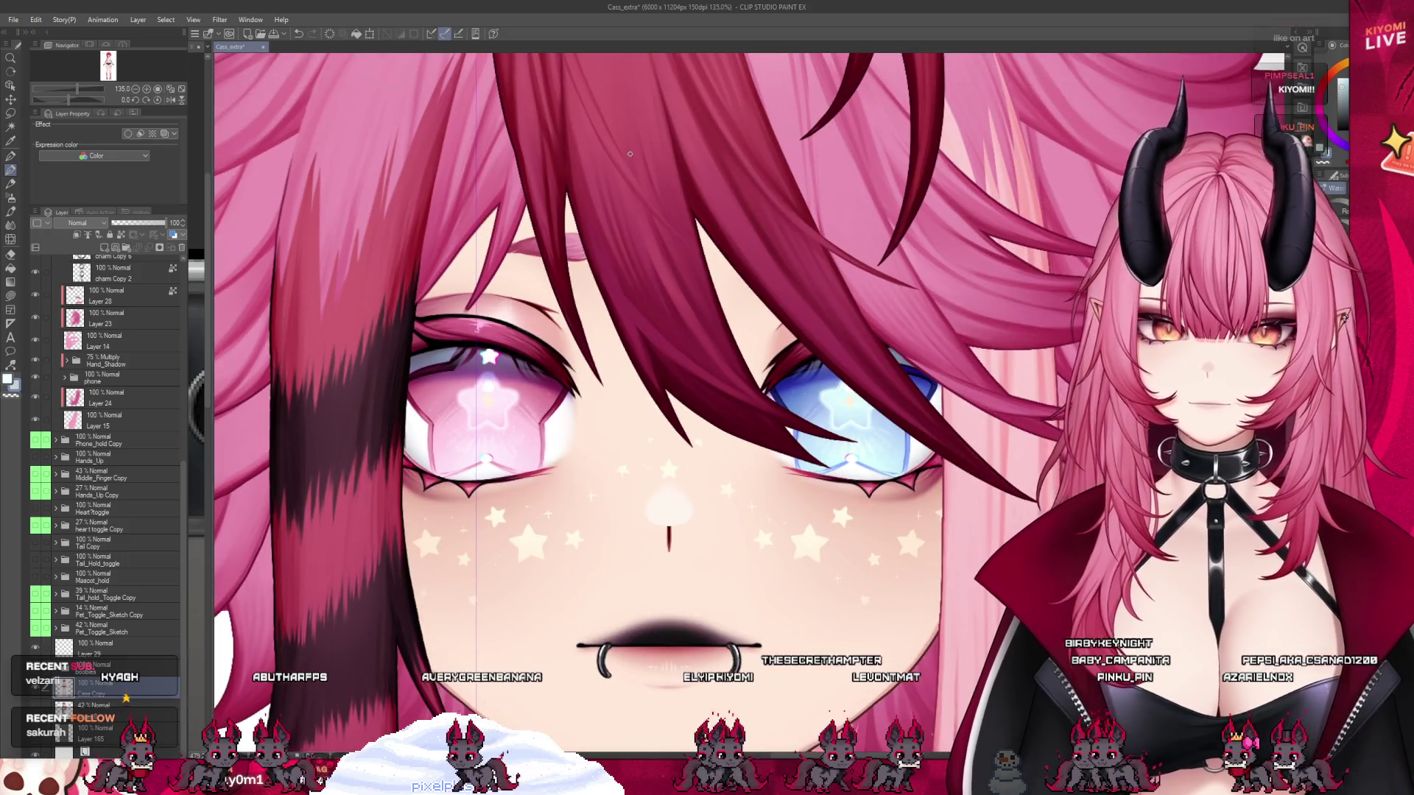
pyautogui.scroll(-3, 390, 359)
pyautogui.scroll(2, 442, 515)
pyautogui.click(128, 223)
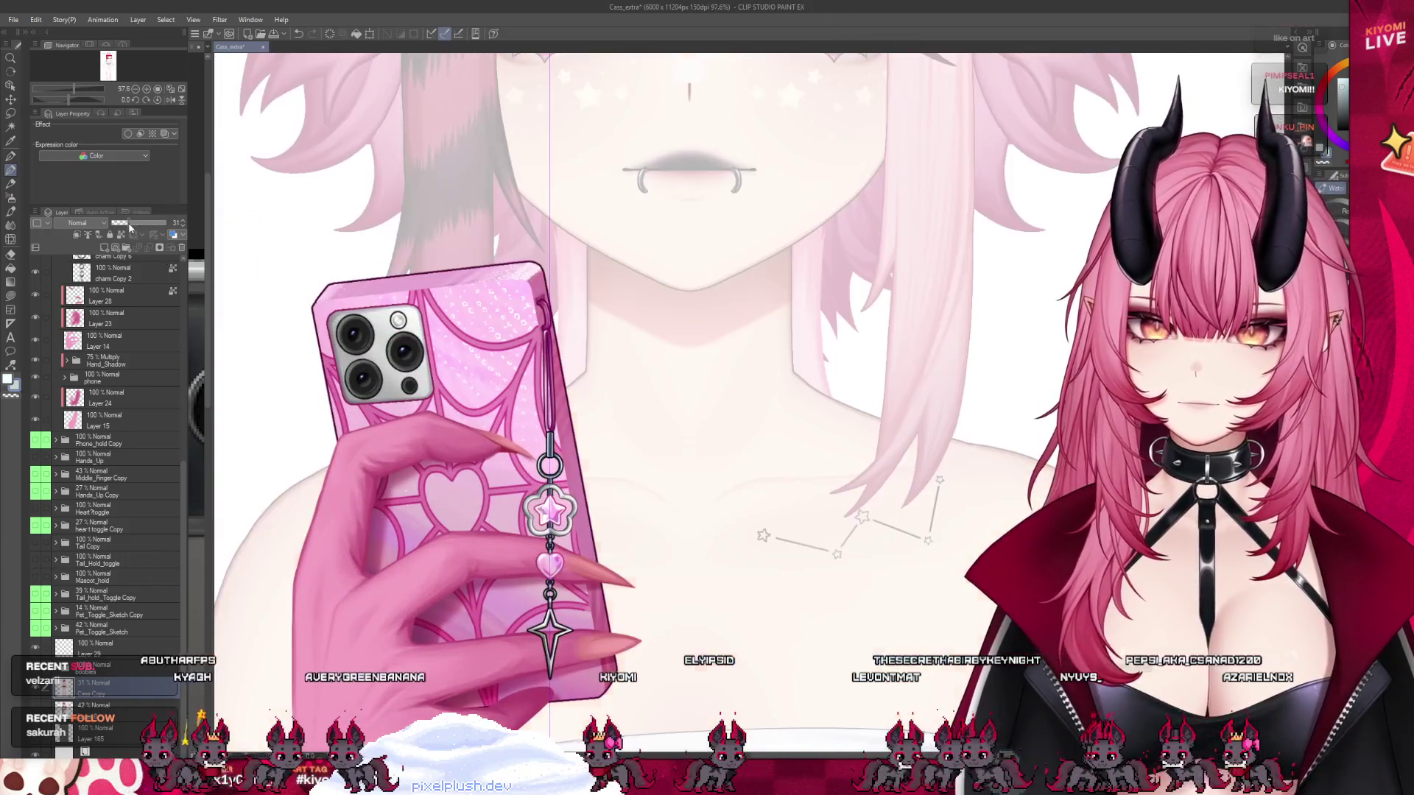
pyautogui.scroll(3, 346, 339)
pyautogui.scroll(-1, 346, 338)
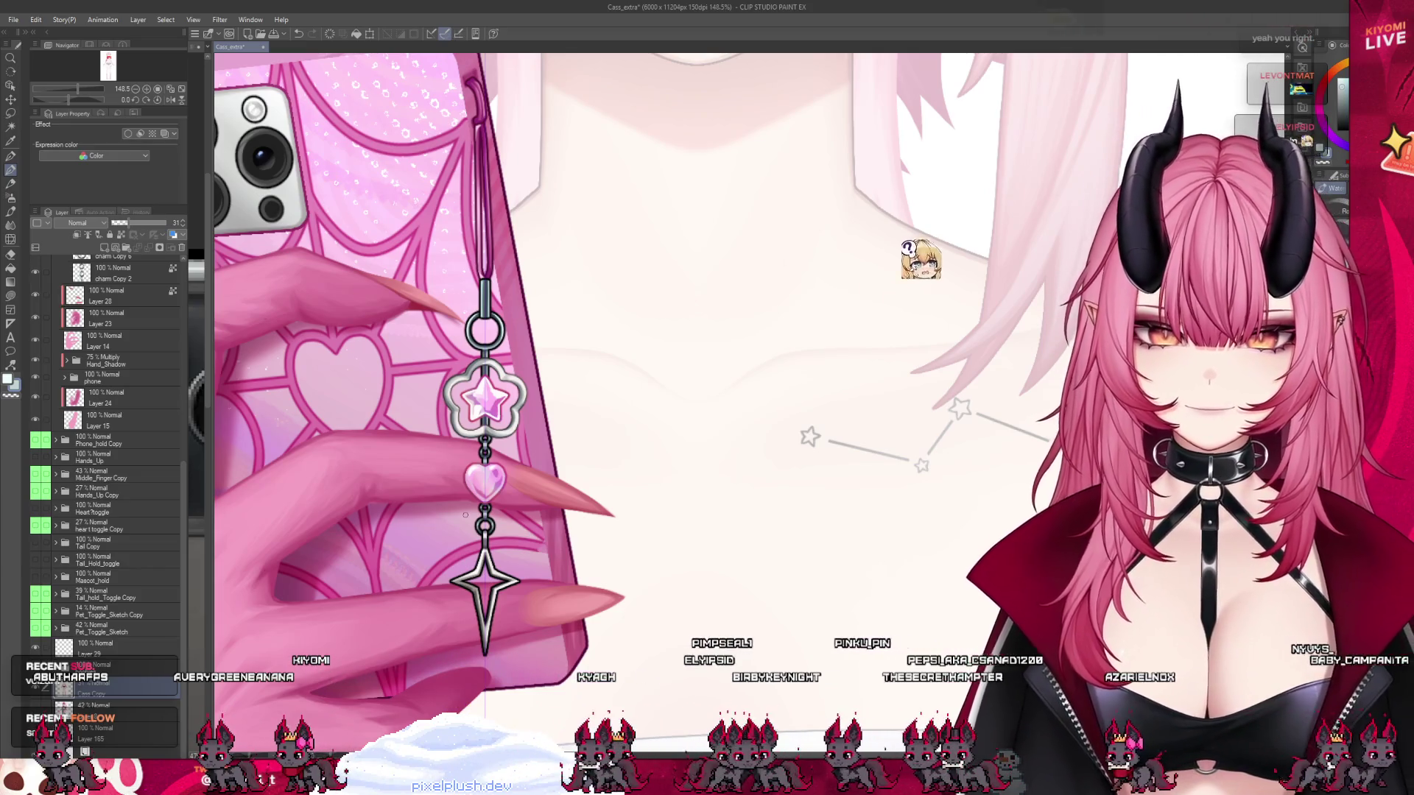
pyautogui.scroll(1, 454, 514)
pyautogui.click(107, 397)
pyautogui.scroll(3, 111, 391)
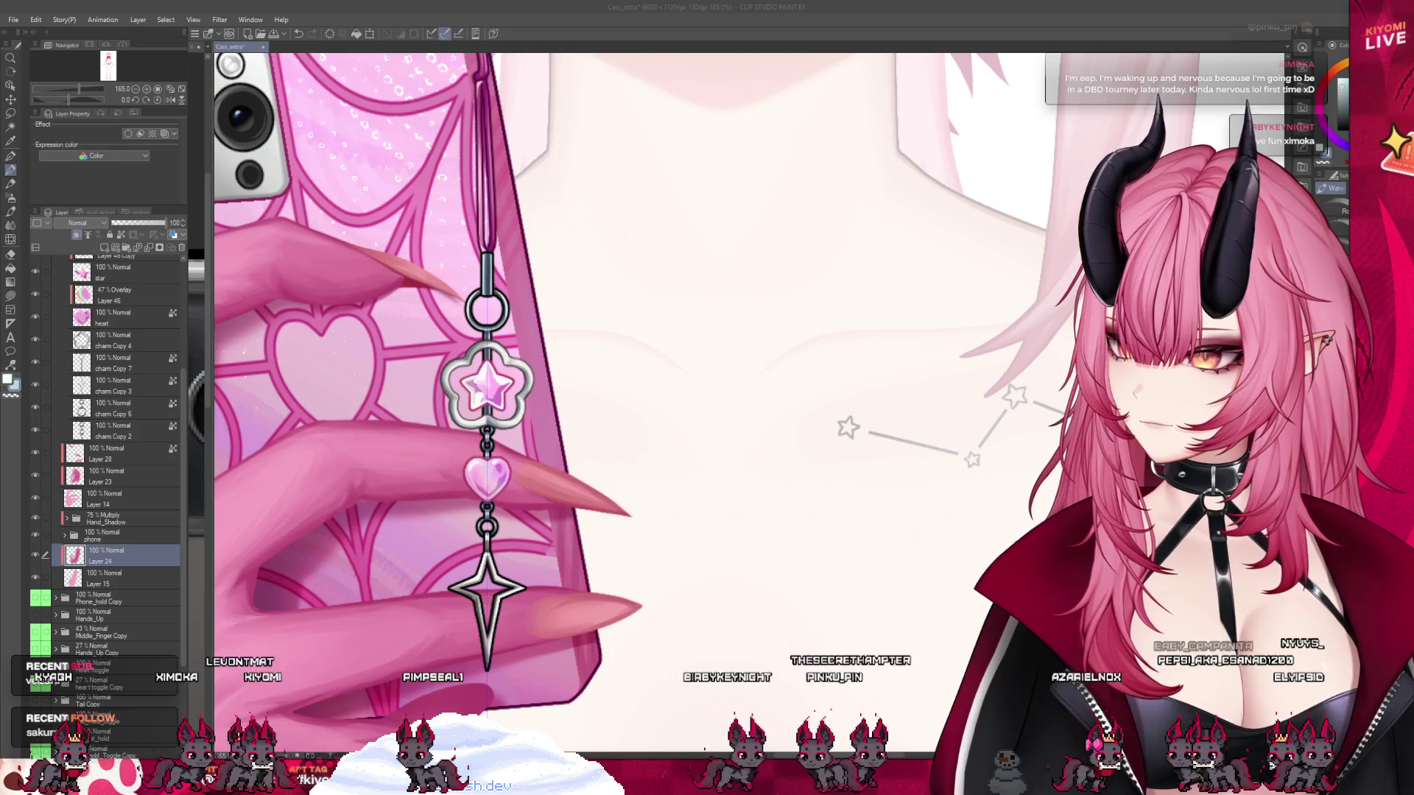
pyautogui.scroll(-2, 389, 515)
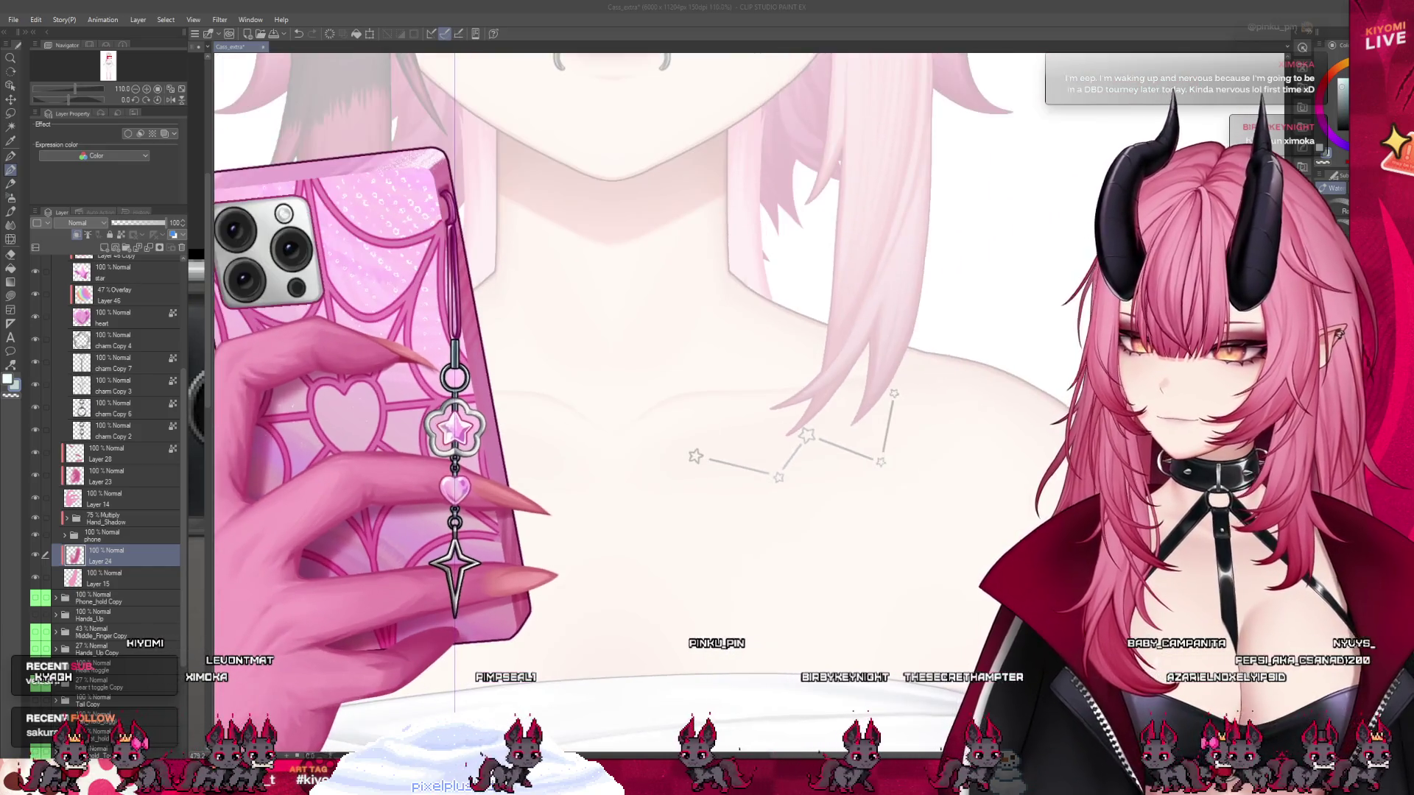
pyautogui.scroll(3, 416, 508)
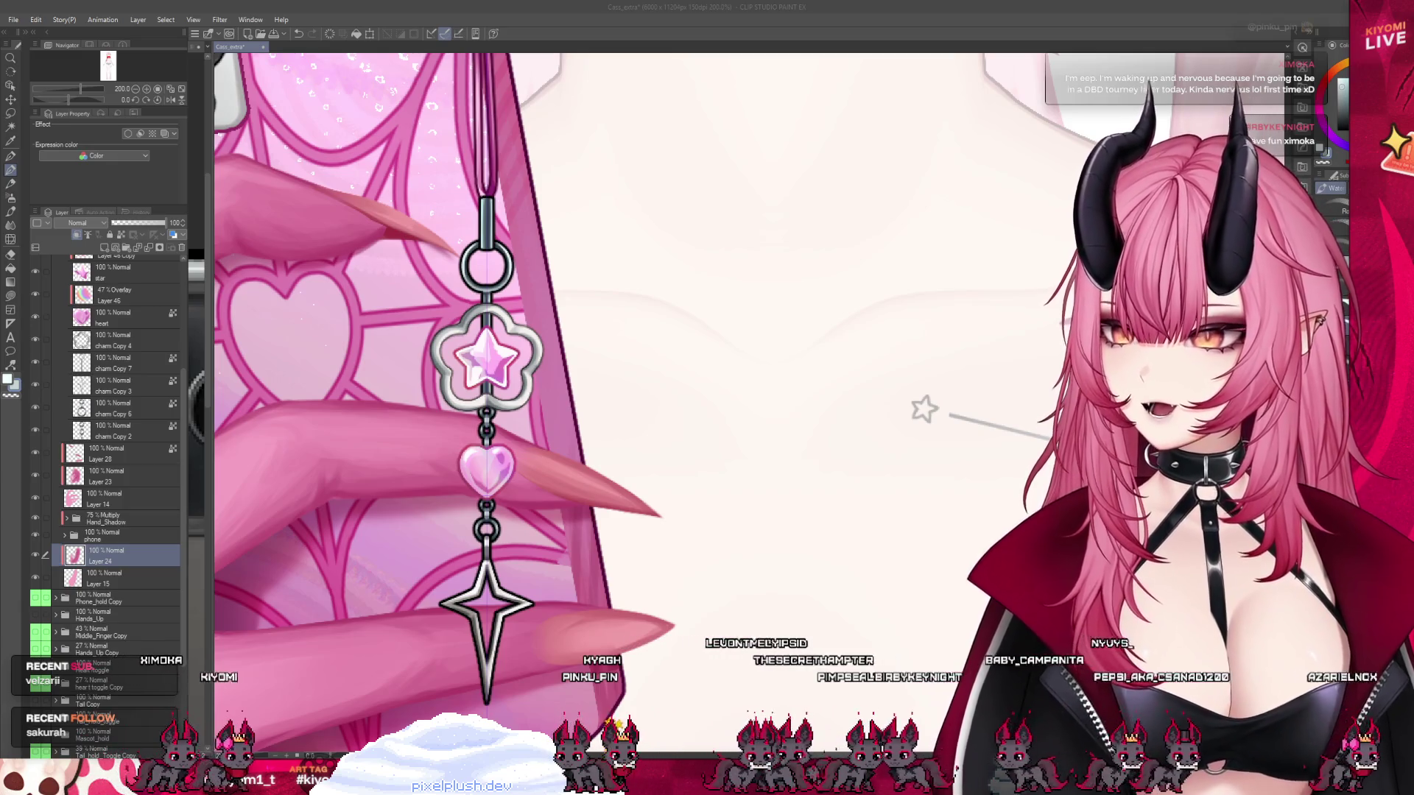
pyautogui.scroll(4, 552, 228)
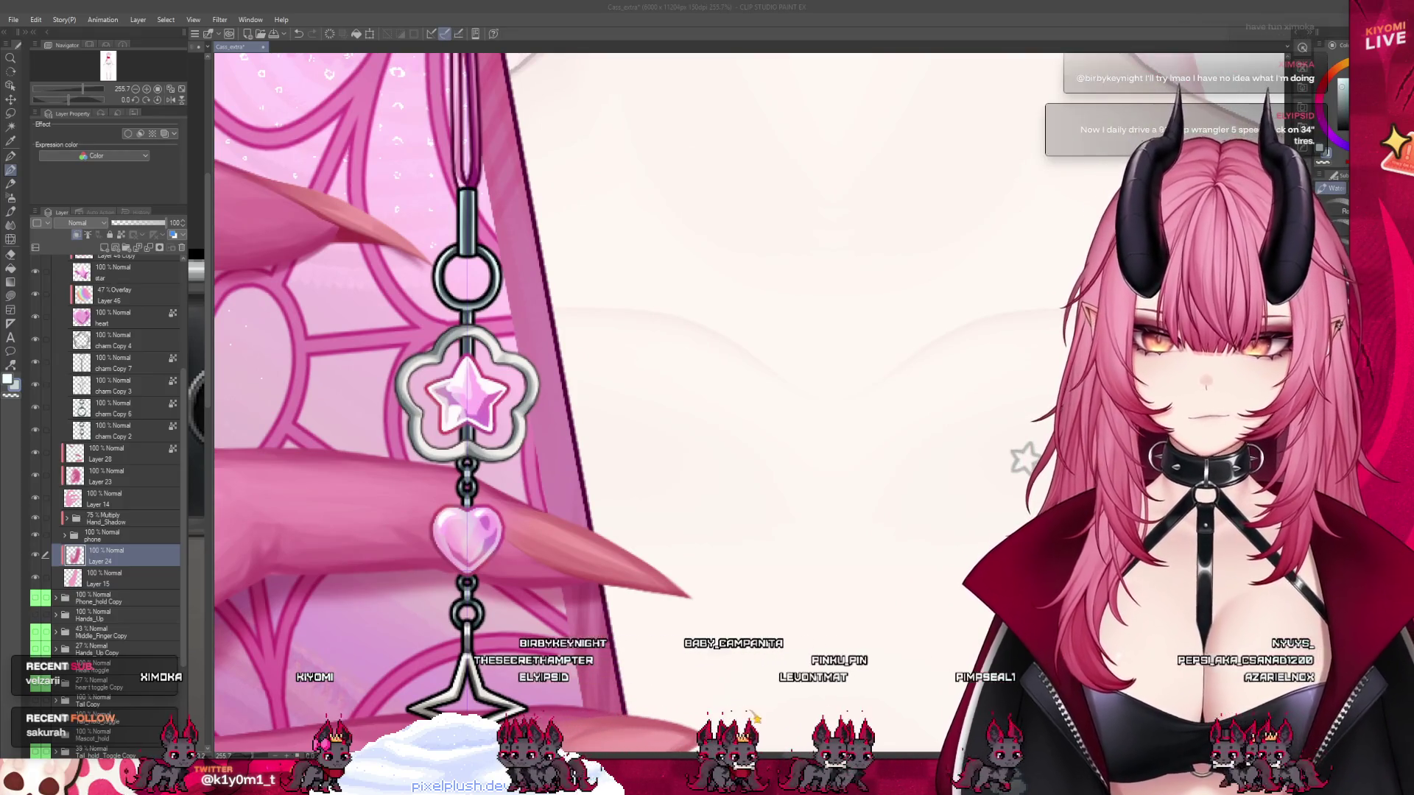
pyautogui.hotkey('alt', ']')
pyautogui.hotkey('alt', ']')
pyautogui.scroll(-3, 469, 449)
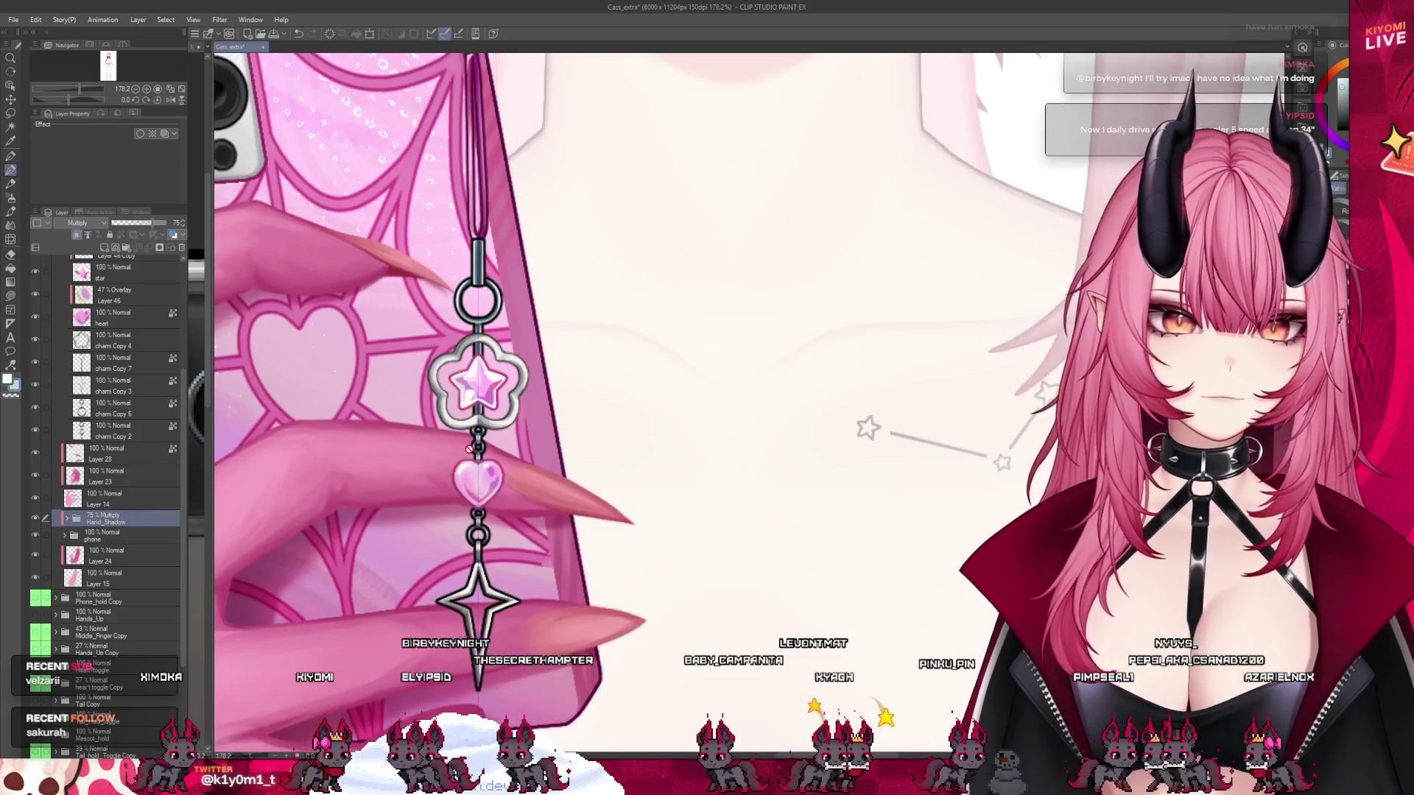
pyautogui.scroll(-2, 469, 449)
pyautogui.scroll(1, 478, 380)
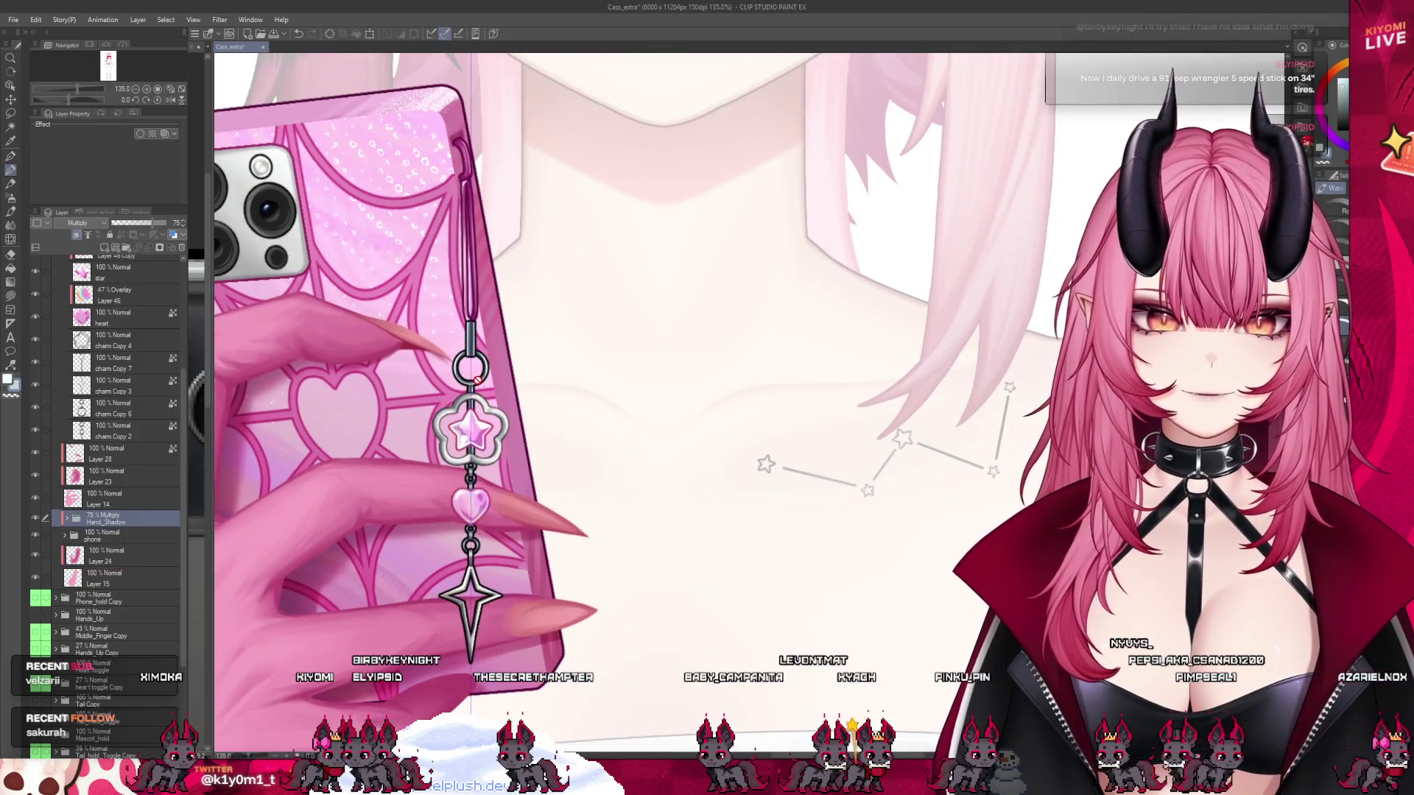
pyautogui.scroll(-5, 477, 380)
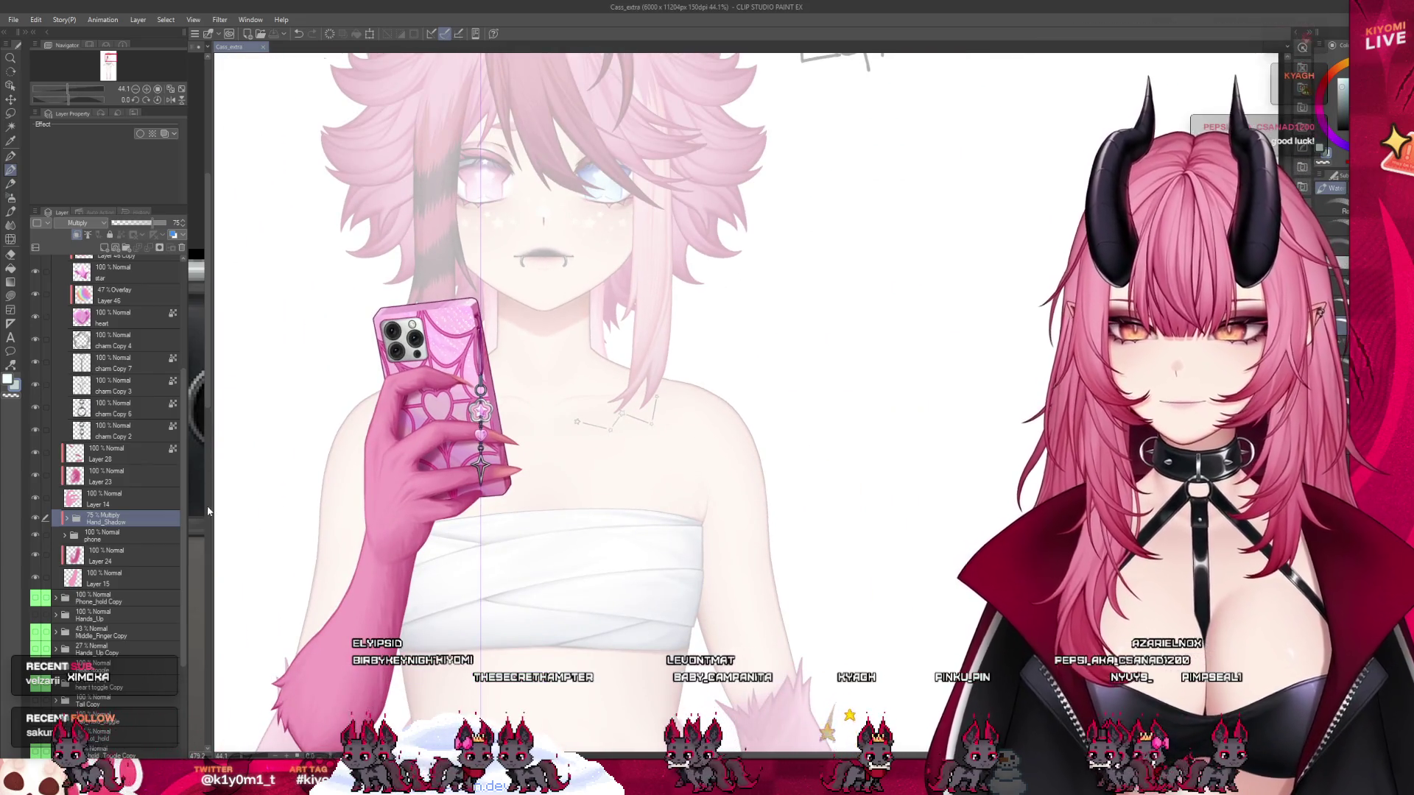
# - Select the heart charm layer and duplicate it as heart Copy
pyautogui.scroll(3, 134, 506)
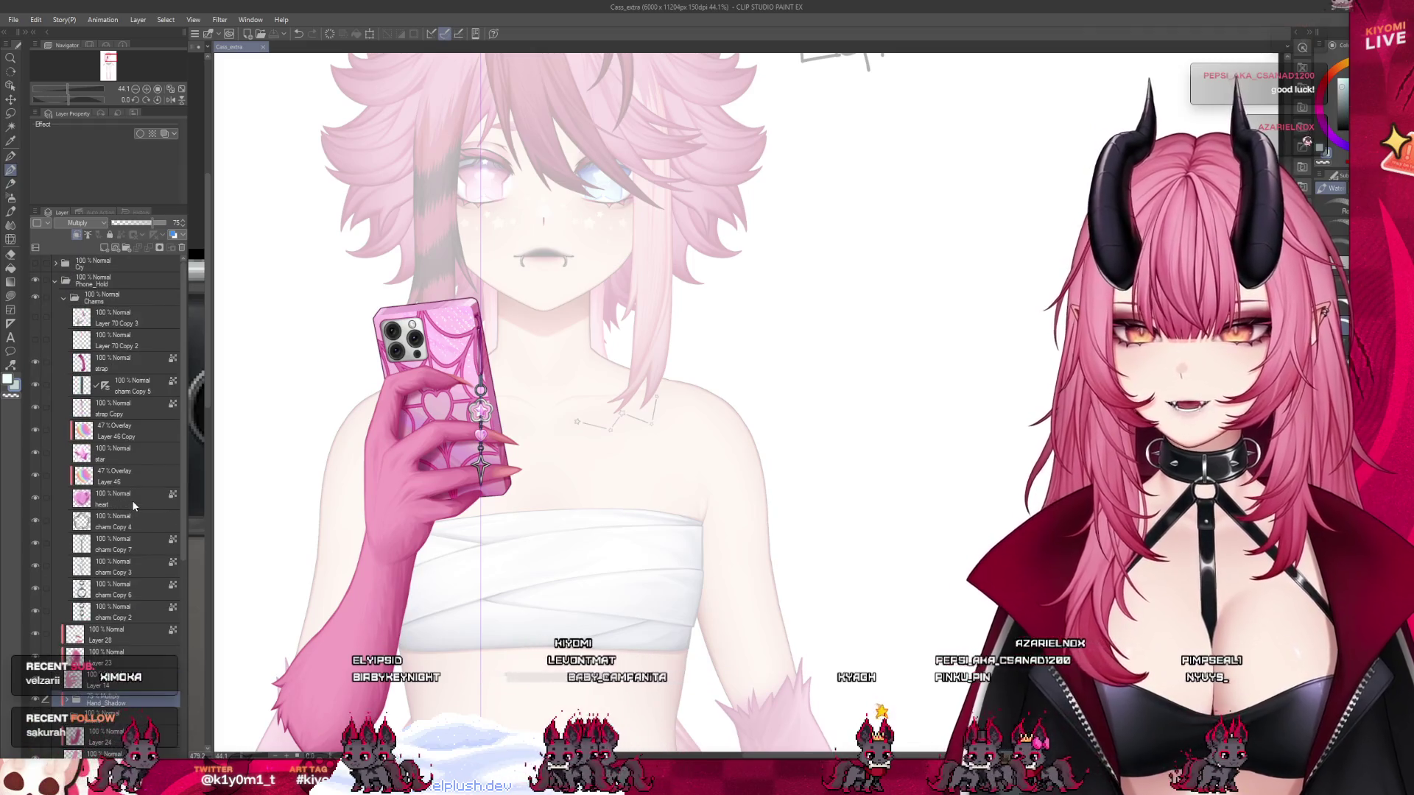
pyautogui.scroll(6, 475, 405)
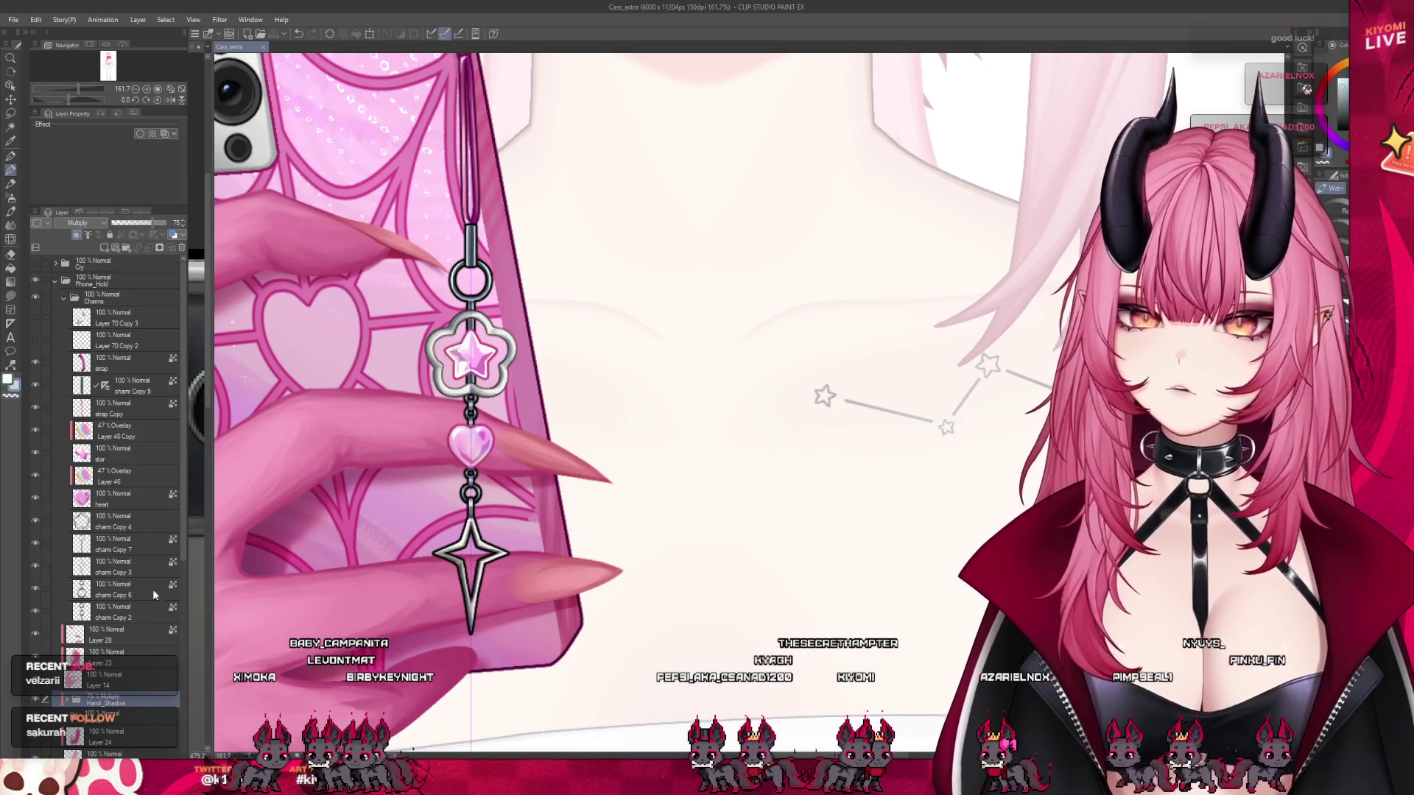
pyautogui.click(105, 497)
pyautogui.scroll(3, 494, 300)
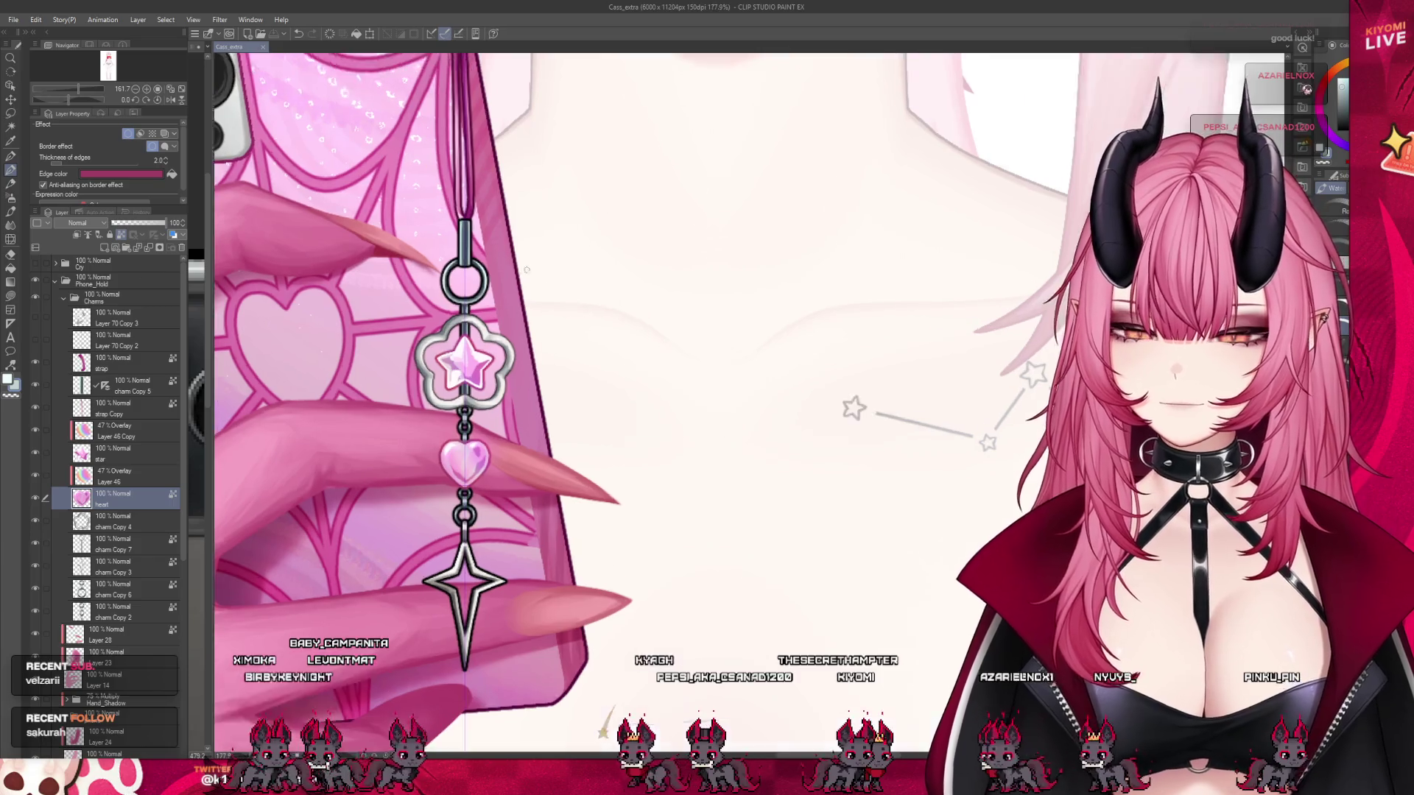
pyautogui.scroll(5, 439, 383)
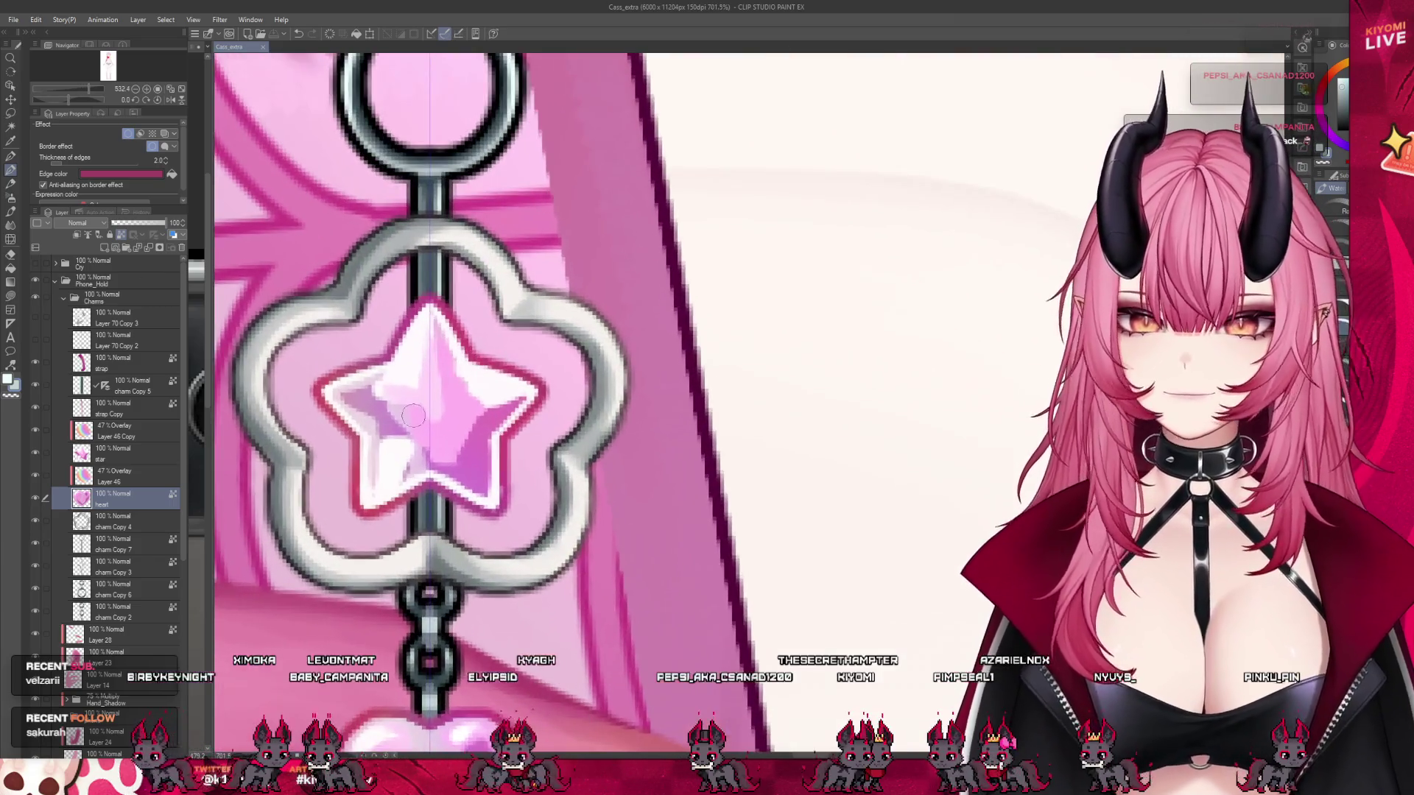
pyautogui.scroll(-2, 327, 453)
pyautogui.scroll(-3, 326, 453)
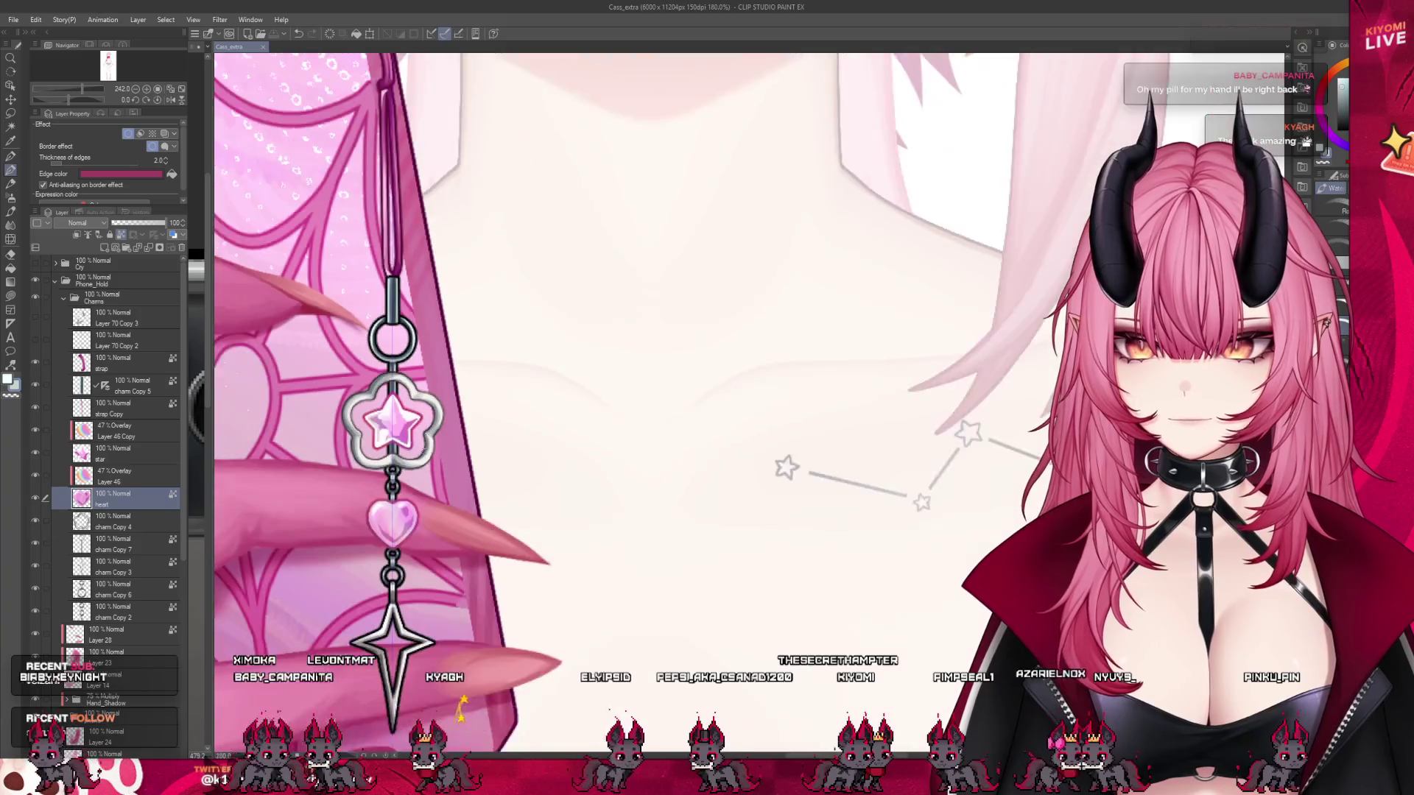
pyautogui.scroll(3, 390, 551)
pyautogui.scroll(2, 391, 550)
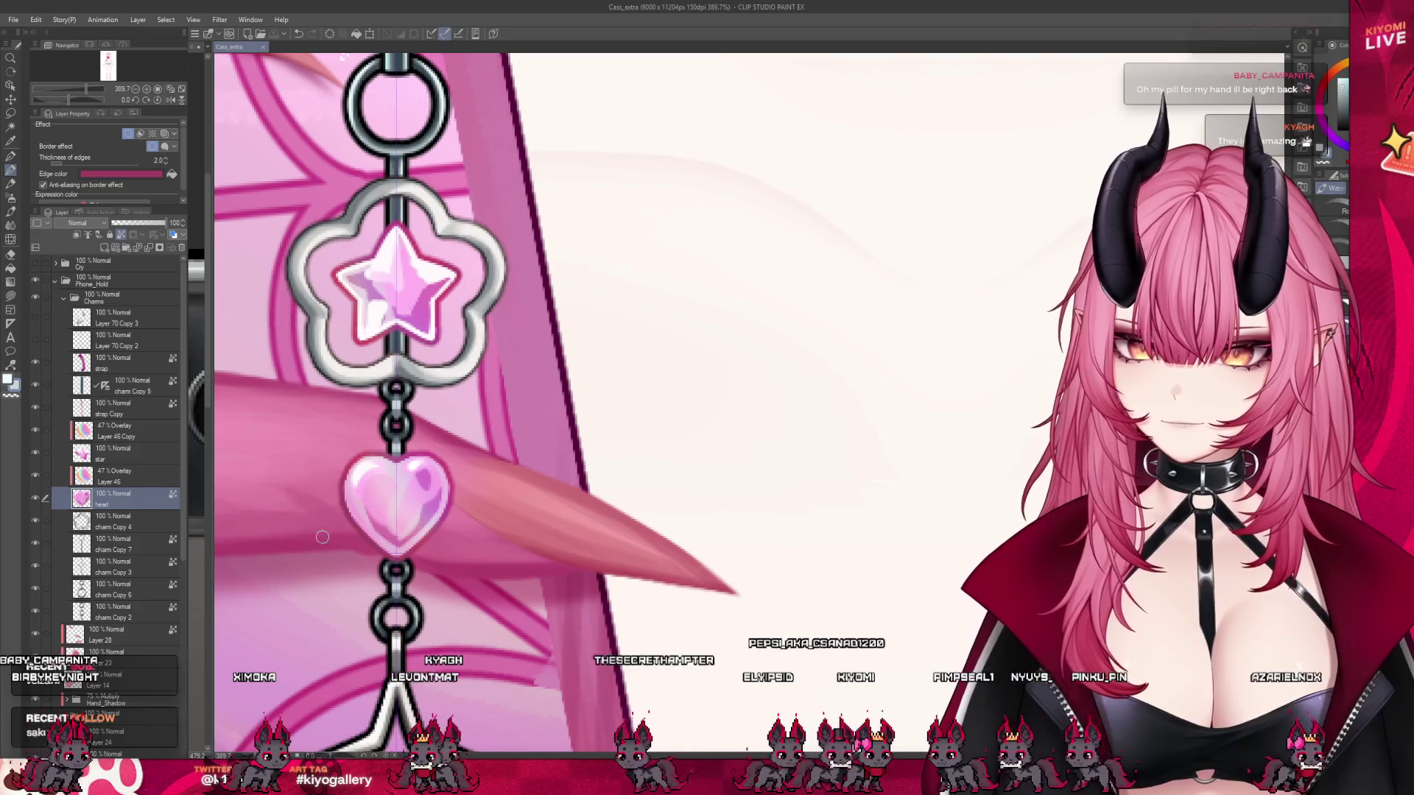
pyautogui.hotkey('ctrl', 'j')
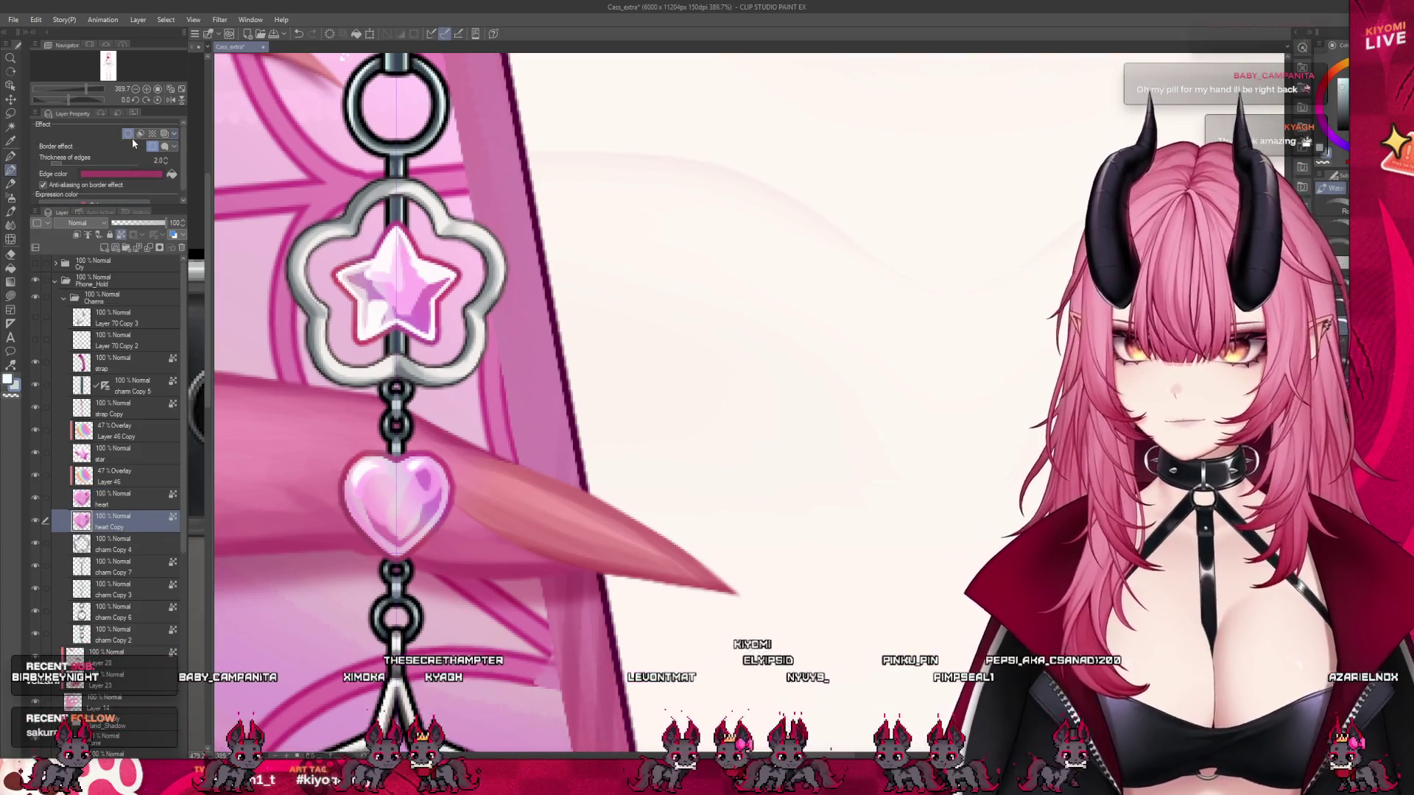
# - Remove heart Copy's border effect, duplicate it beneath, and expand the heart selection outward
pyautogui.click(131, 136)
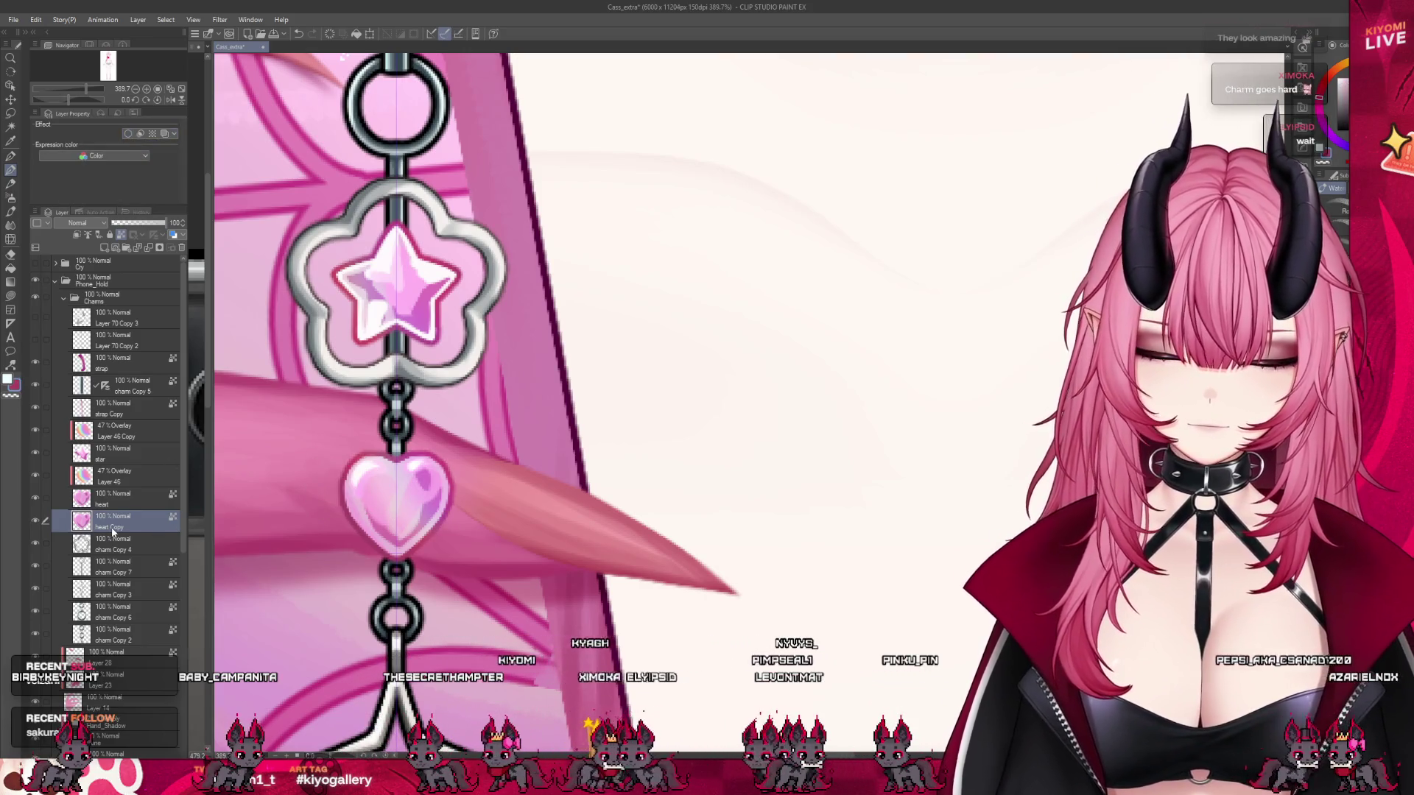
pyautogui.hotkey('ctrl', 'j')
pyautogui.moveTo(126, 561); pyautogui.dragTo(147, 549)
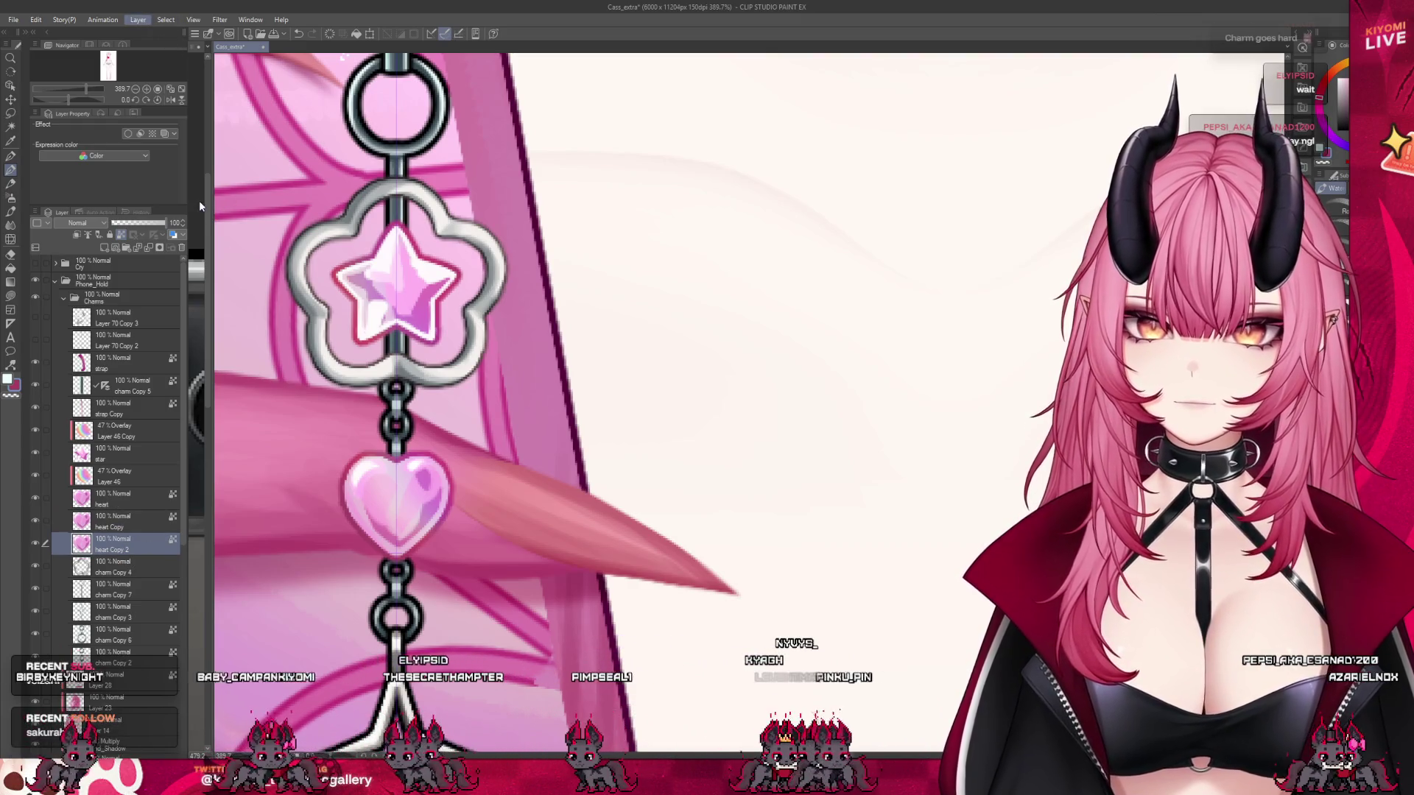
pyautogui.keyDown('ctrl'); pyautogui.click(81, 543); pyautogui.keyUp('ctrl')
pyautogui.click(346, 575)
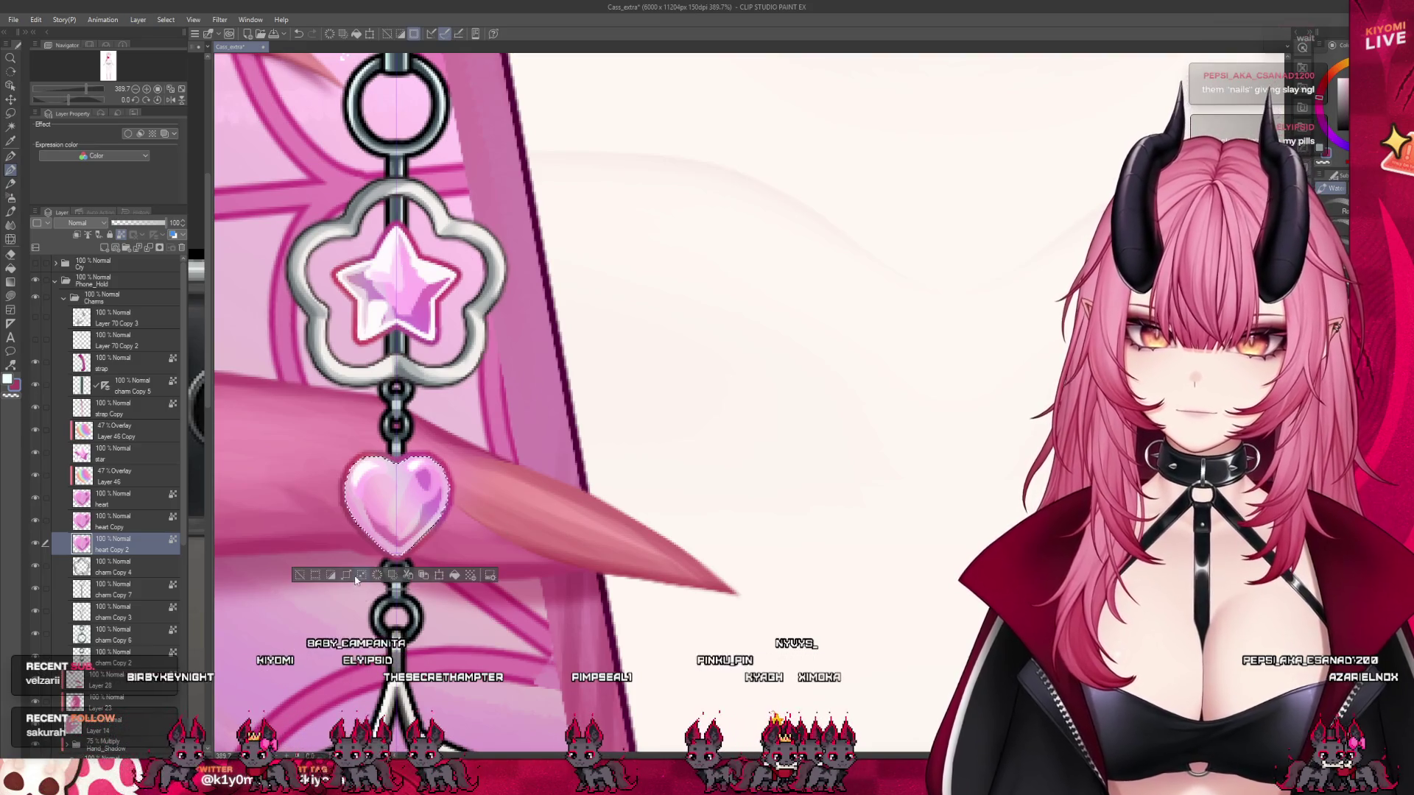
pyautogui.click(731, 381)
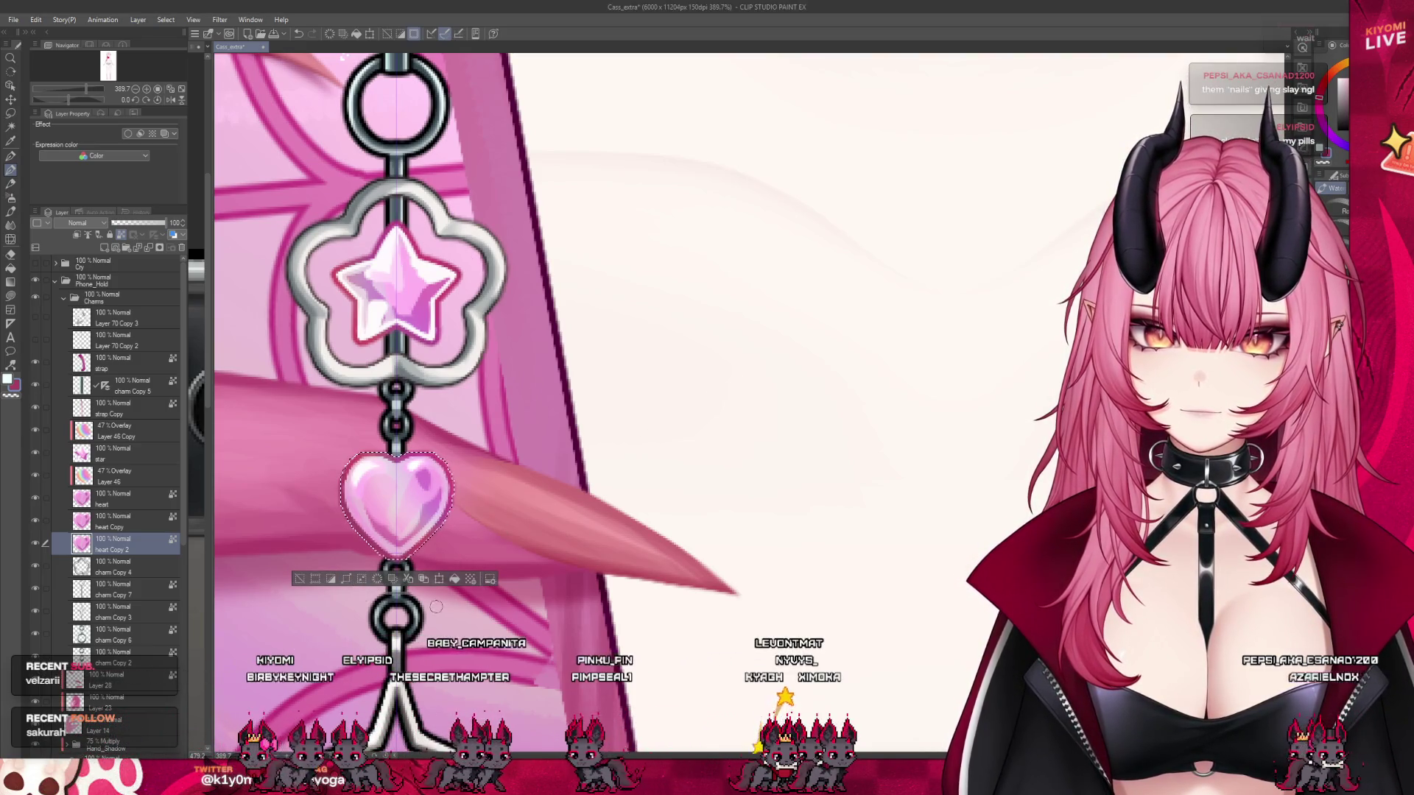
pyautogui.click(299, 578)
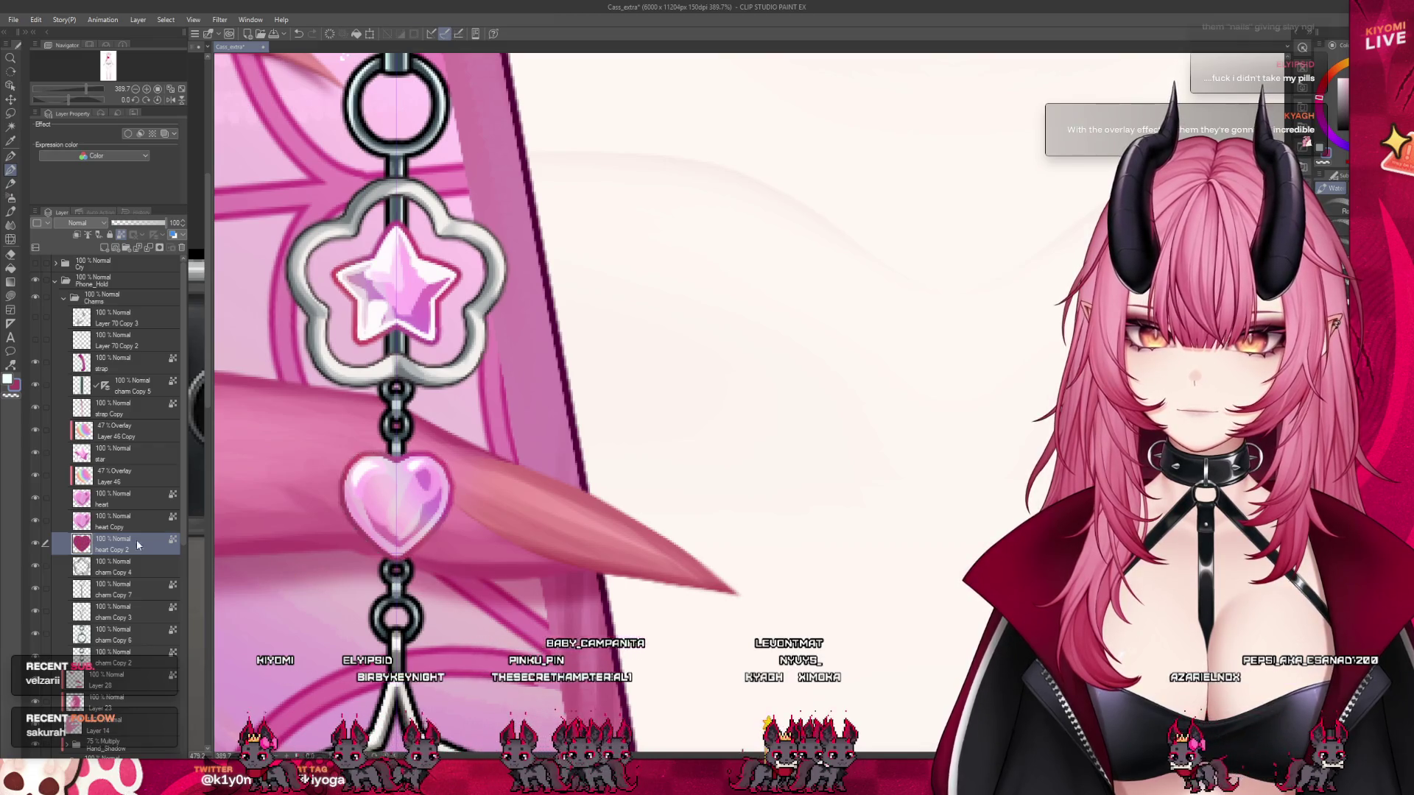
pyautogui.hotkey('ctrl', 'j')
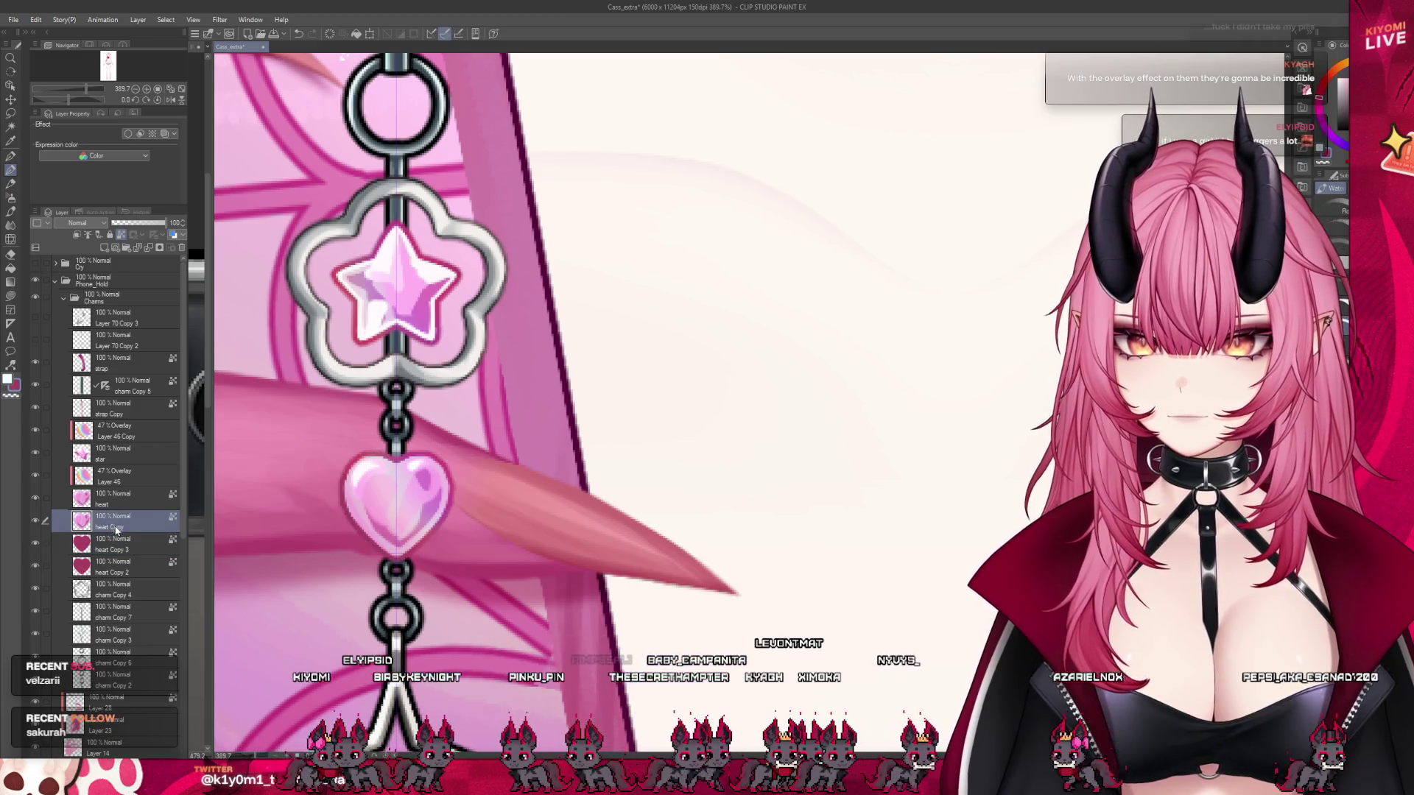
# - Remove the original heart's border effect and expand heart Copy 2's heart selection
pyautogui.click(125, 499)
pyautogui.click(129, 134)
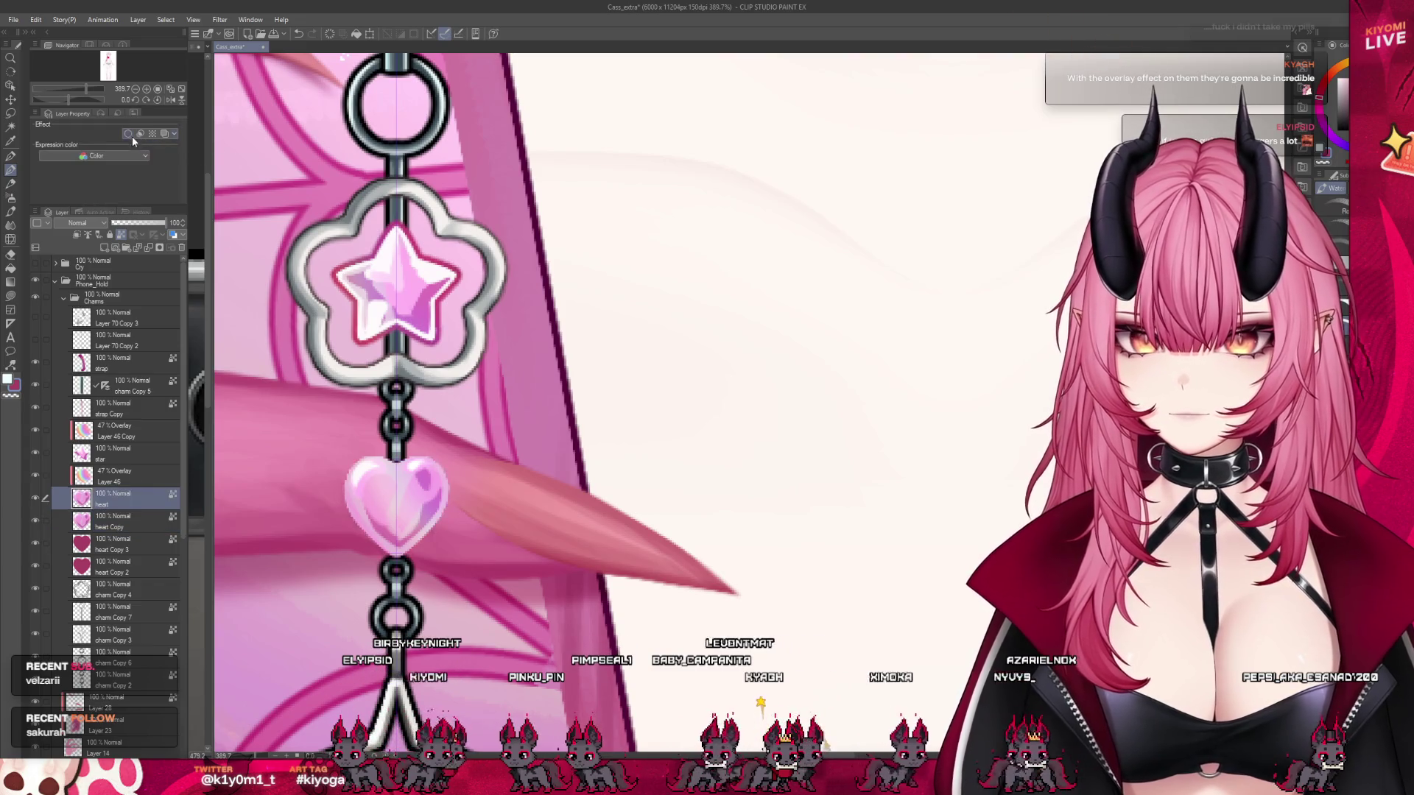
pyautogui.click(123, 574)
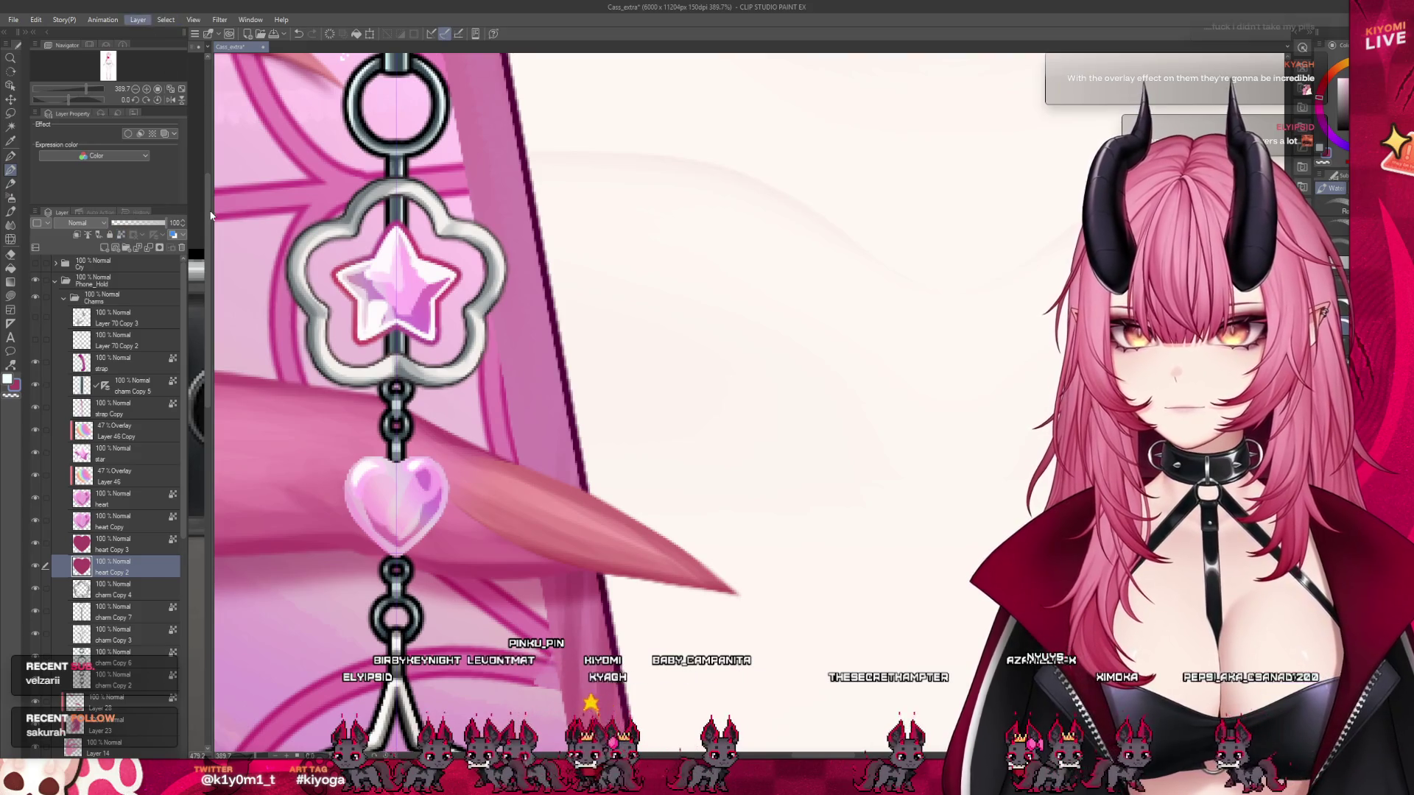
pyautogui.hotkey('ctrl', 'shift', 'a')
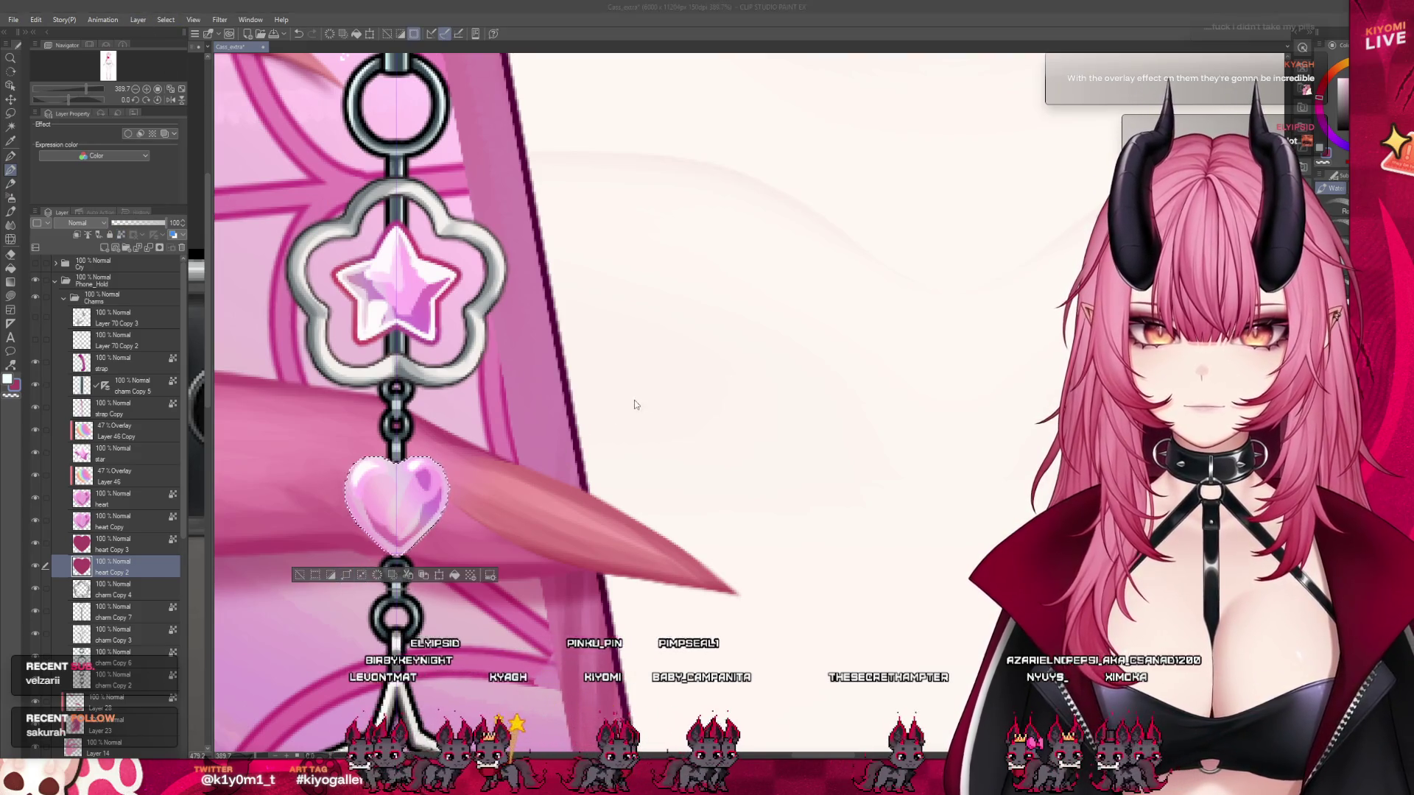
pyautogui.click(469, 575)
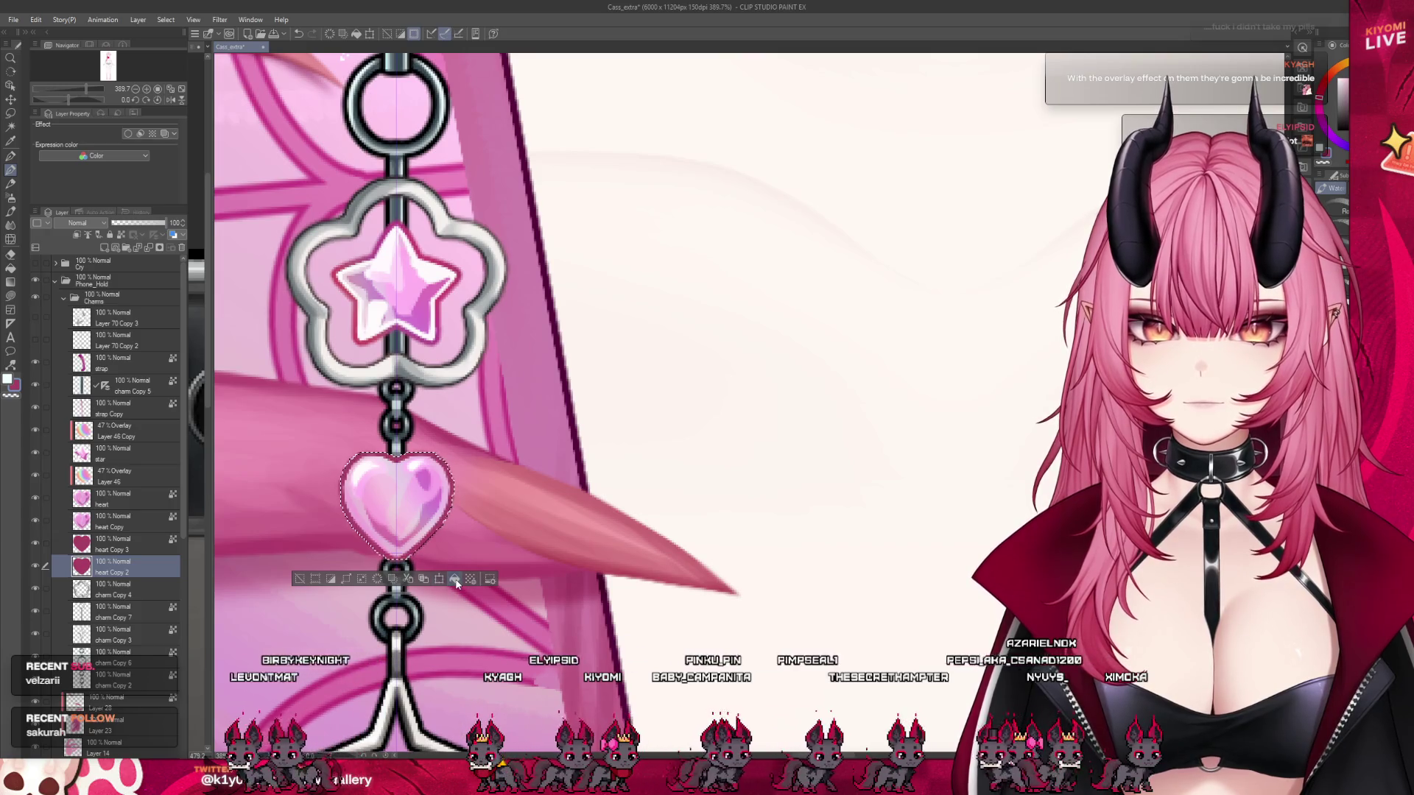
pyautogui.hotkey('ctrl', 'd')
# - Undo the last heart shading change and hide the original heart to compare
pyautogui.click(118, 545)
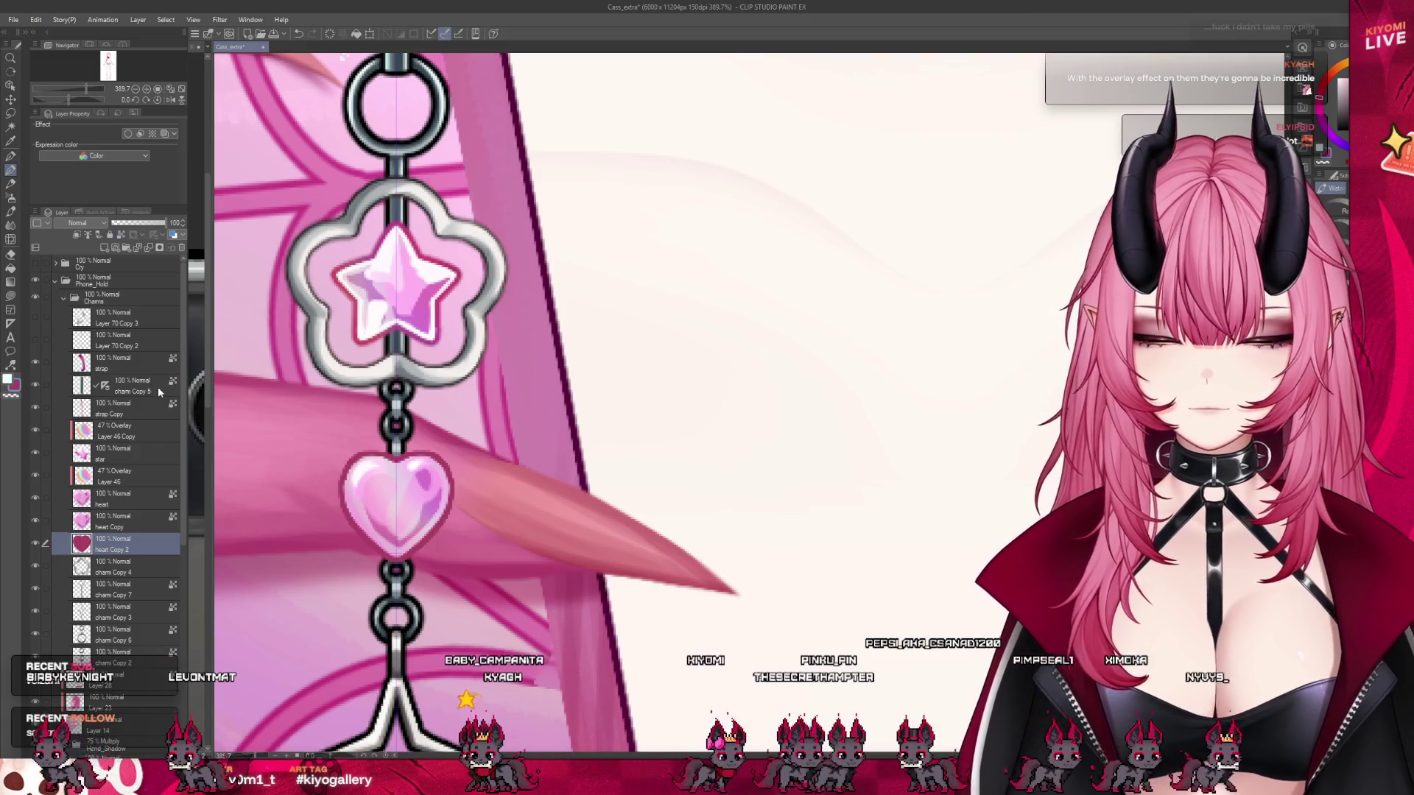
pyautogui.scroll(-3, 455, 504)
pyautogui.scroll(4, 454, 507)
pyautogui.click(103, 528)
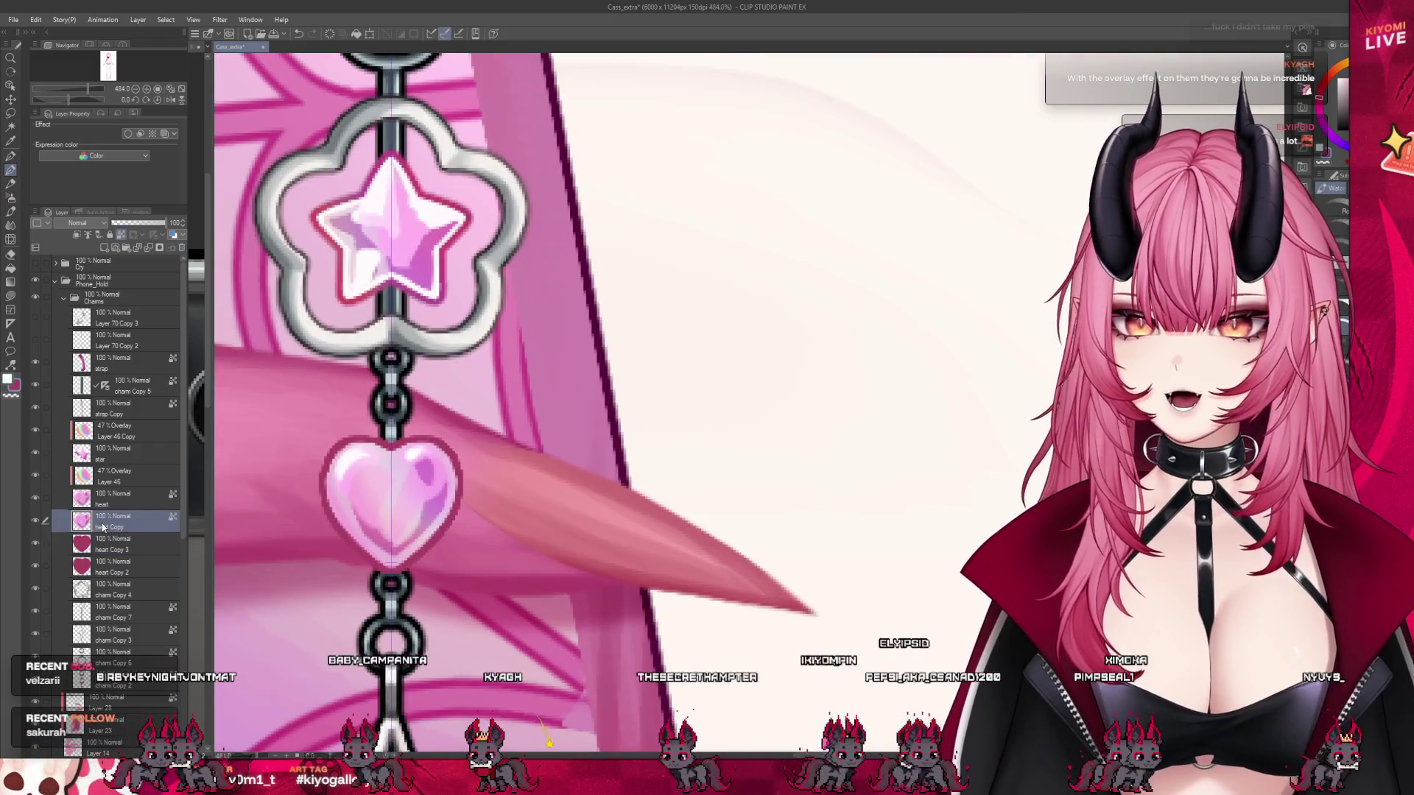
pyautogui.scroll(1, 446, 497)
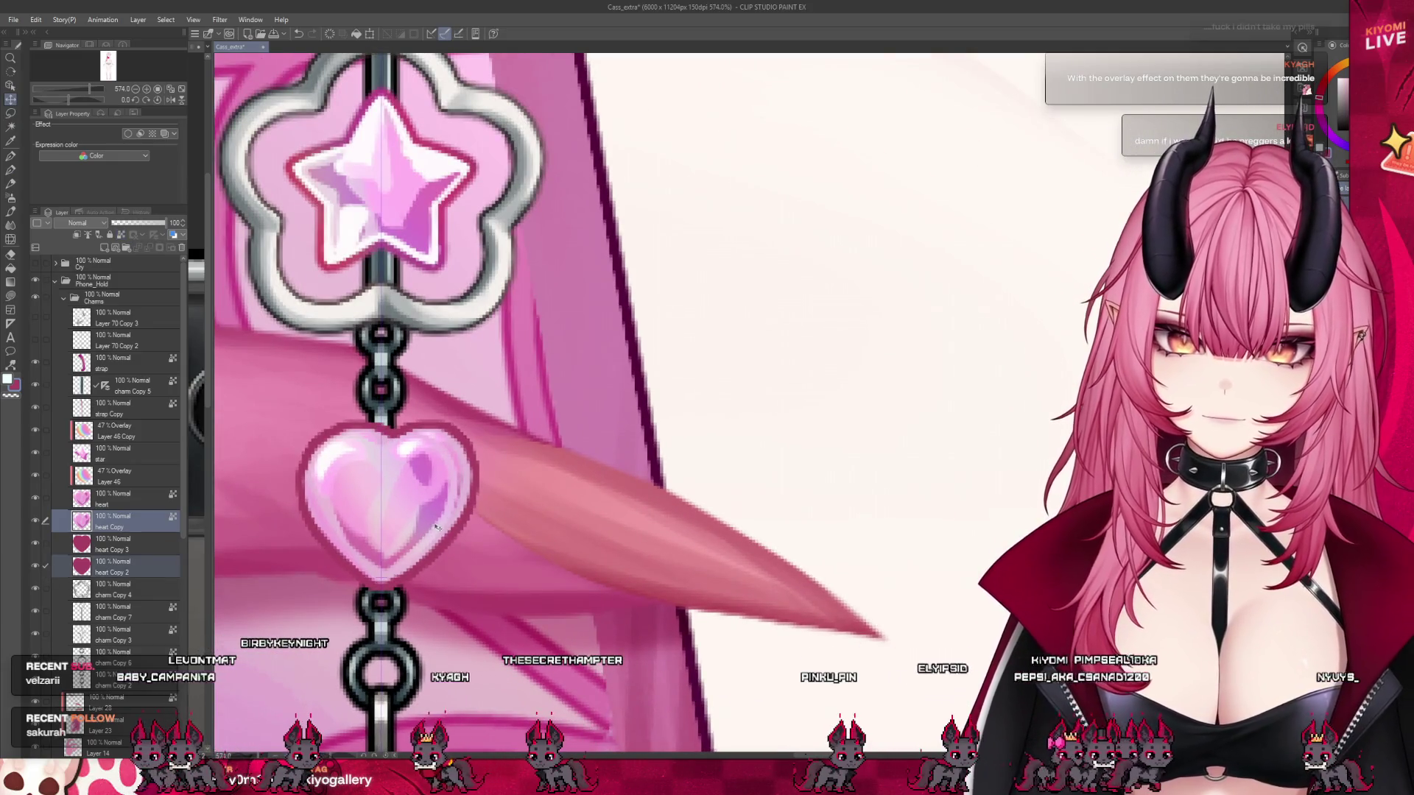
pyautogui.hotkey('ctrl', 'z')
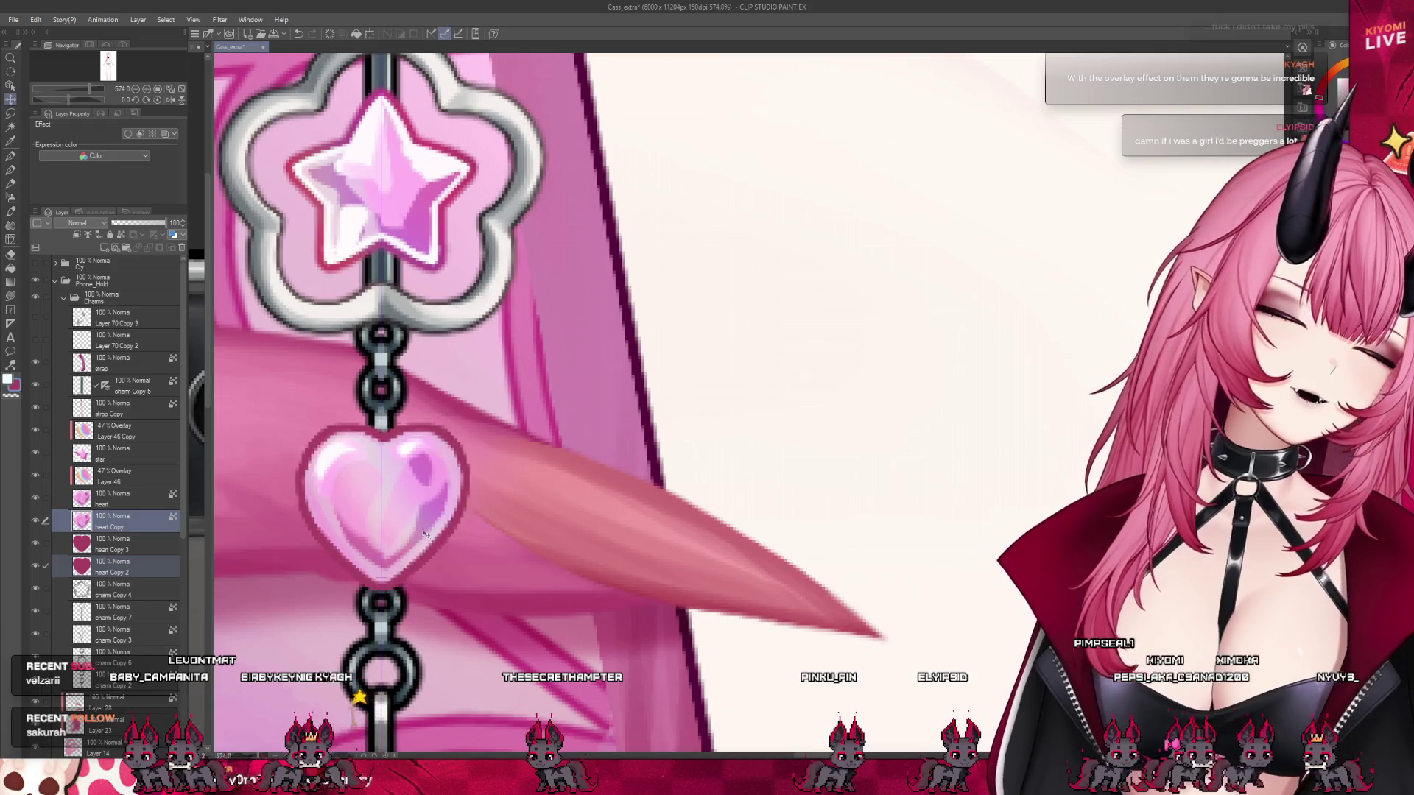
pyautogui.click(65, 520)
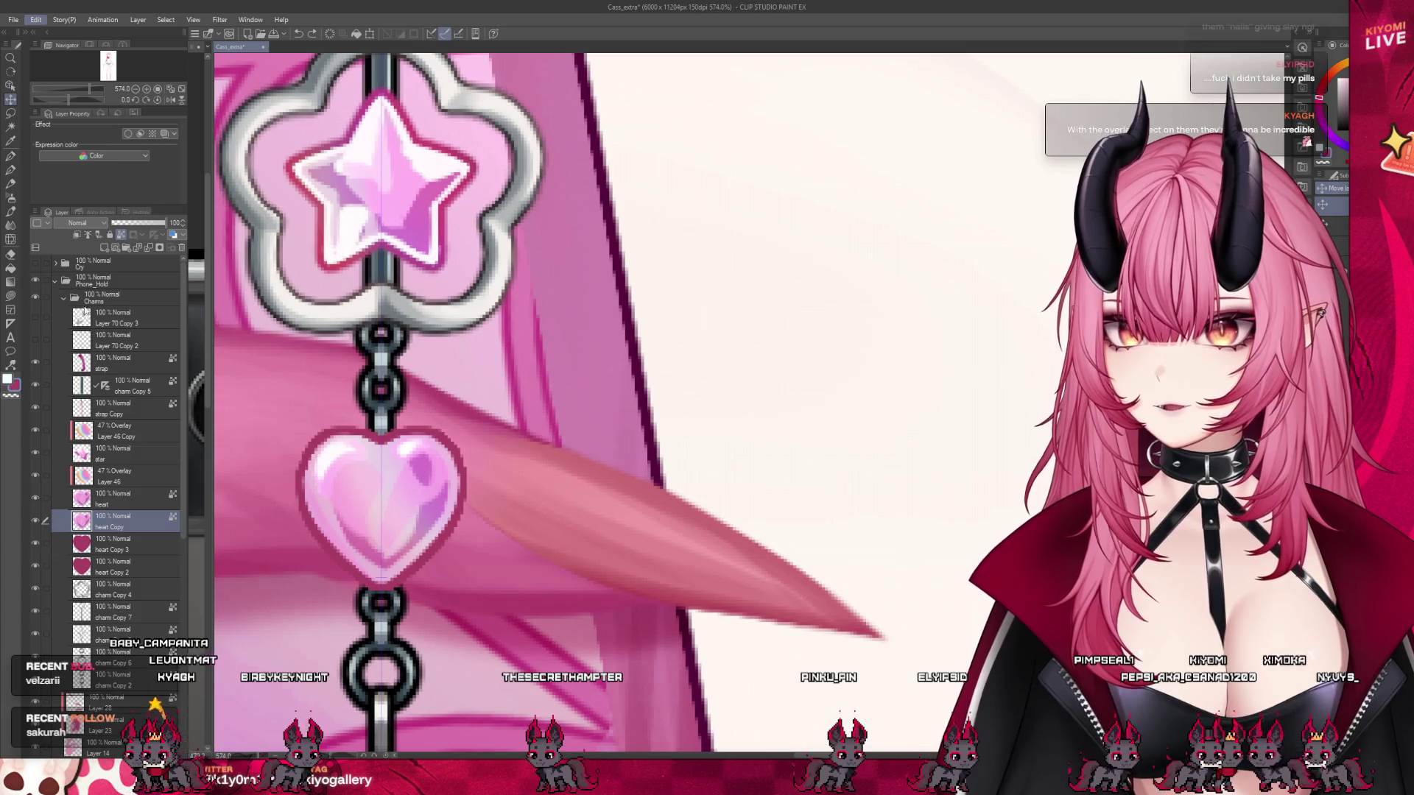
pyautogui.click(36, 499)
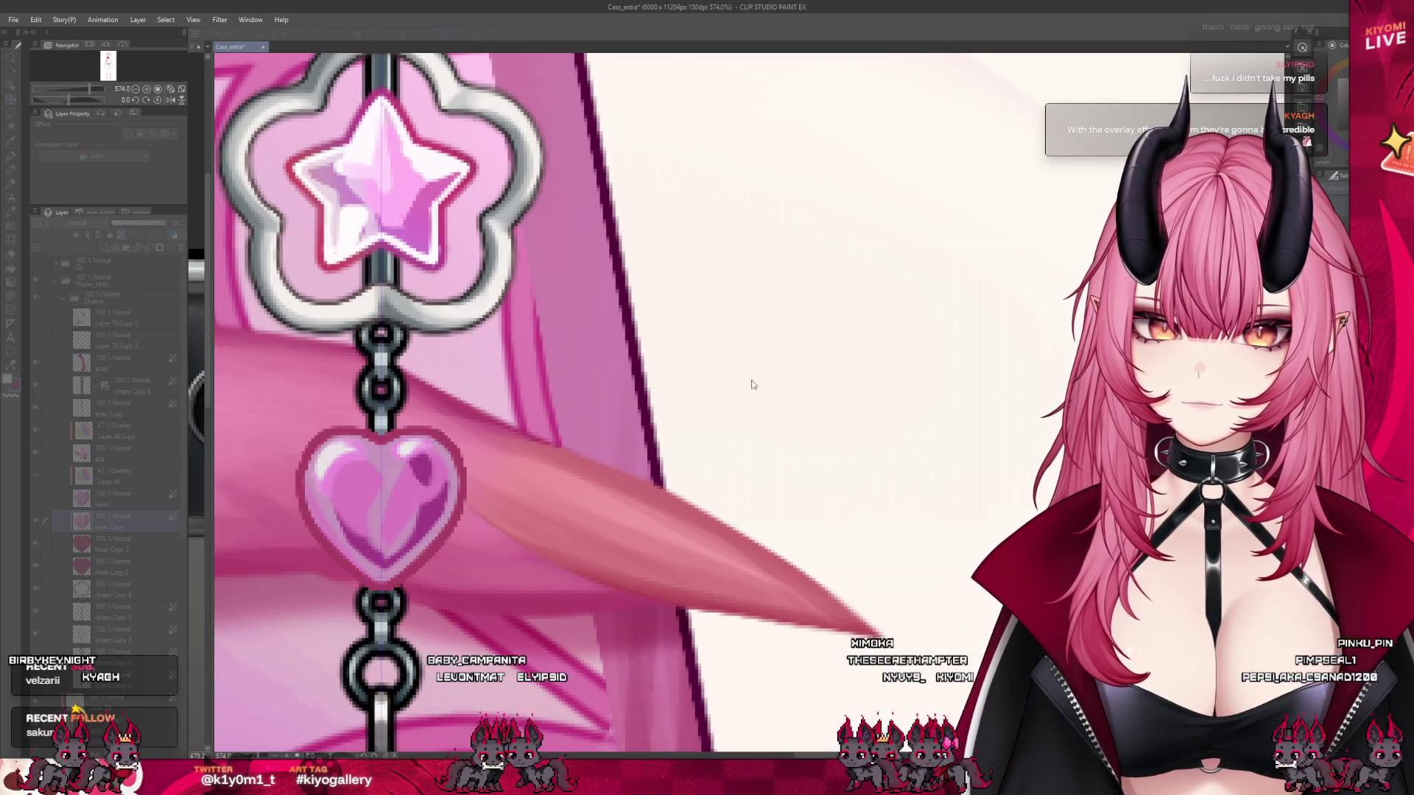
# - Apply the lighter pink to the heart and add heart Copy 2 to the selection
pyautogui.press('Return')
pyautogui.click(37, 501)
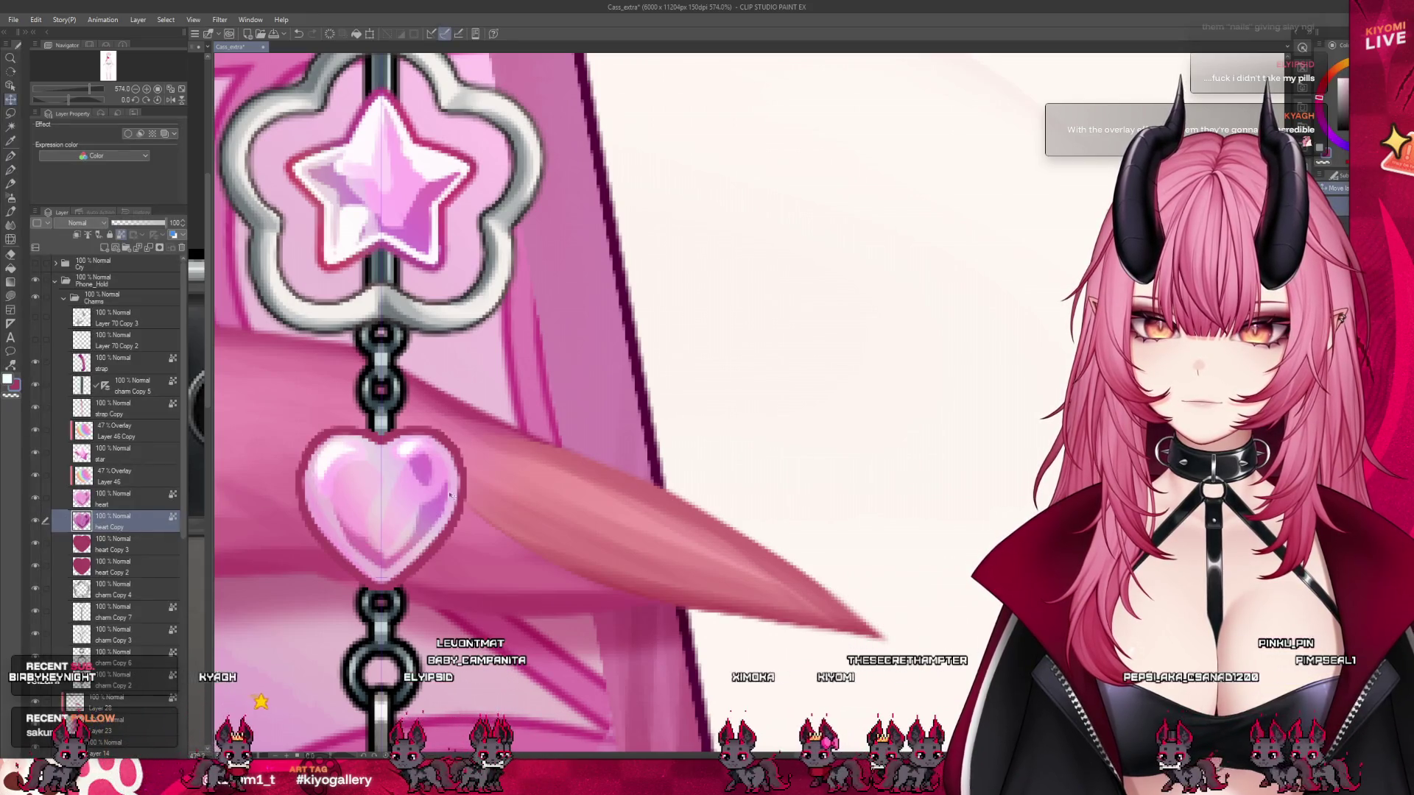
pyautogui.scroll(-3, 442, 492)
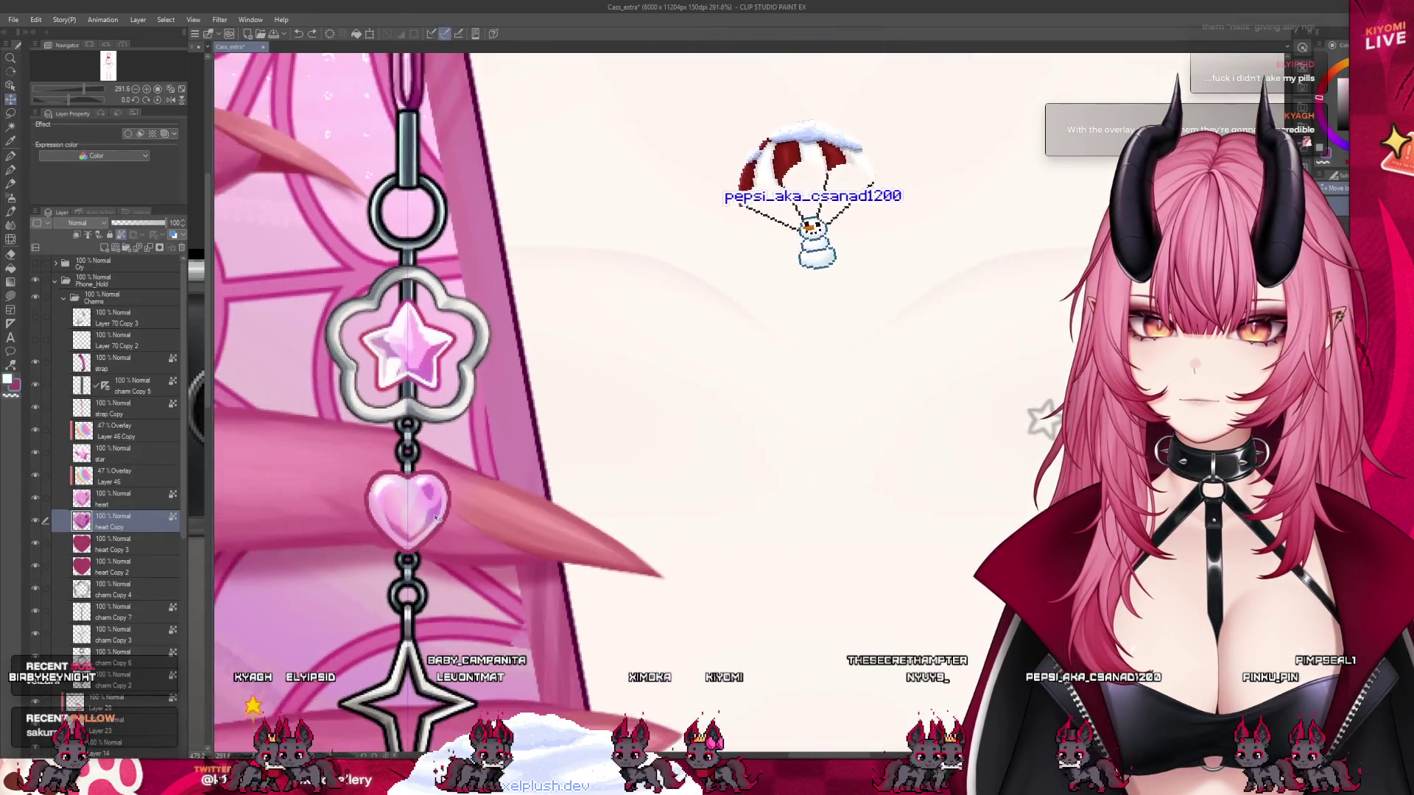
pyautogui.scroll(1, 435, 518)
pyautogui.click(42, 567)
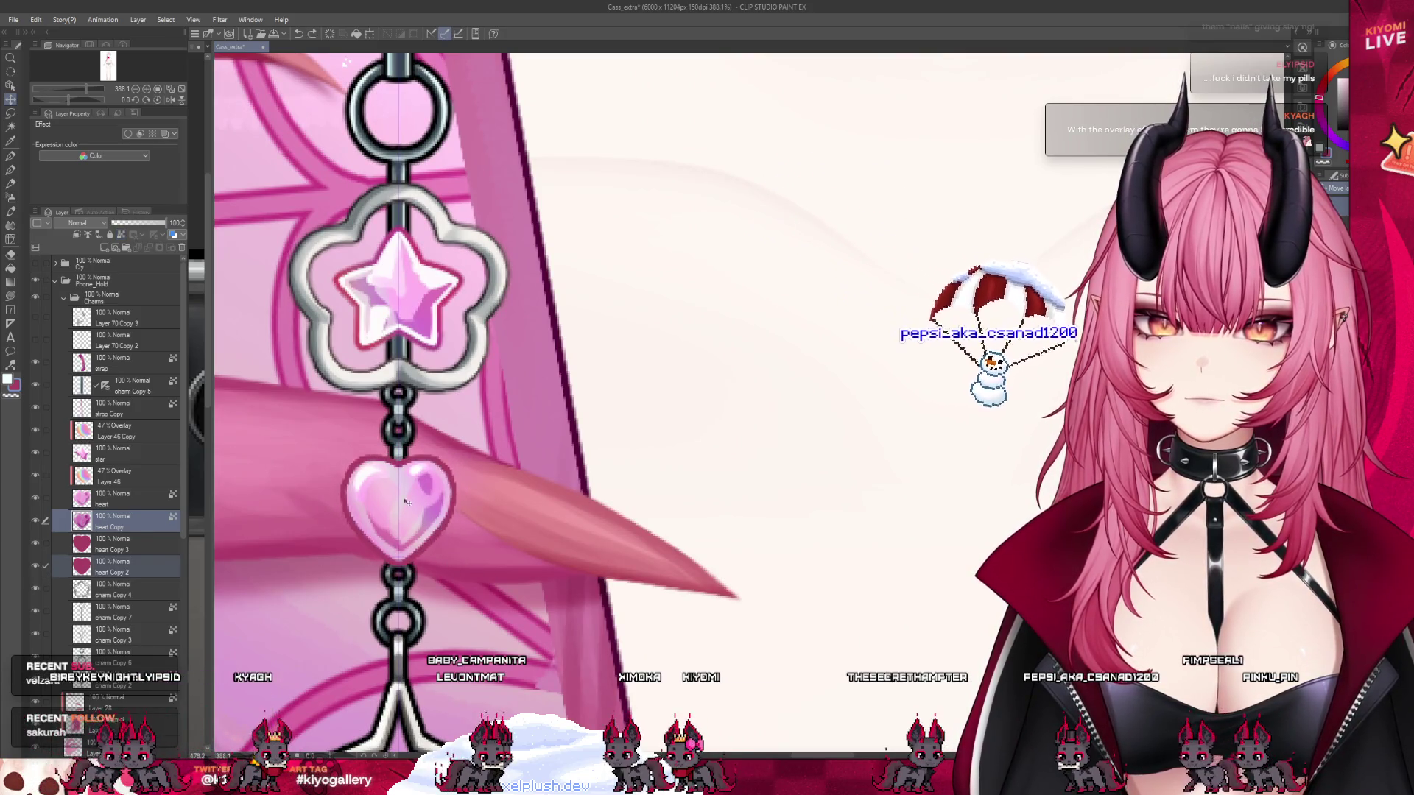
pyautogui.scroll(-1, 426, 499)
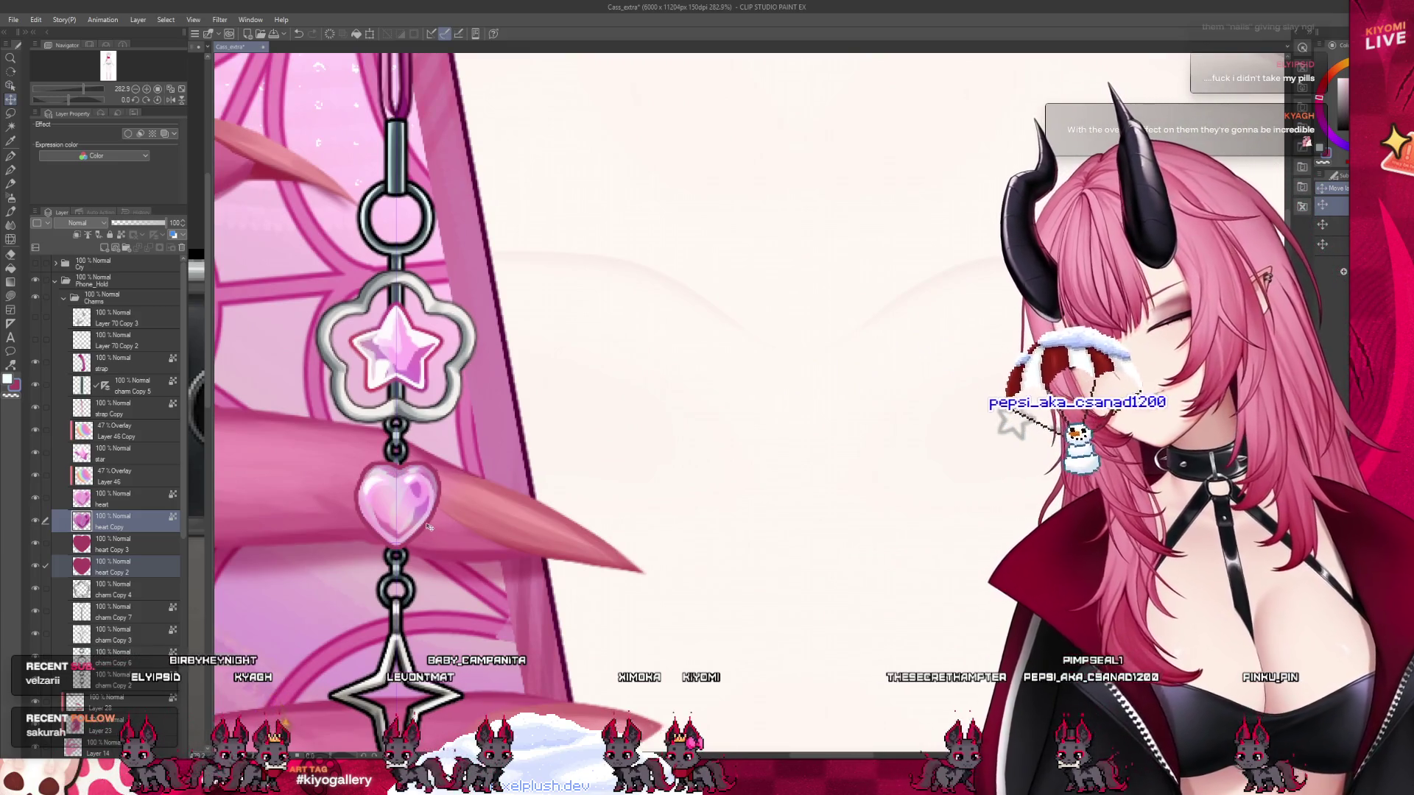
pyautogui.scroll(1, 436, 525)
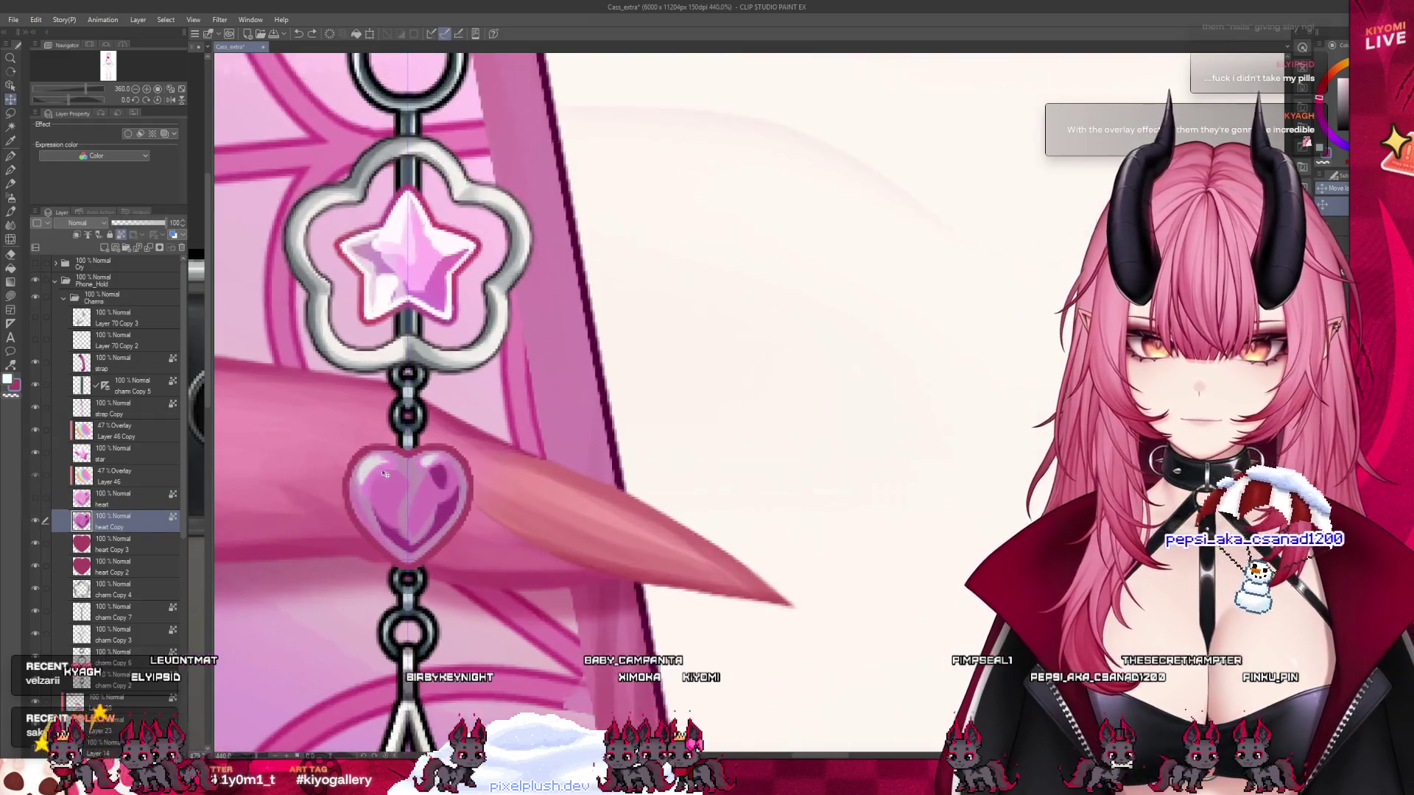
pyautogui.scroll(2, 416, 469)
# - Try large dark strokes over the heart, then undo them
pyautogui.press('p')
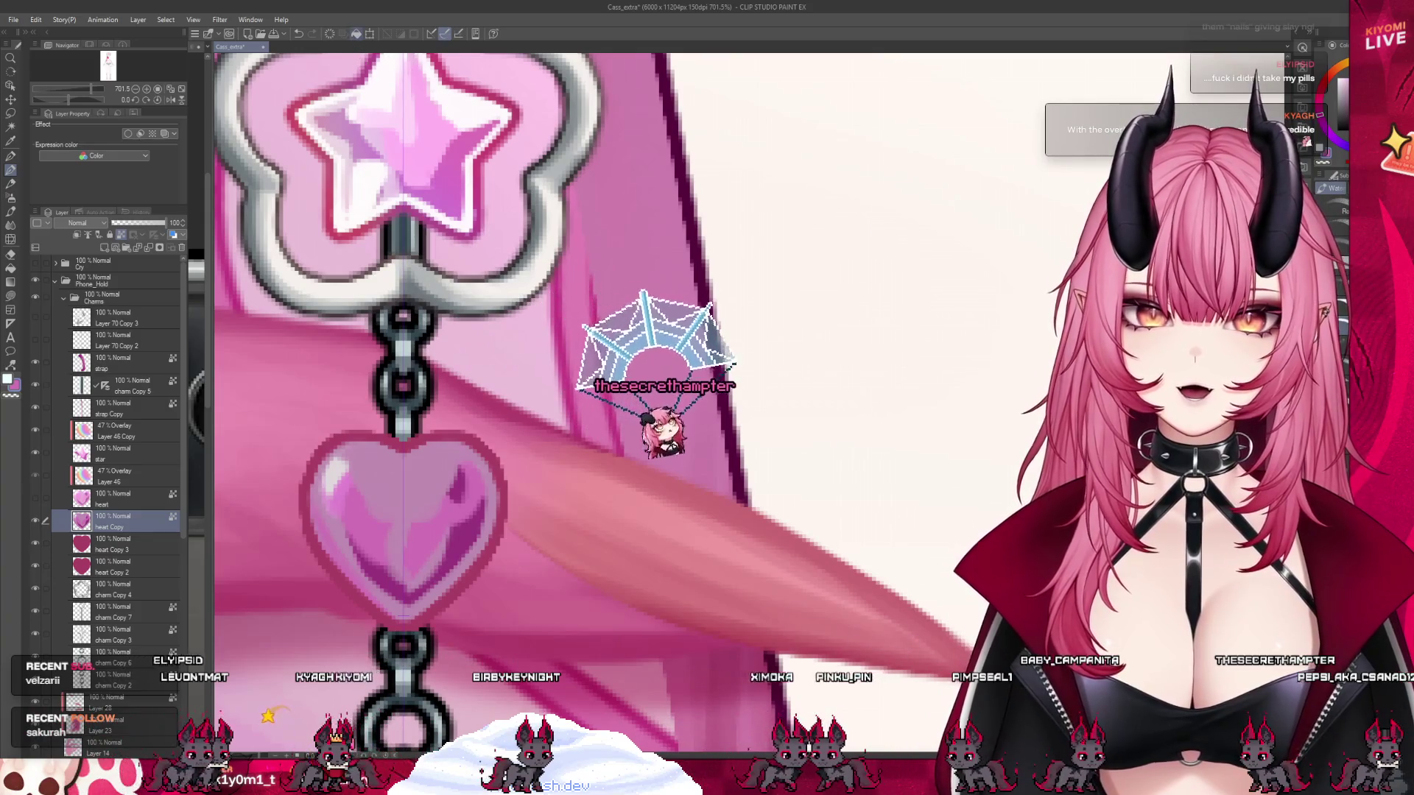
pyautogui.hotkey('ctrl', 'z')
pyautogui.click(10, 197)
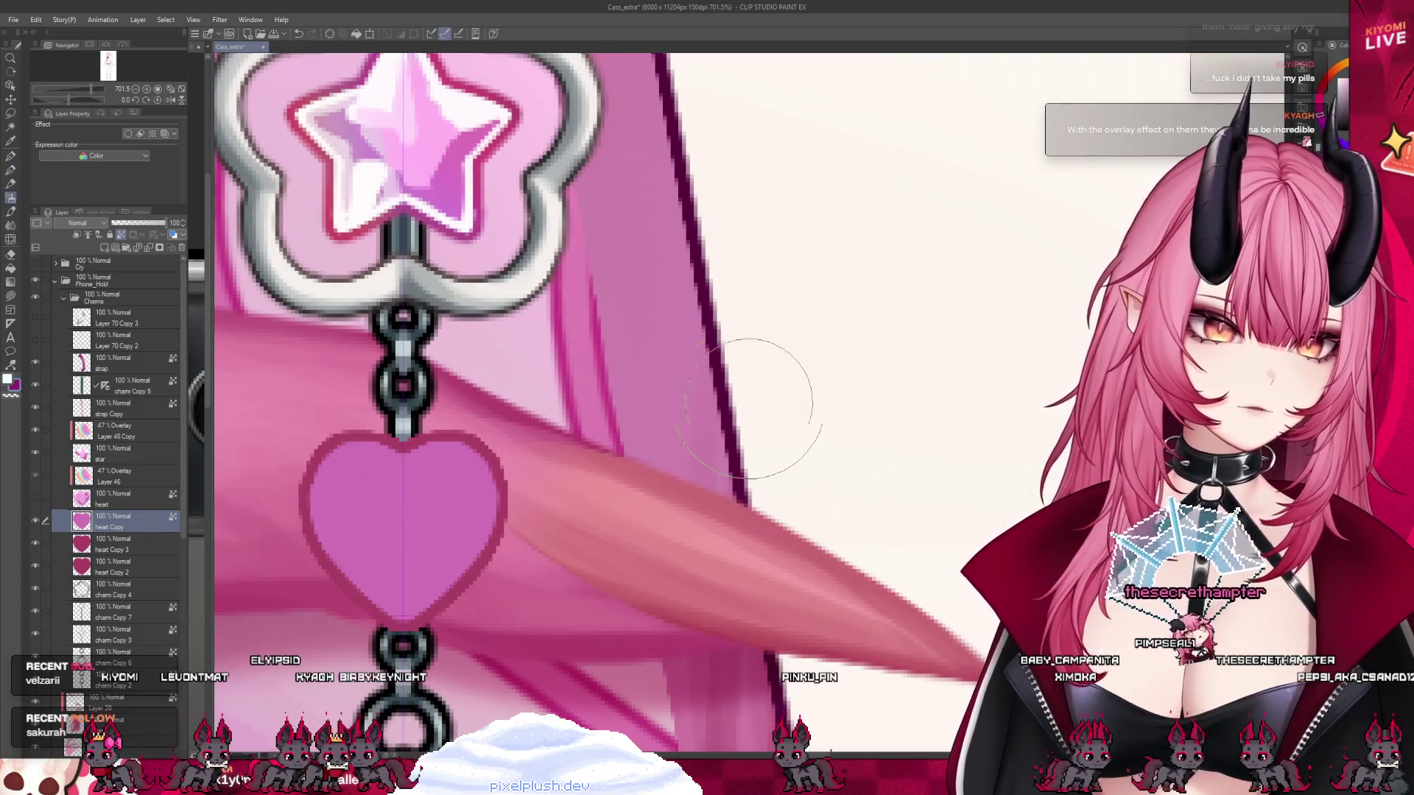
pyautogui.moveTo(375, 597)
pyautogui.mouseDown()
pyautogui.moveTo(408, 520)
pyautogui.moveTo(402, 534)
pyautogui.mouseUp()
pyautogui.hotkey('ctrl', 'z')
# - Test nudging the heart up and right, undo it, and hide the heart layer
pyautogui.click(37, 498)
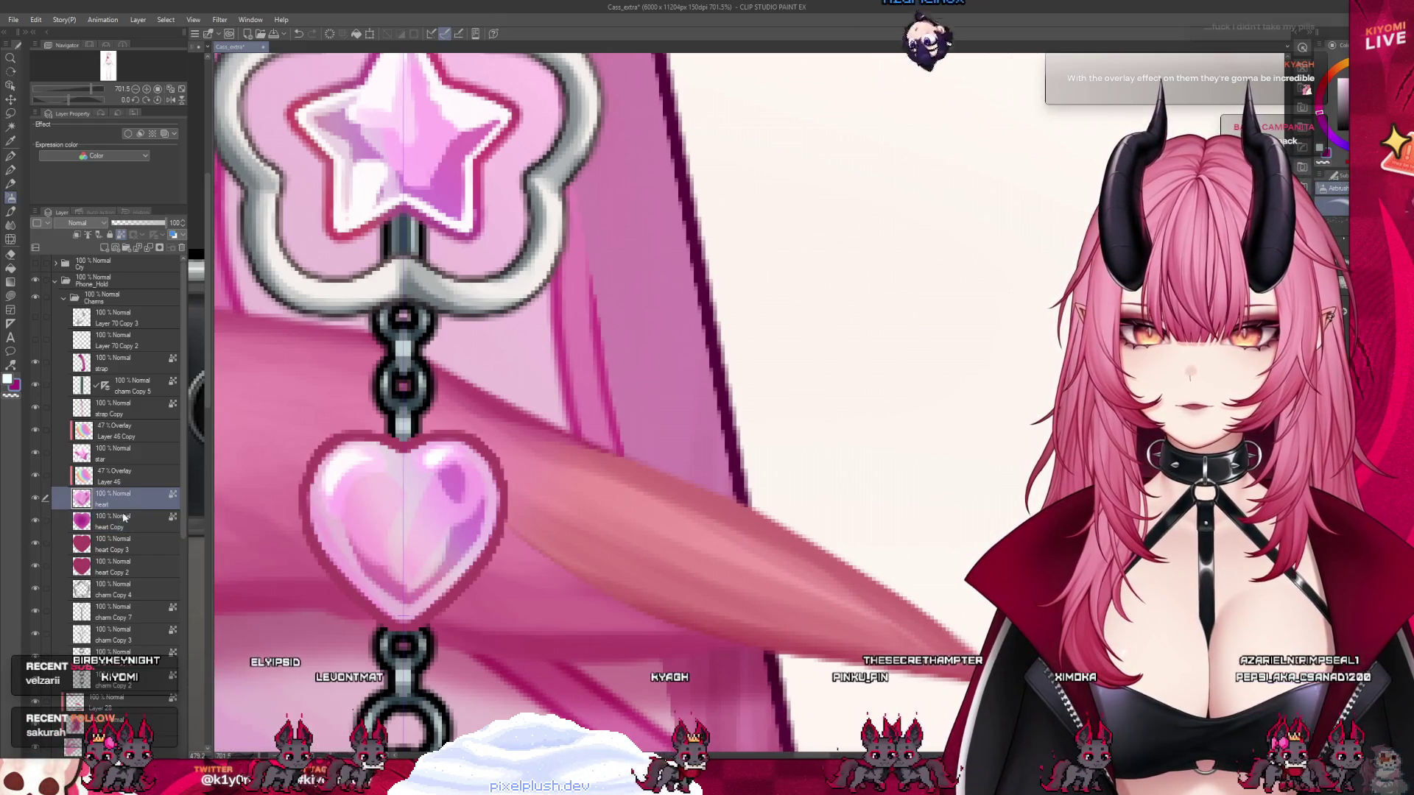
pyautogui.click(44, 564)
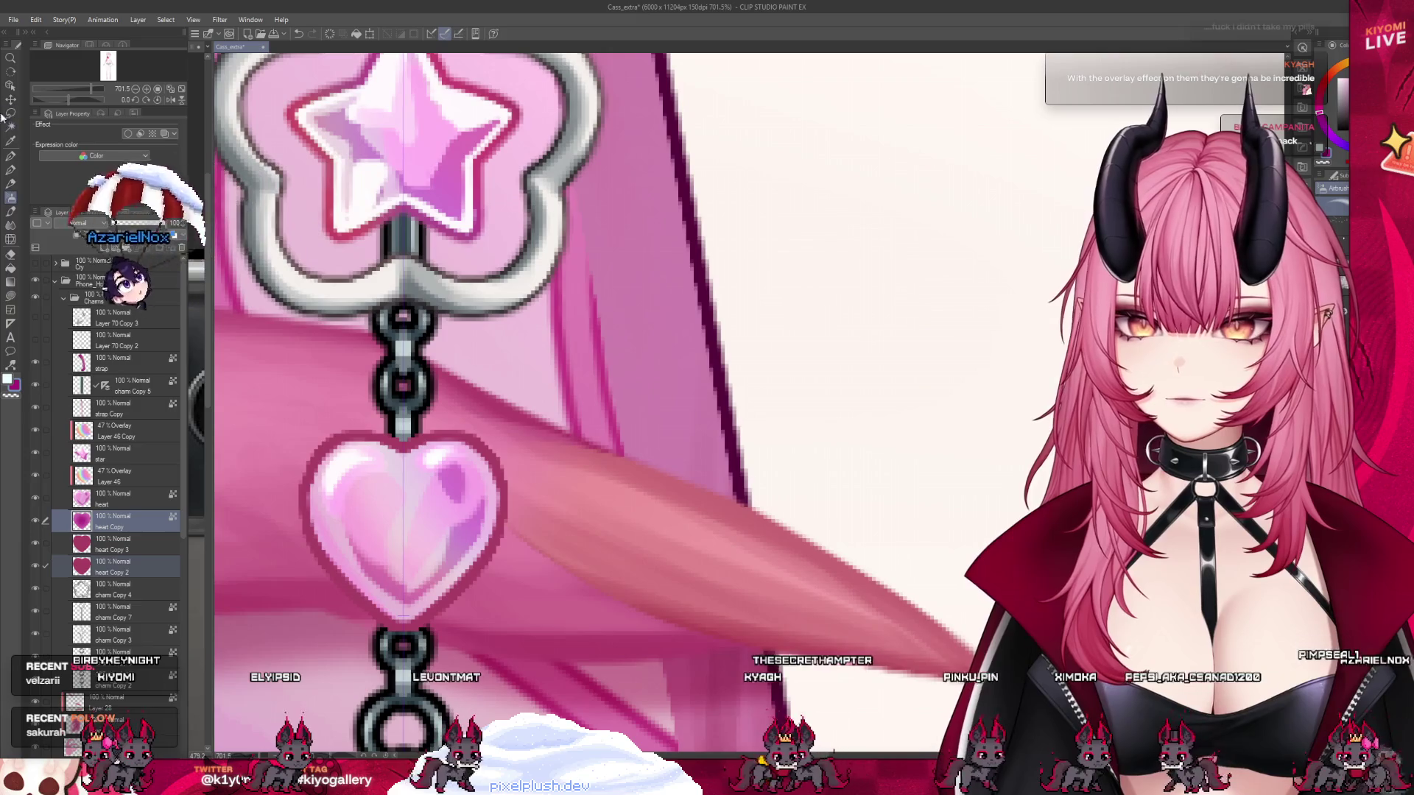
pyautogui.press('k')
pyautogui.moveTo(530, 602); pyautogui.dragTo(552, 580)
pyautogui.hotkey('ctrl', 'z')
pyautogui.hotkey('ctrl', 'z')
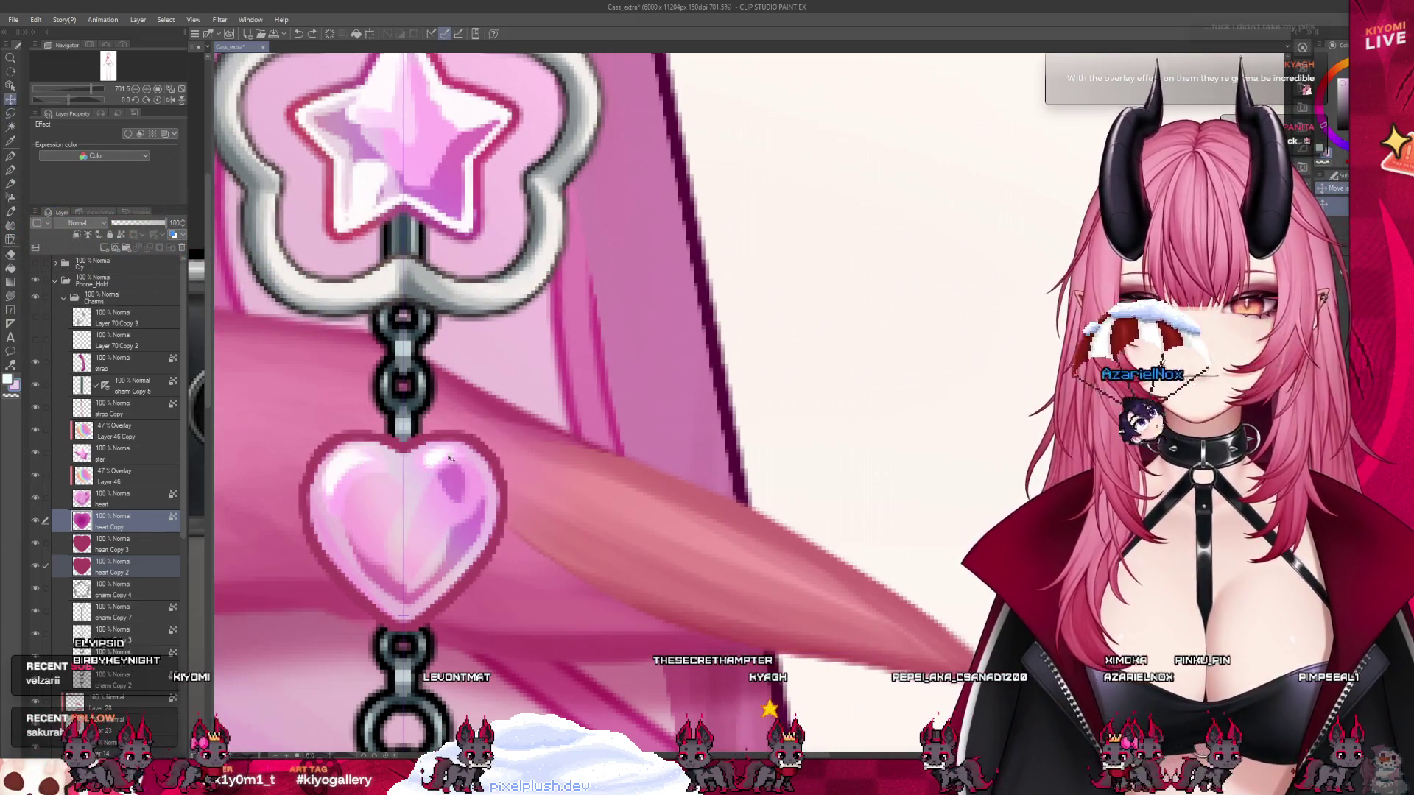
pyautogui.click(45, 566)
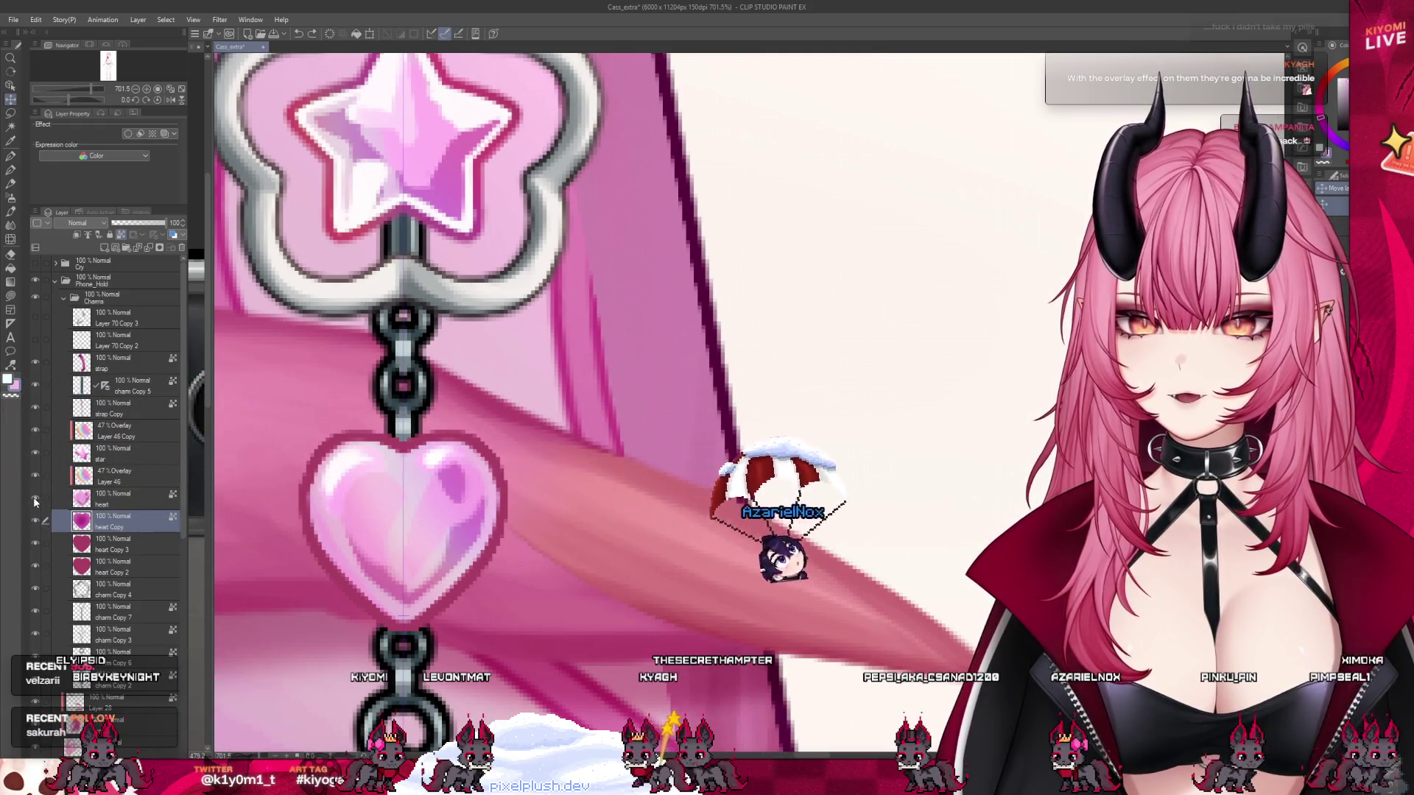
pyautogui.click(35, 498)
# - Airbrush soft shading under the heart and step through undo to compare versions
pyautogui.press('b')
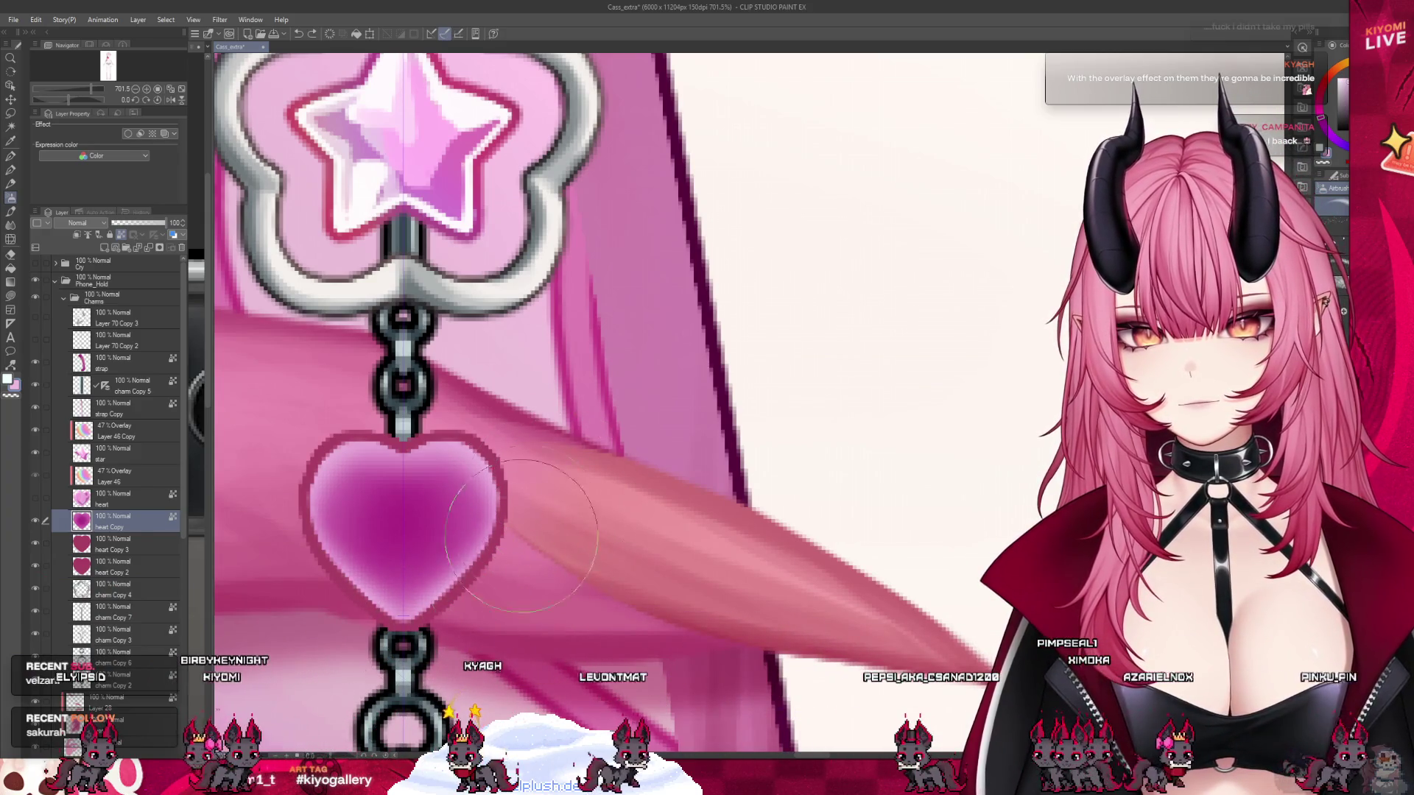
pyautogui.hotkey('ctrl', 'y')
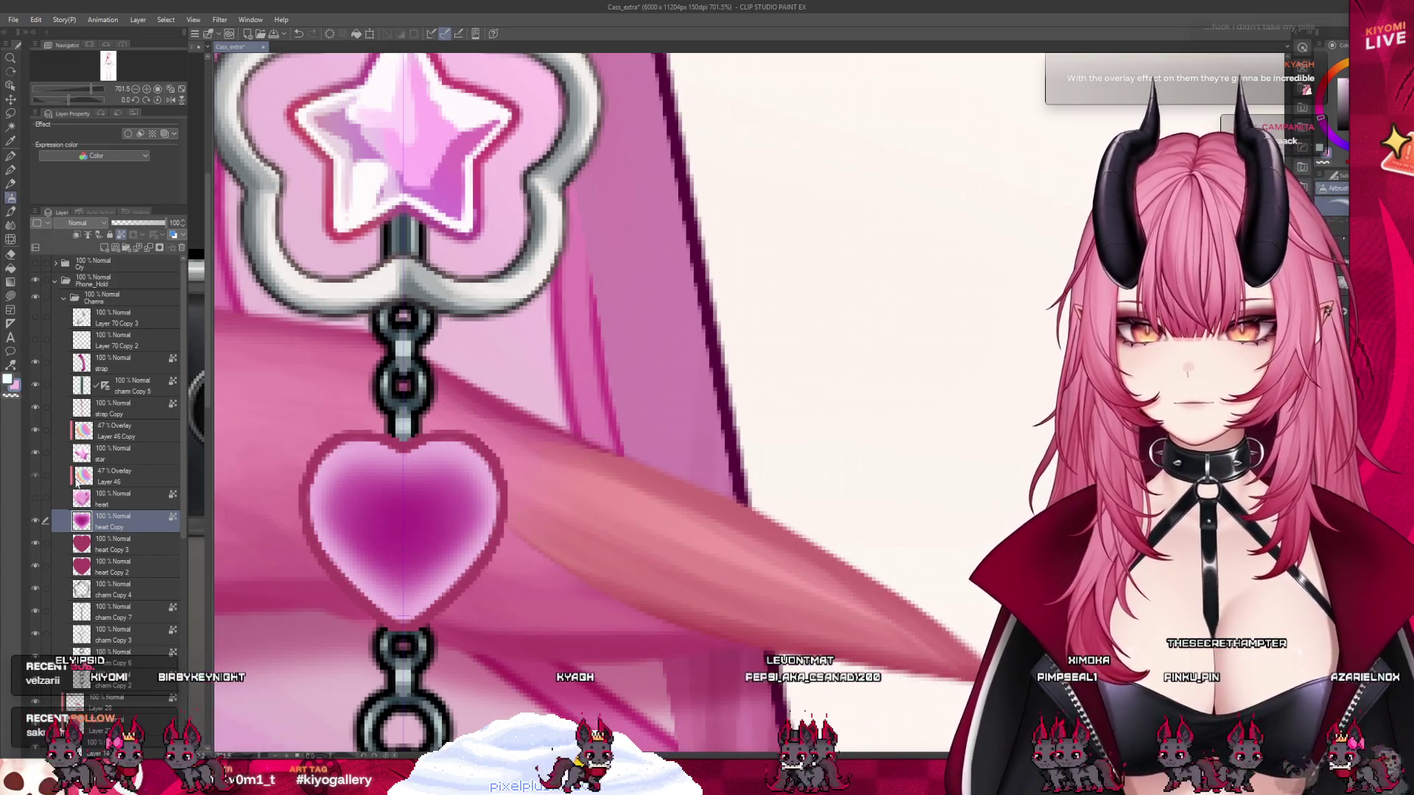
pyautogui.click(35, 498)
pyautogui.click(46, 568)
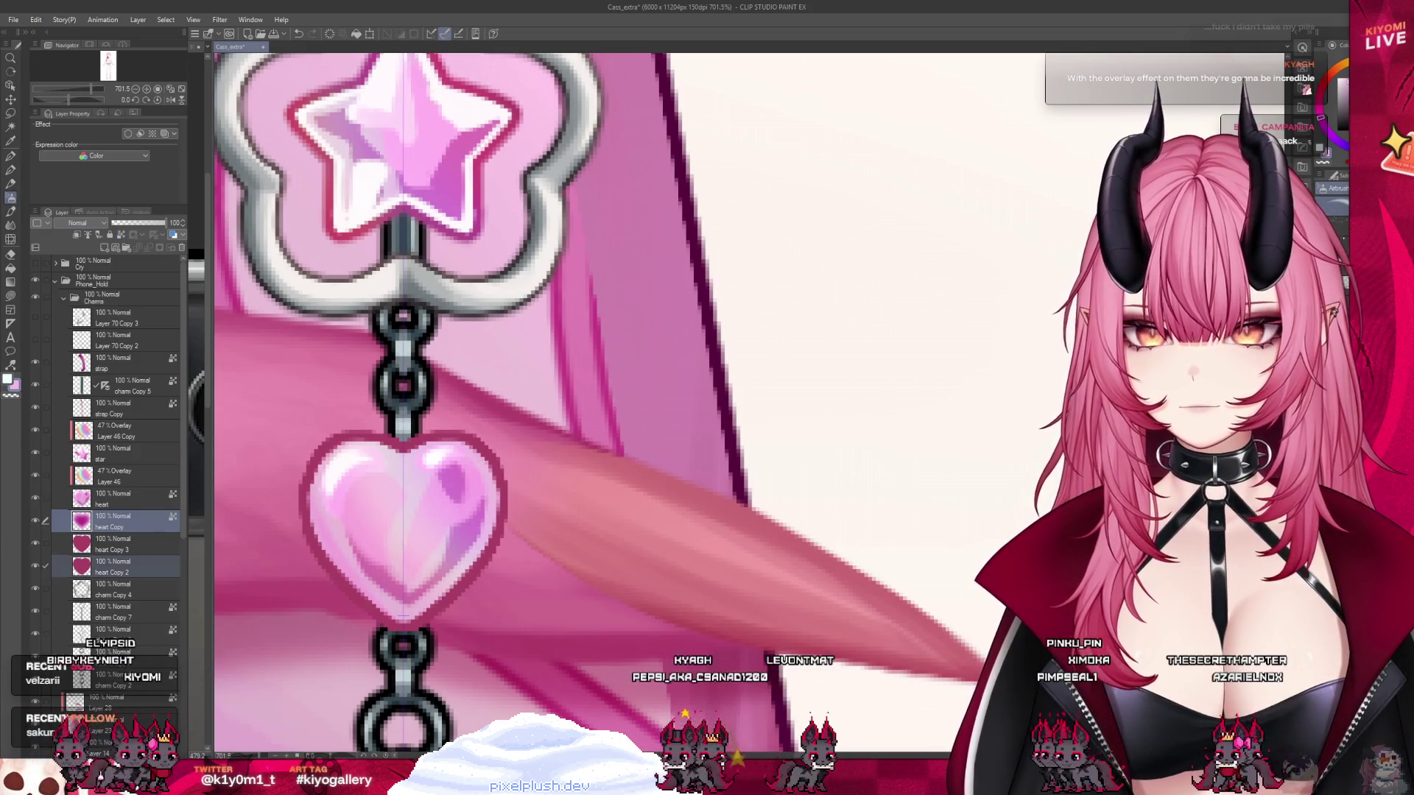
pyautogui.hotkey('ctrl', 'z')
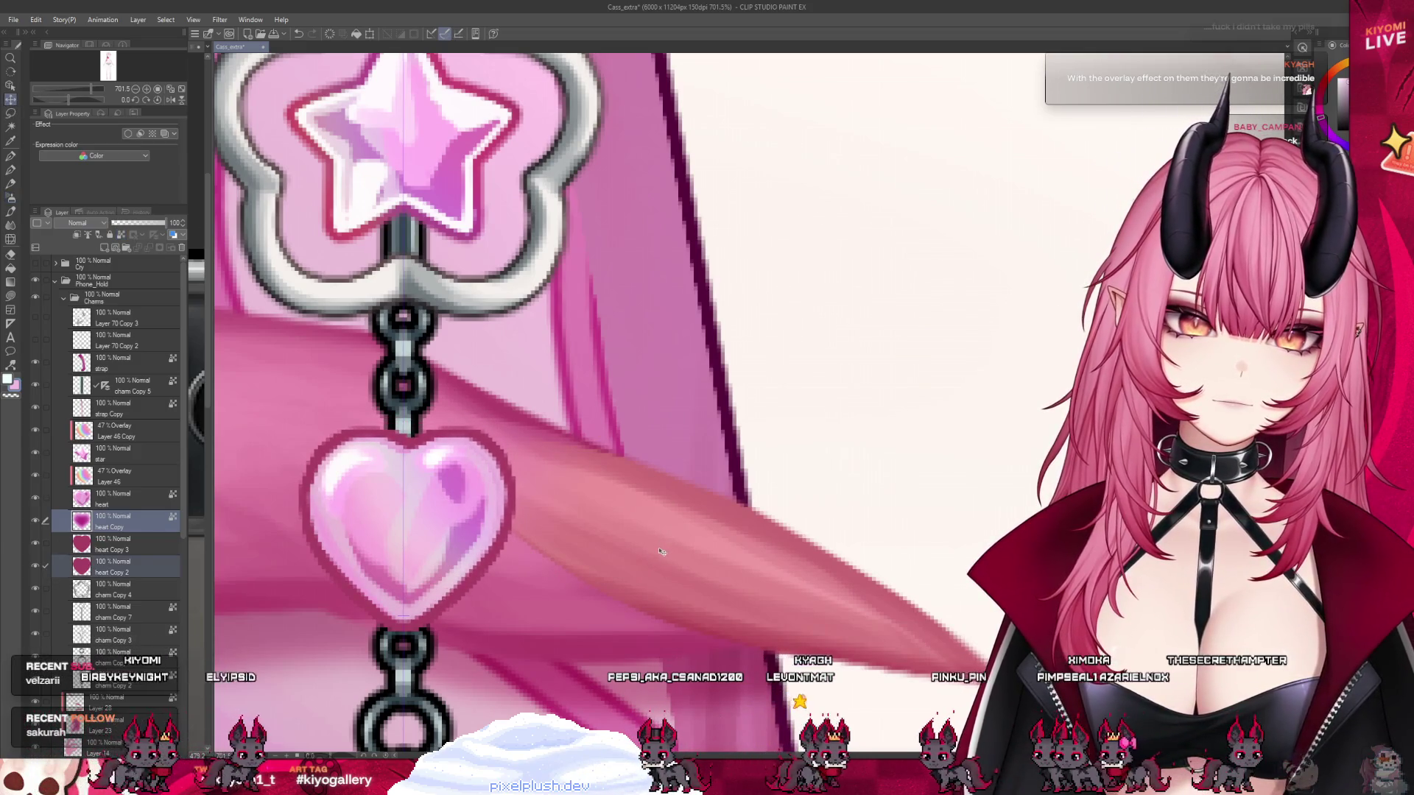
pyautogui.hotkey('ctrl', 'z')
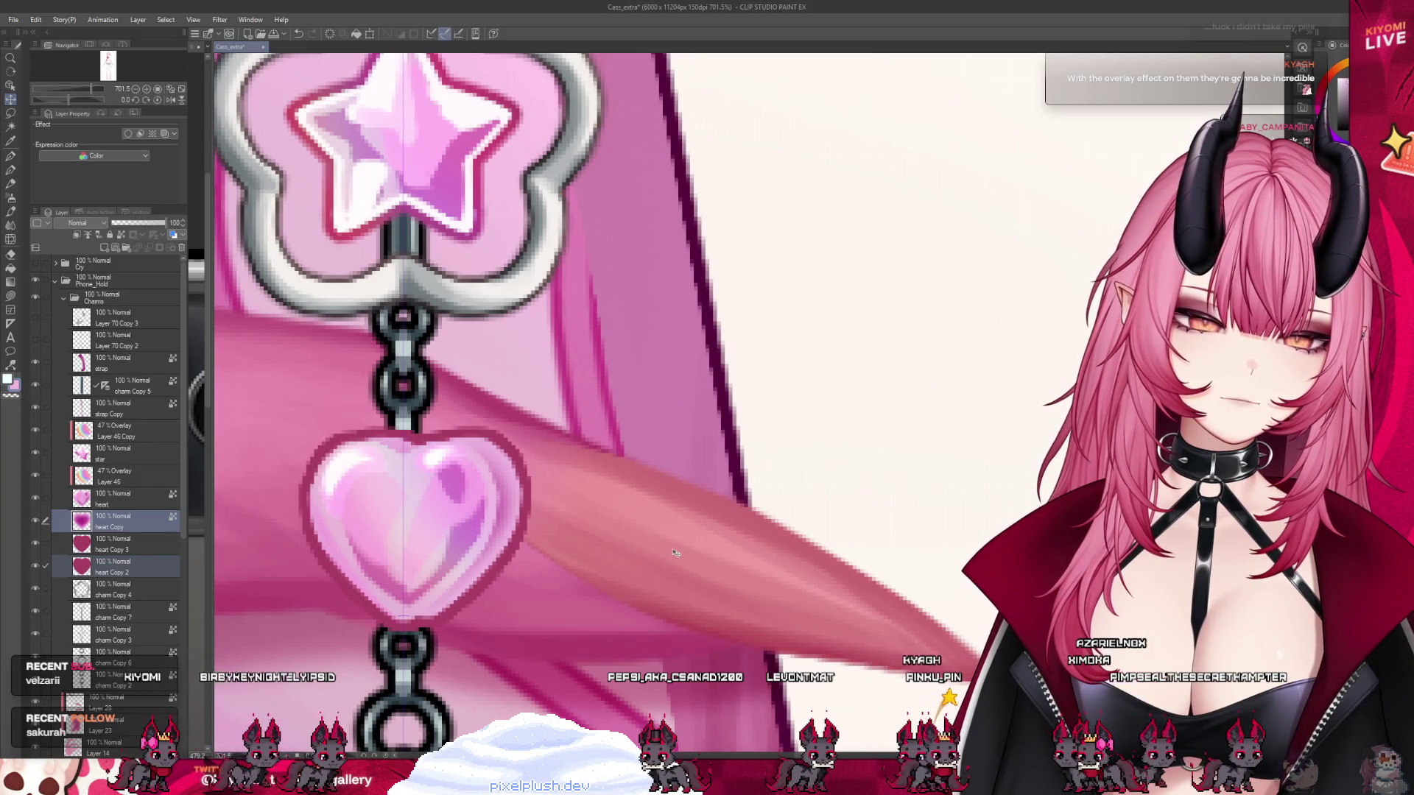
# - Revert to the light pink heart with heart Copy 2 and heart Copy selected
pyautogui.scroll(-1, 450, 582)
pyautogui.scroll(-1, 451, 594)
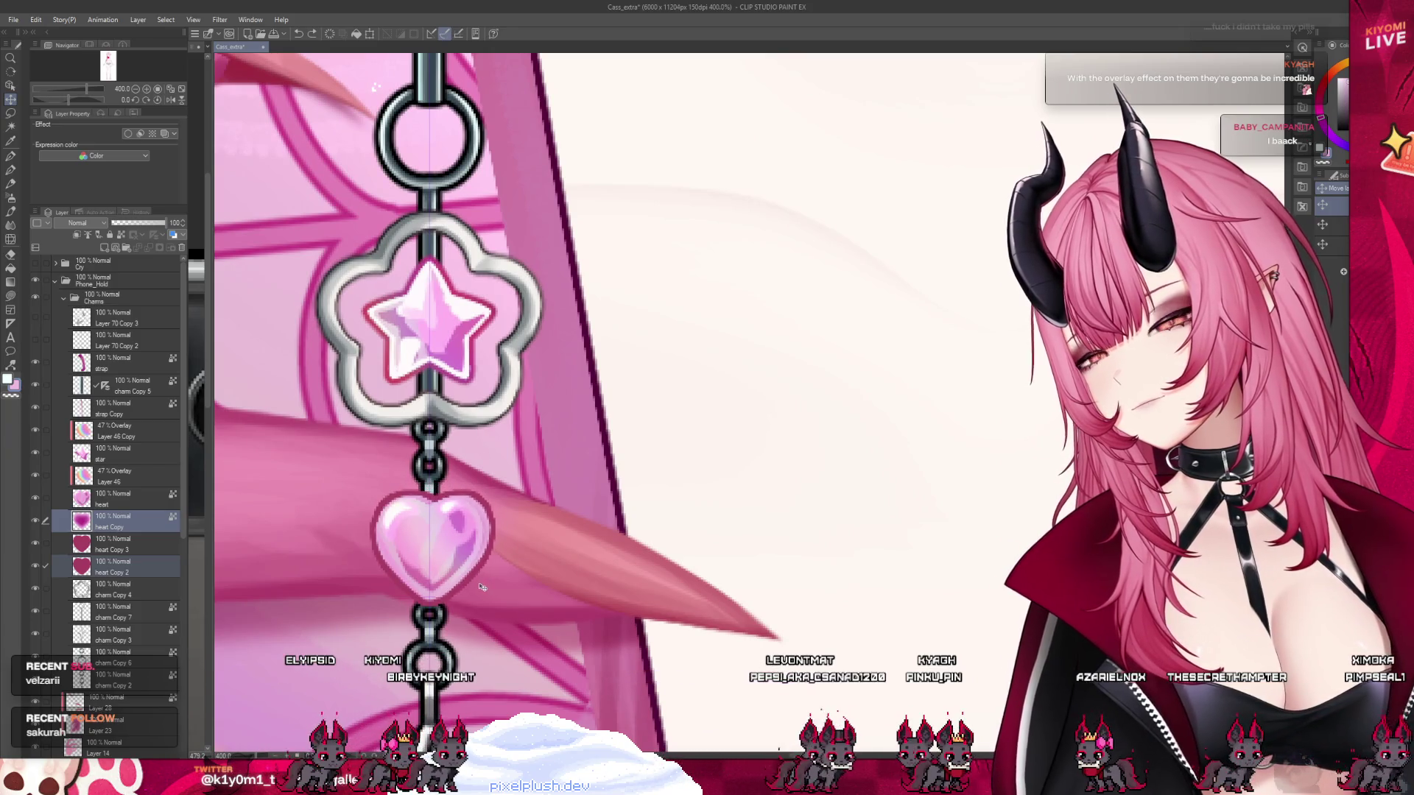
pyautogui.hotkey('ctrl', 'z')
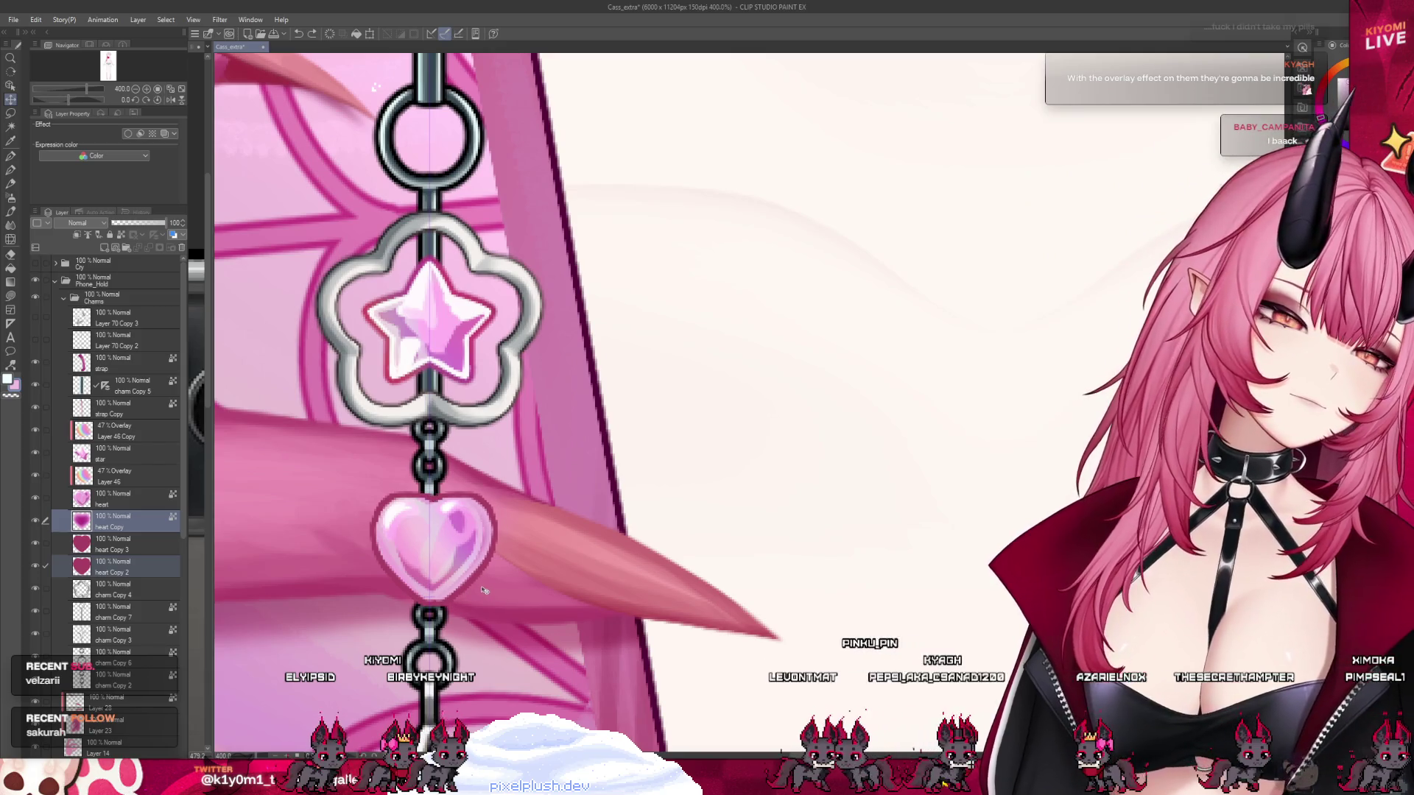
pyautogui.scroll(-2, 486, 591)
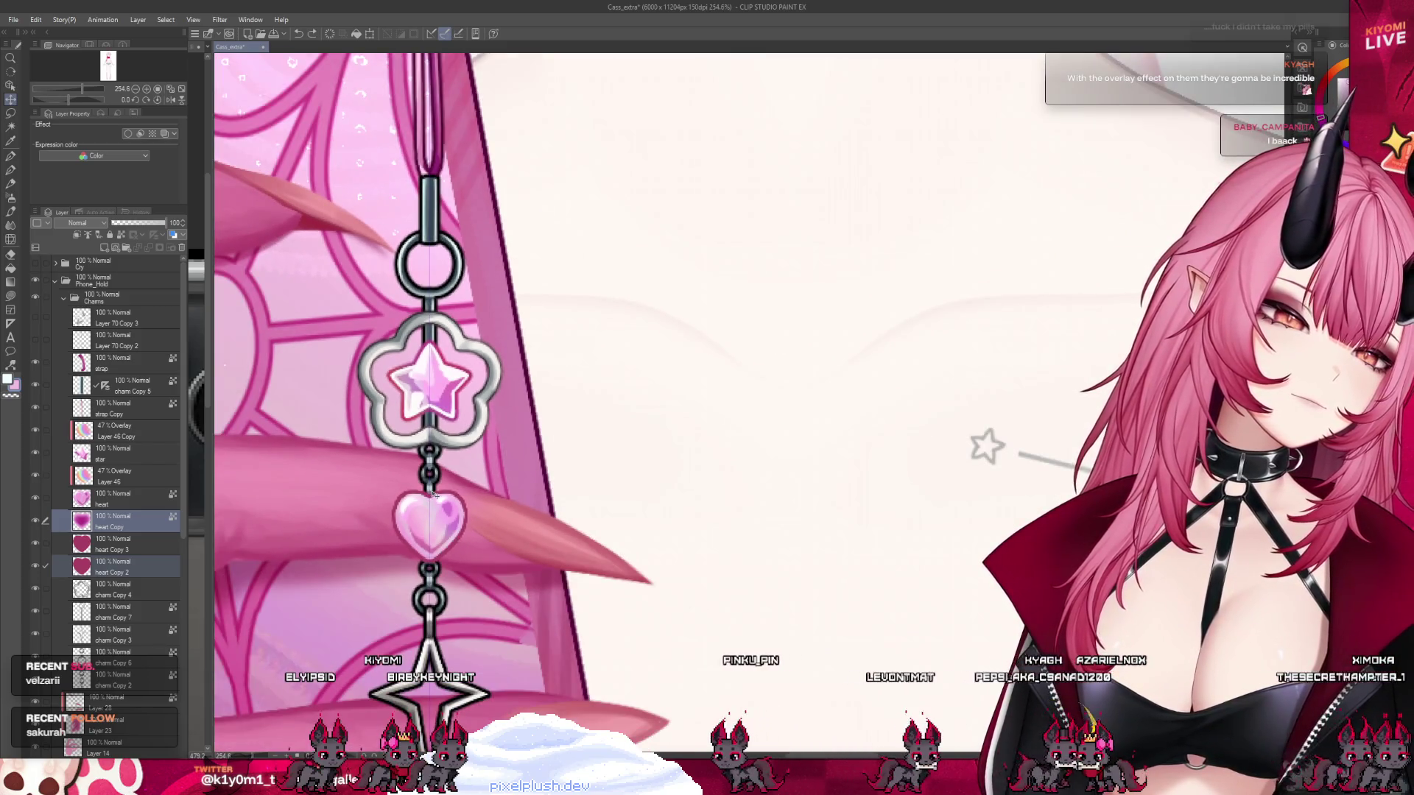
pyautogui.scroll(2, 368, 464)
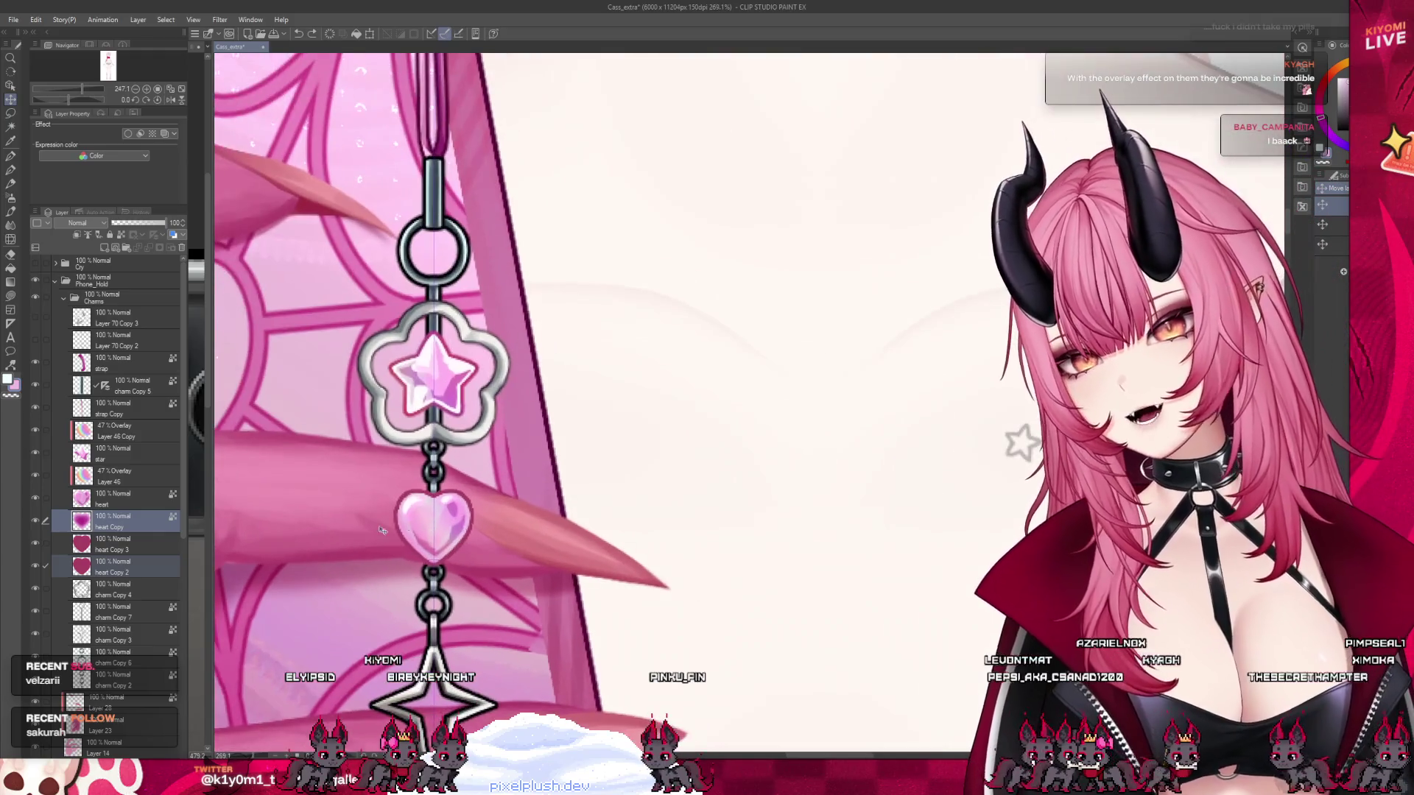
pyautogui.scroll(1, 344, 545)
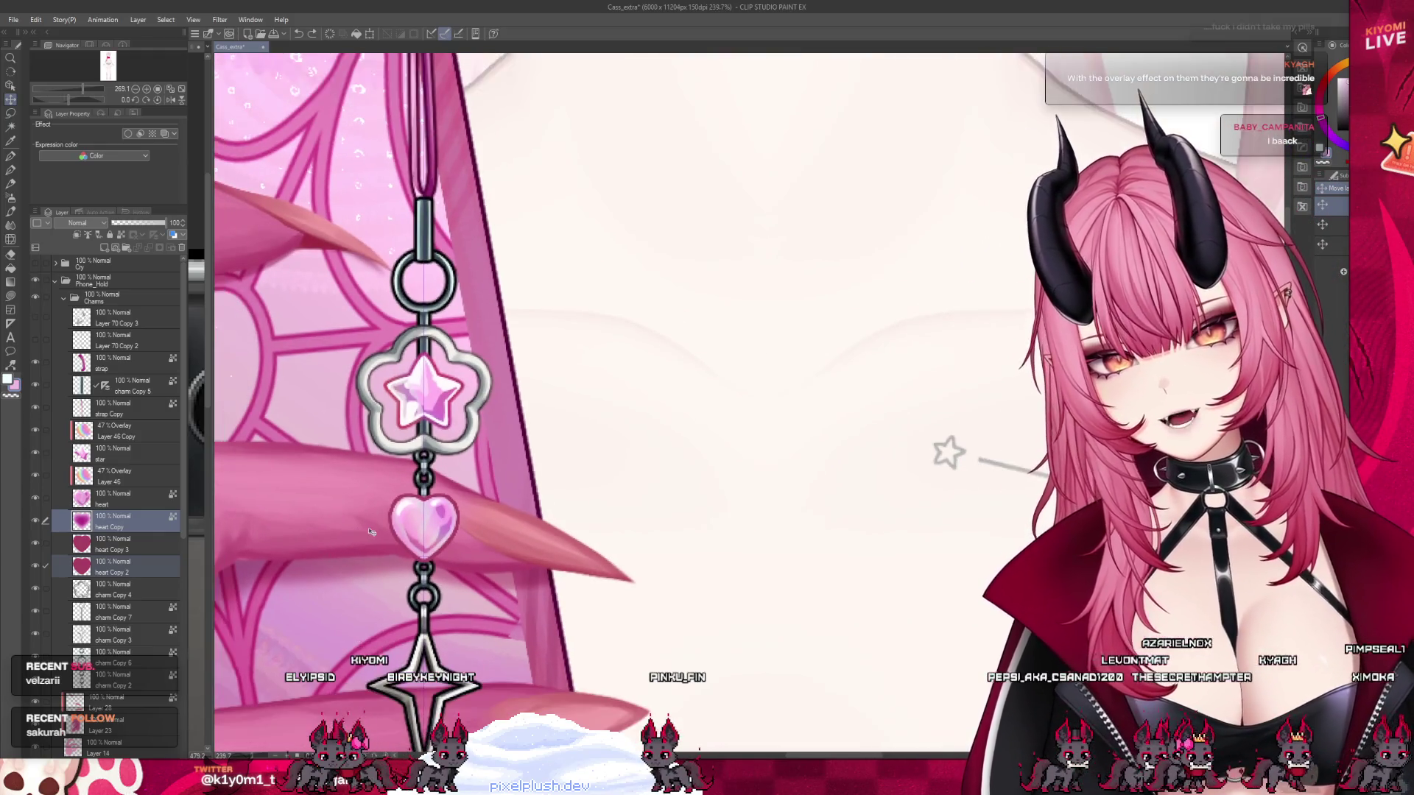
pyautogui.click(126, 563)
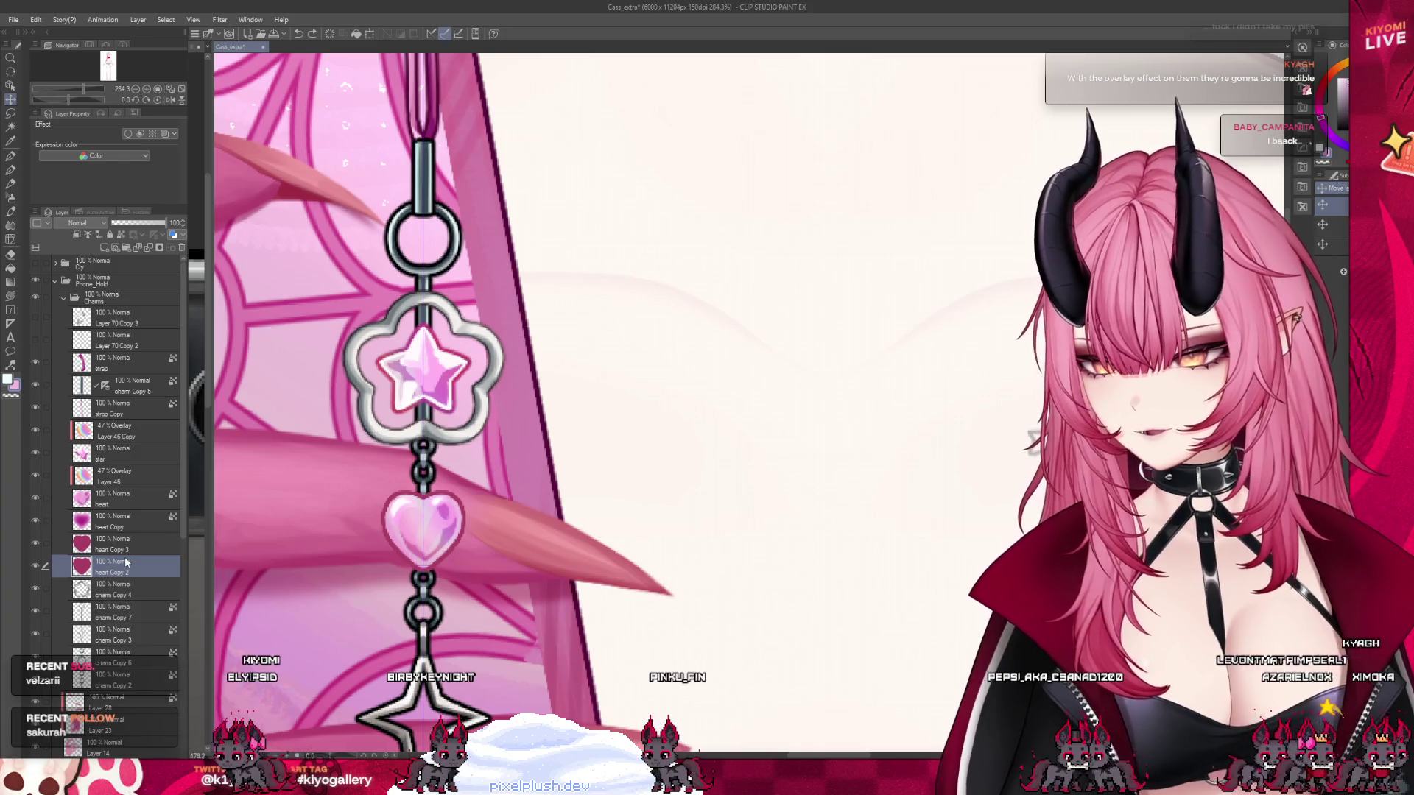
pyautogui.scroll(3, 383, 427)
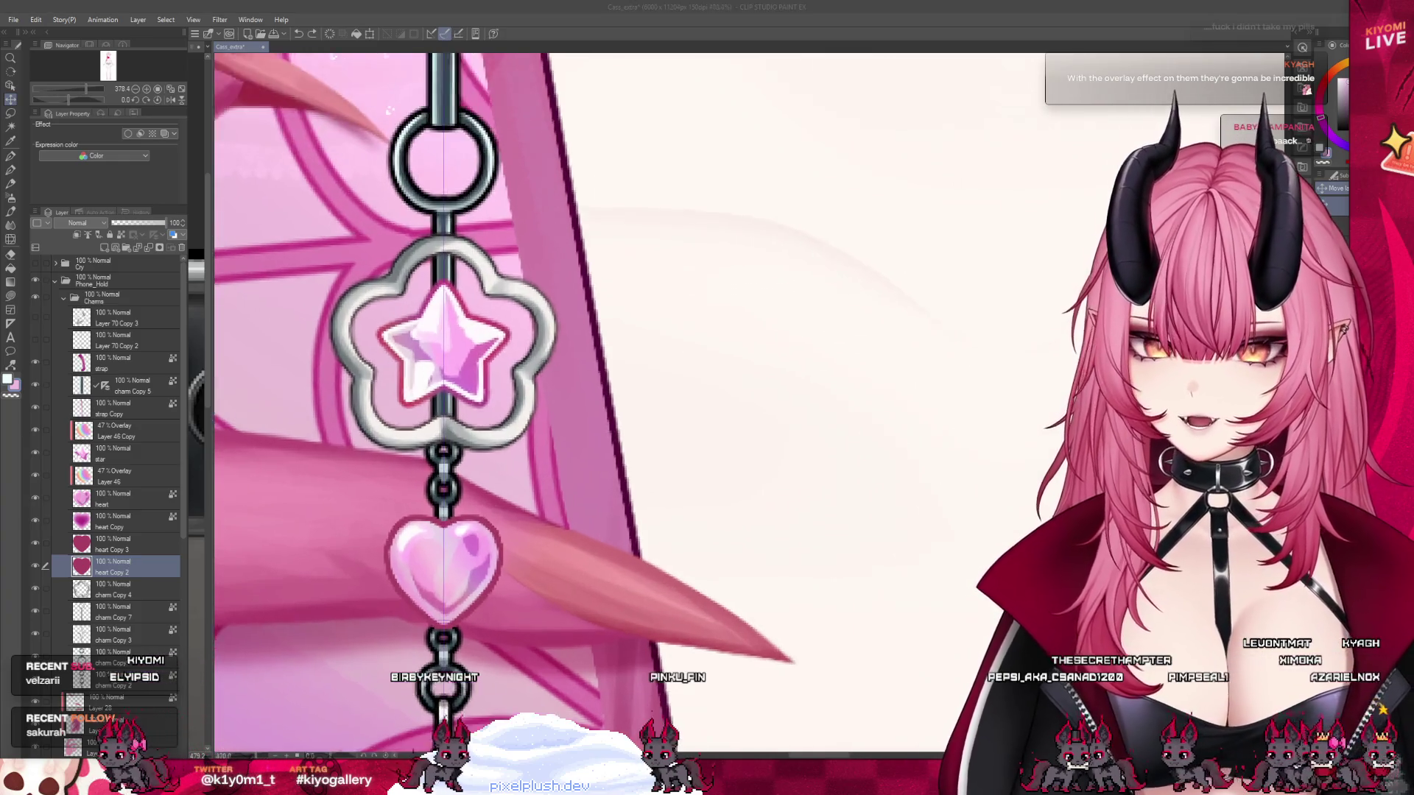
pyautogui.keyDown('ctrl'); pyautogui.keyDown('shift'); pyautogui.click(503, 593); pyautogui.keyUp('shift'); pyautogui.keyUp('ctrl')
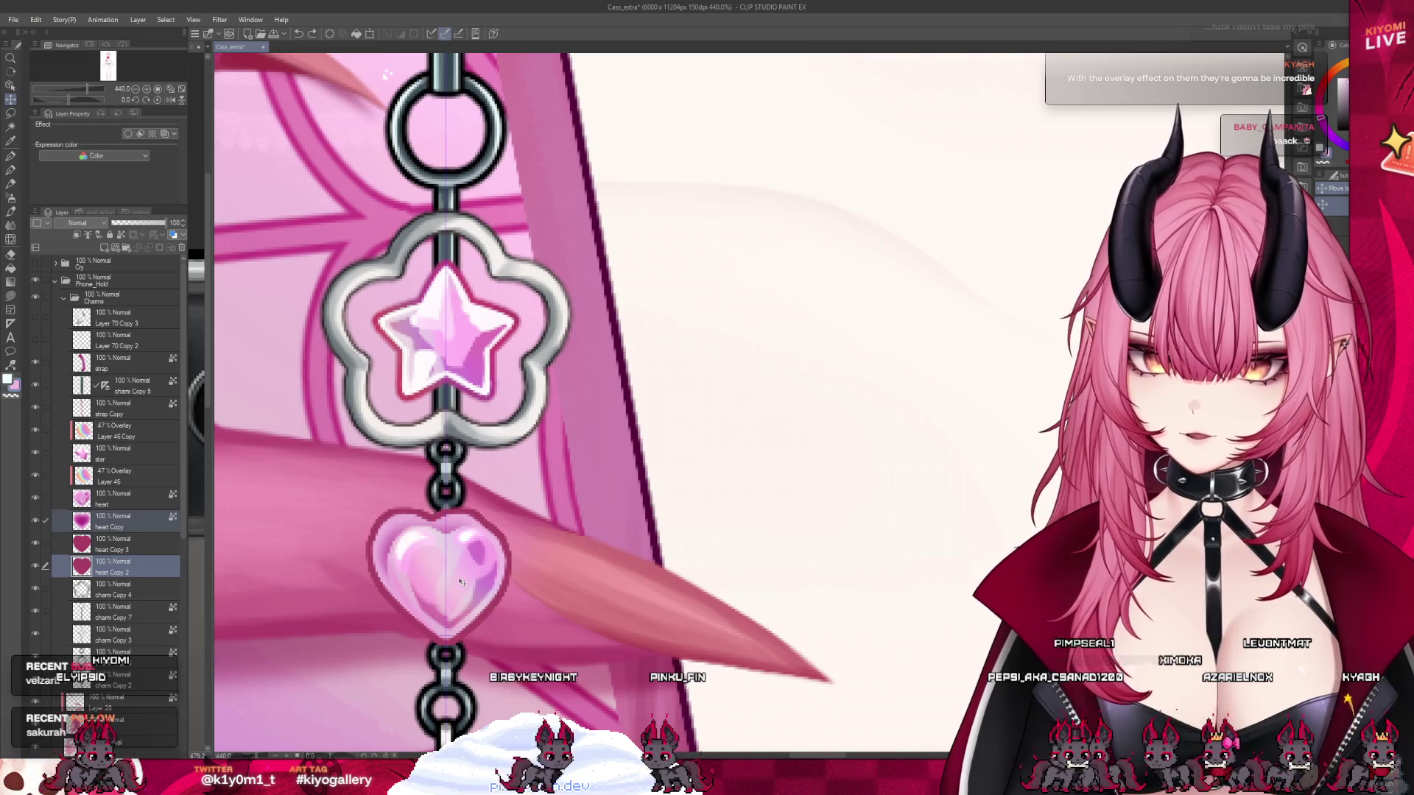
pyautogui.hotkey('ctrl', 'z')
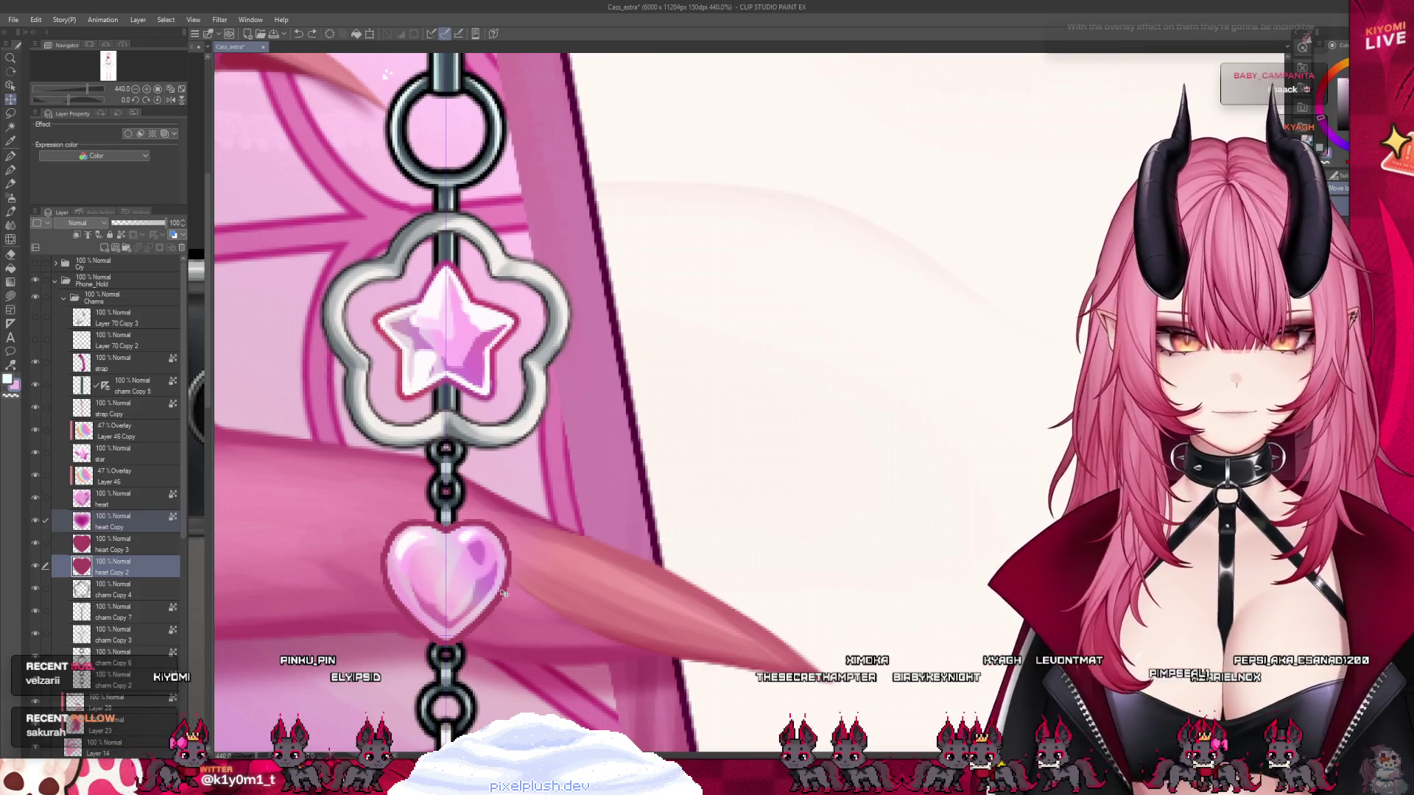
pyautogui.click(147, 472)
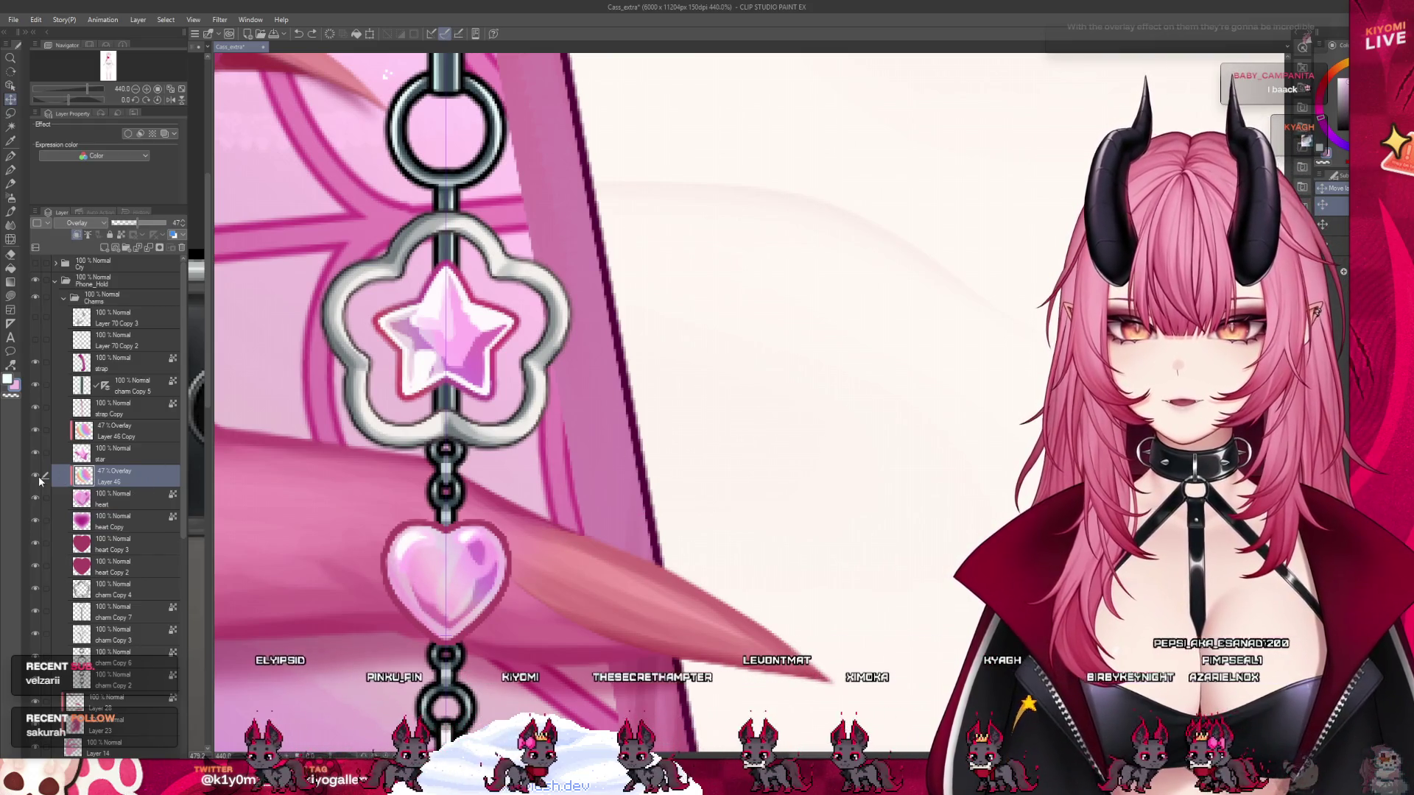
pyautogui.click(118, 499)
pyautogui.scroll(1, 478, 602)
pyautogui.scroll(4, 478, 603)
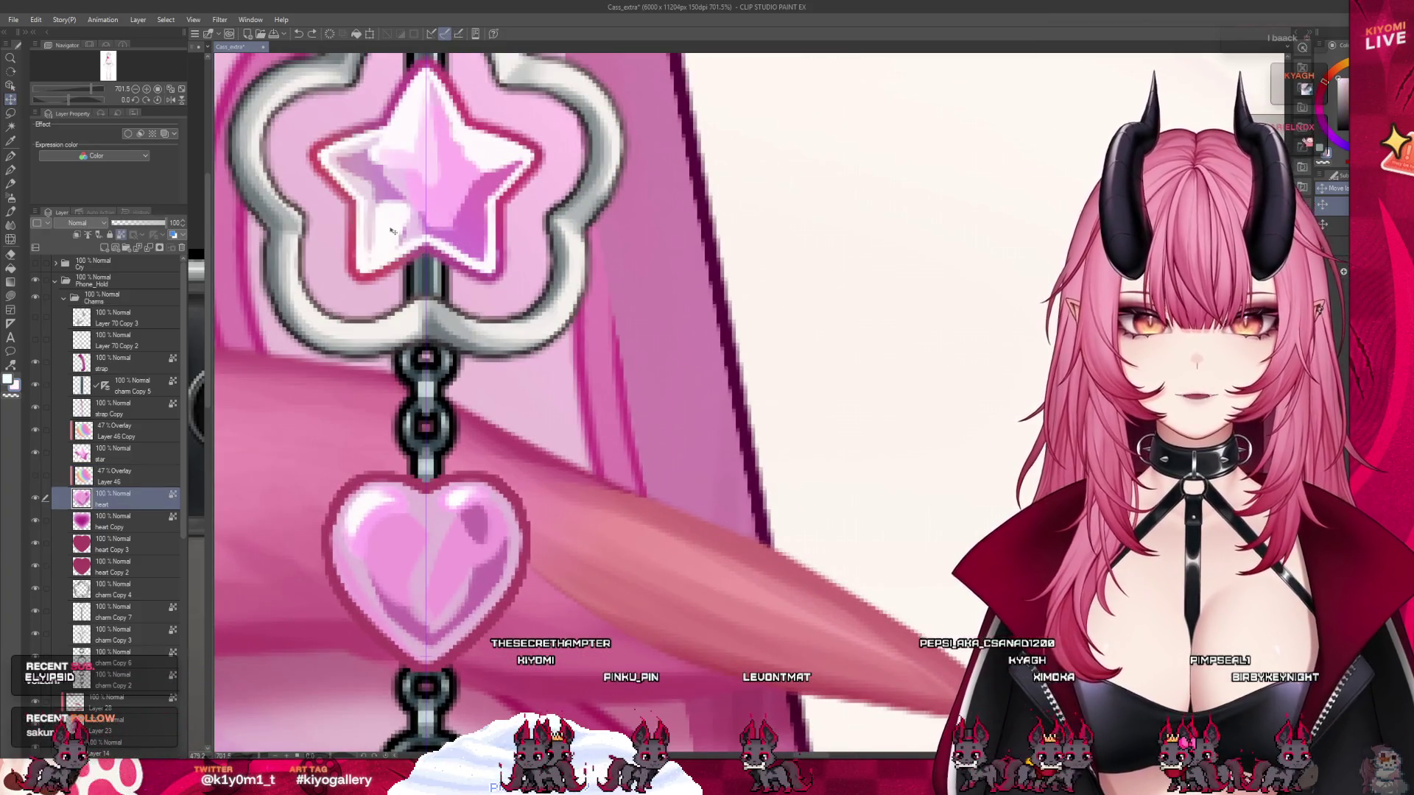
pyautogui.press('p')
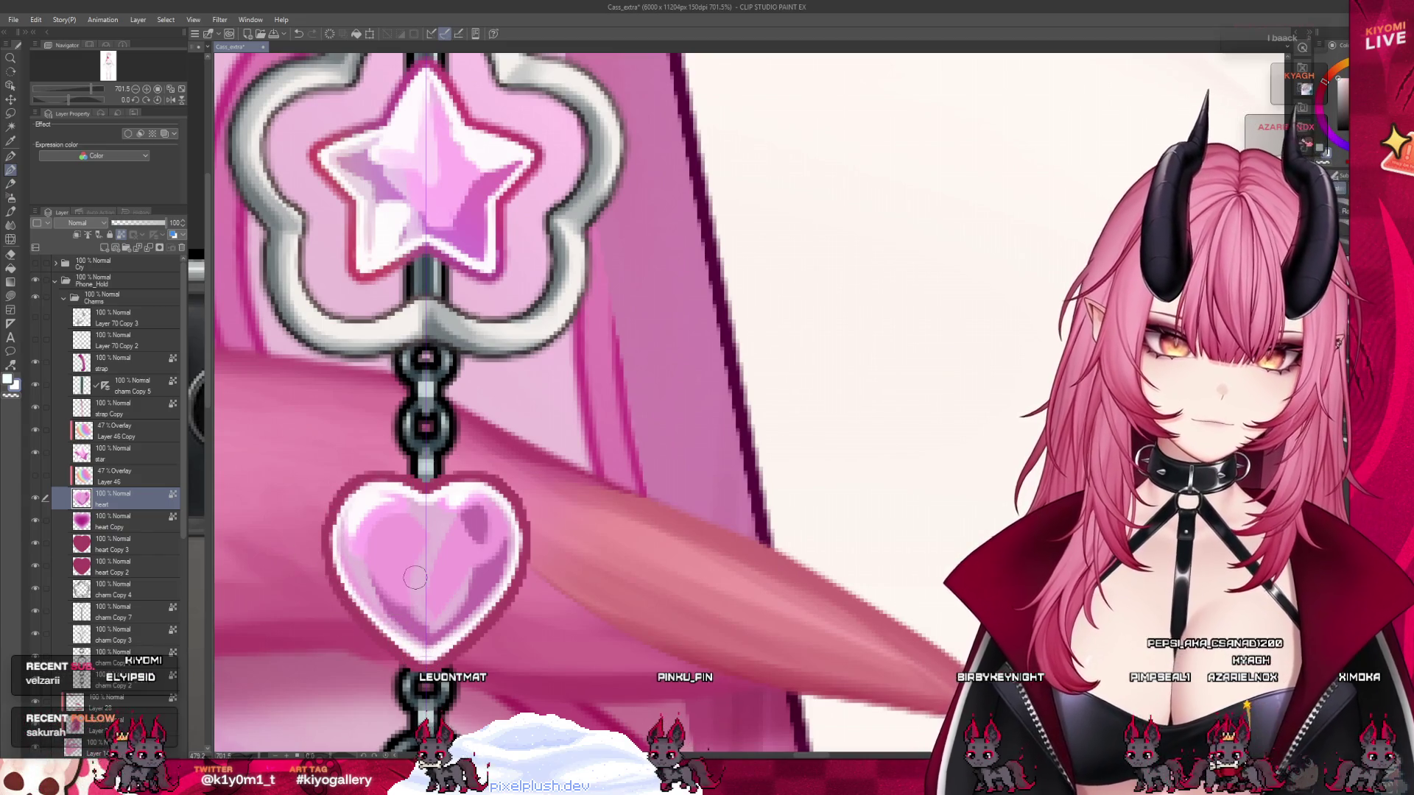
pyautogui.click(89, 523)
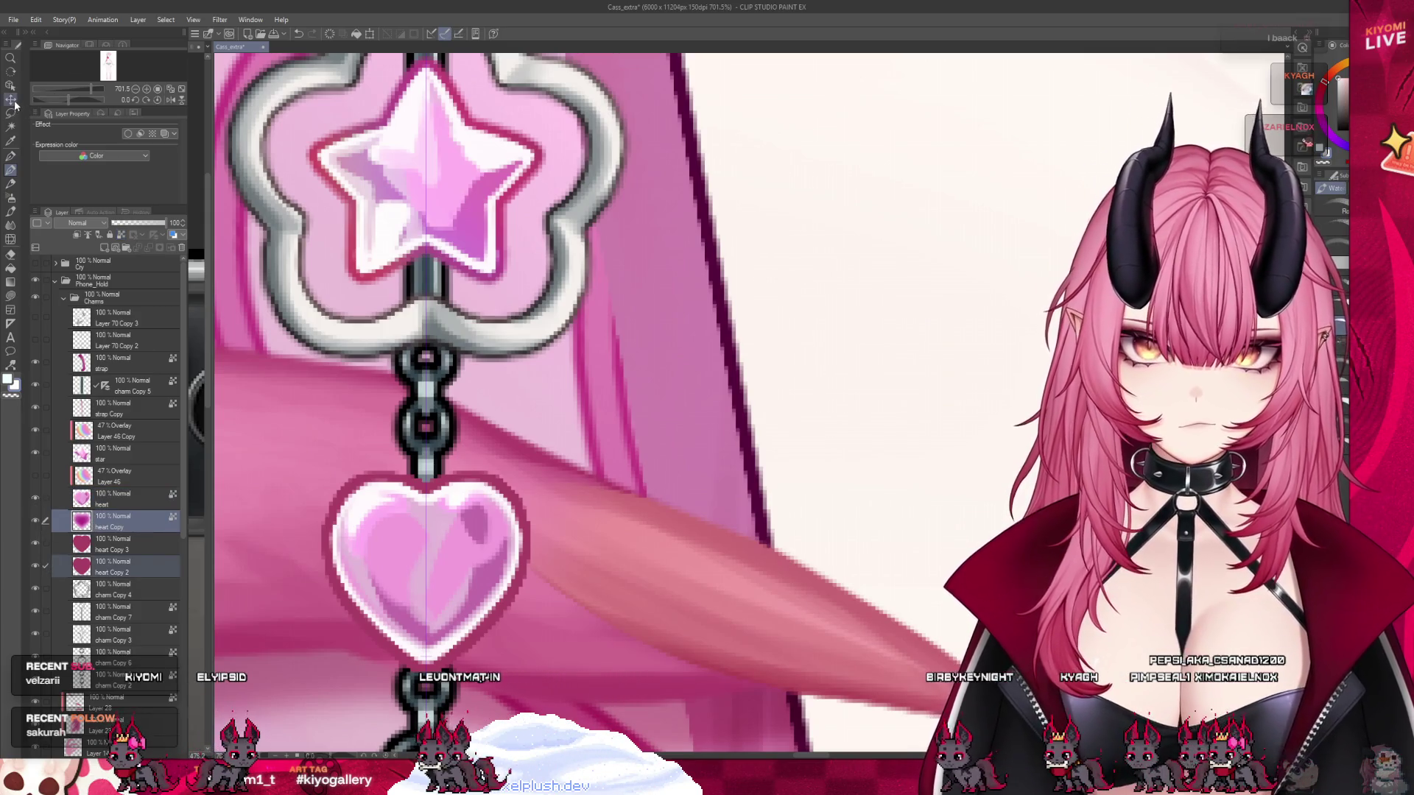
pyautogui.moveTo(598, 363); pyautogui.dragTo(602, 362)
pyautogui.hotkey('ctrl', 'z')
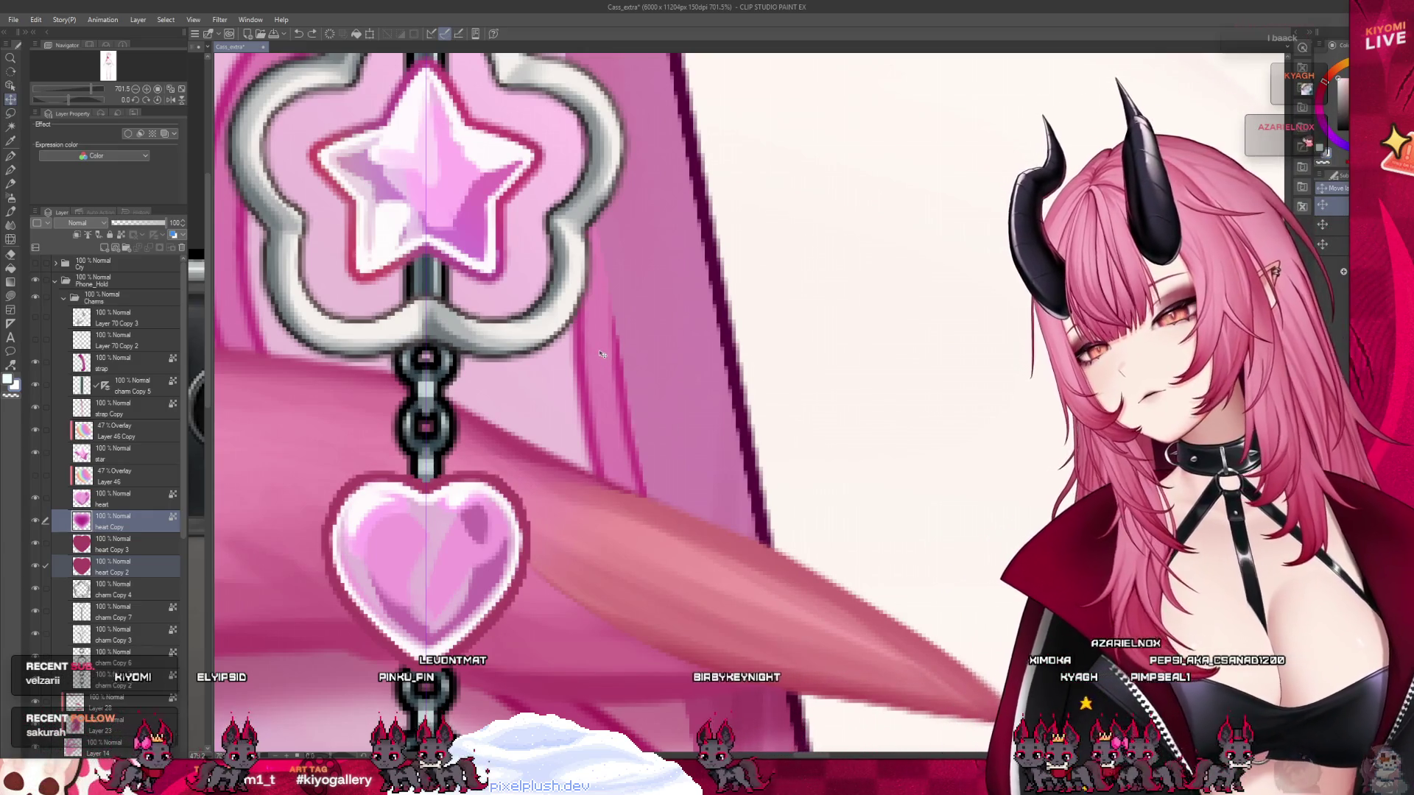
pyautogui.moveTo(601, 357); pyautogui.dragTo(627, 386)
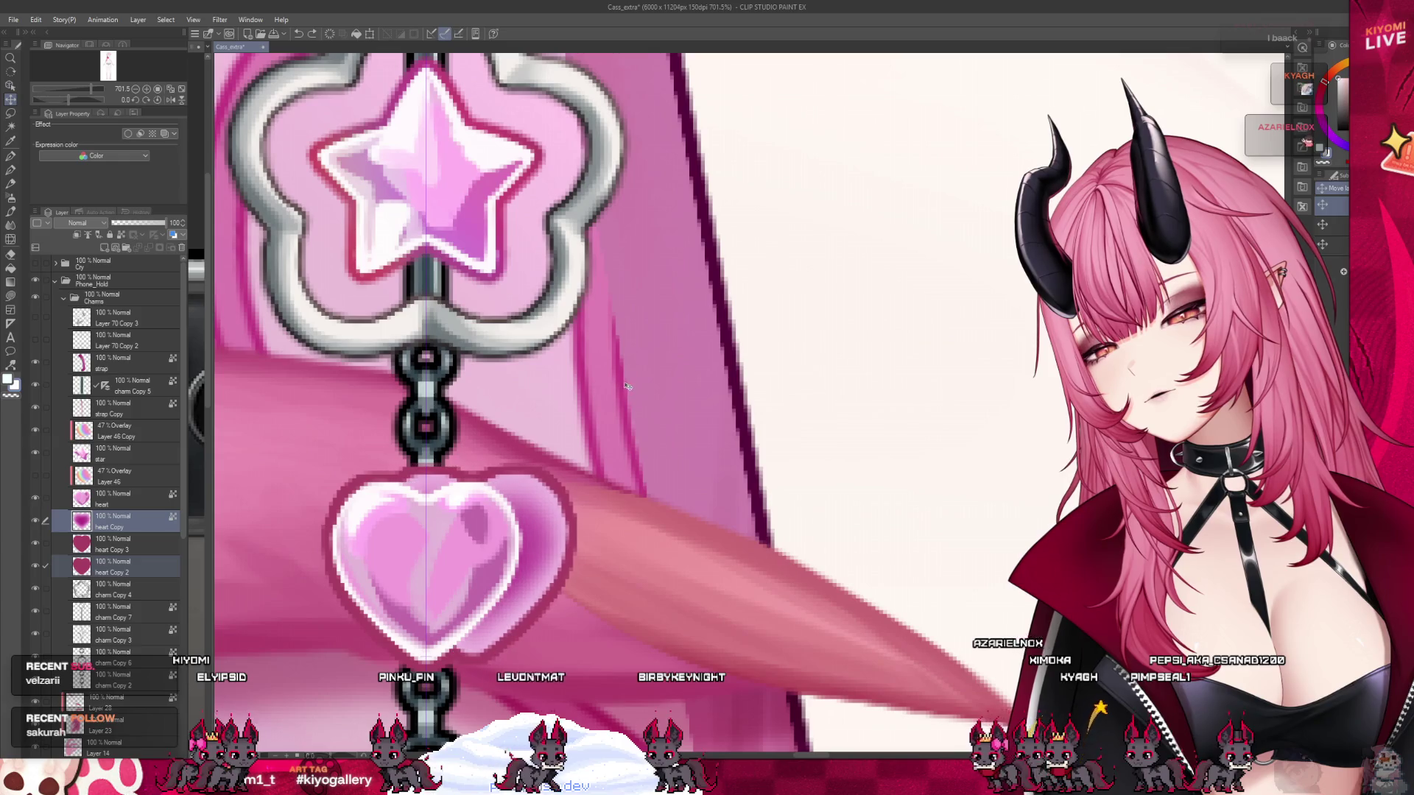
pyautogui.hotkey('ctrl', 'z')
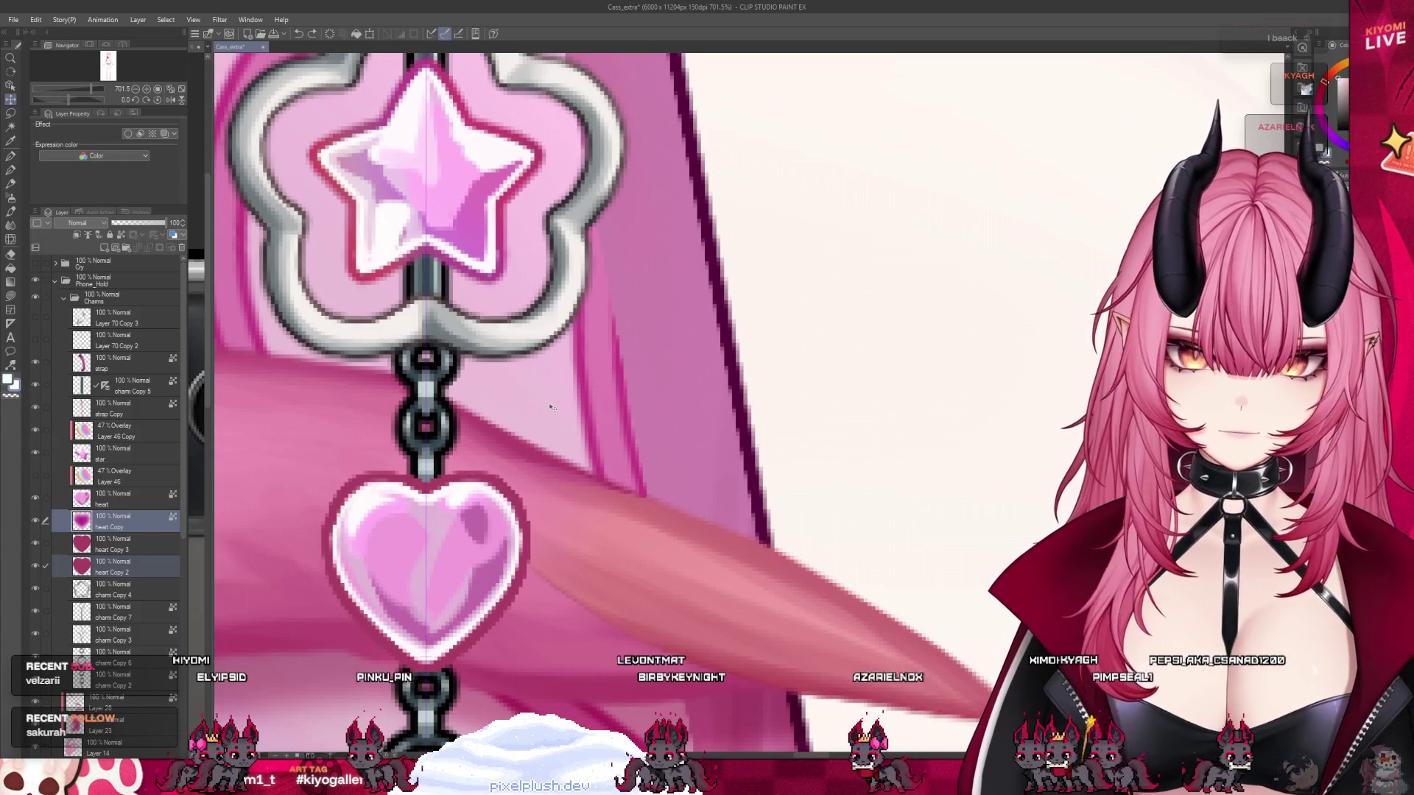
pyautogui.scroll(-6, 551, 408)
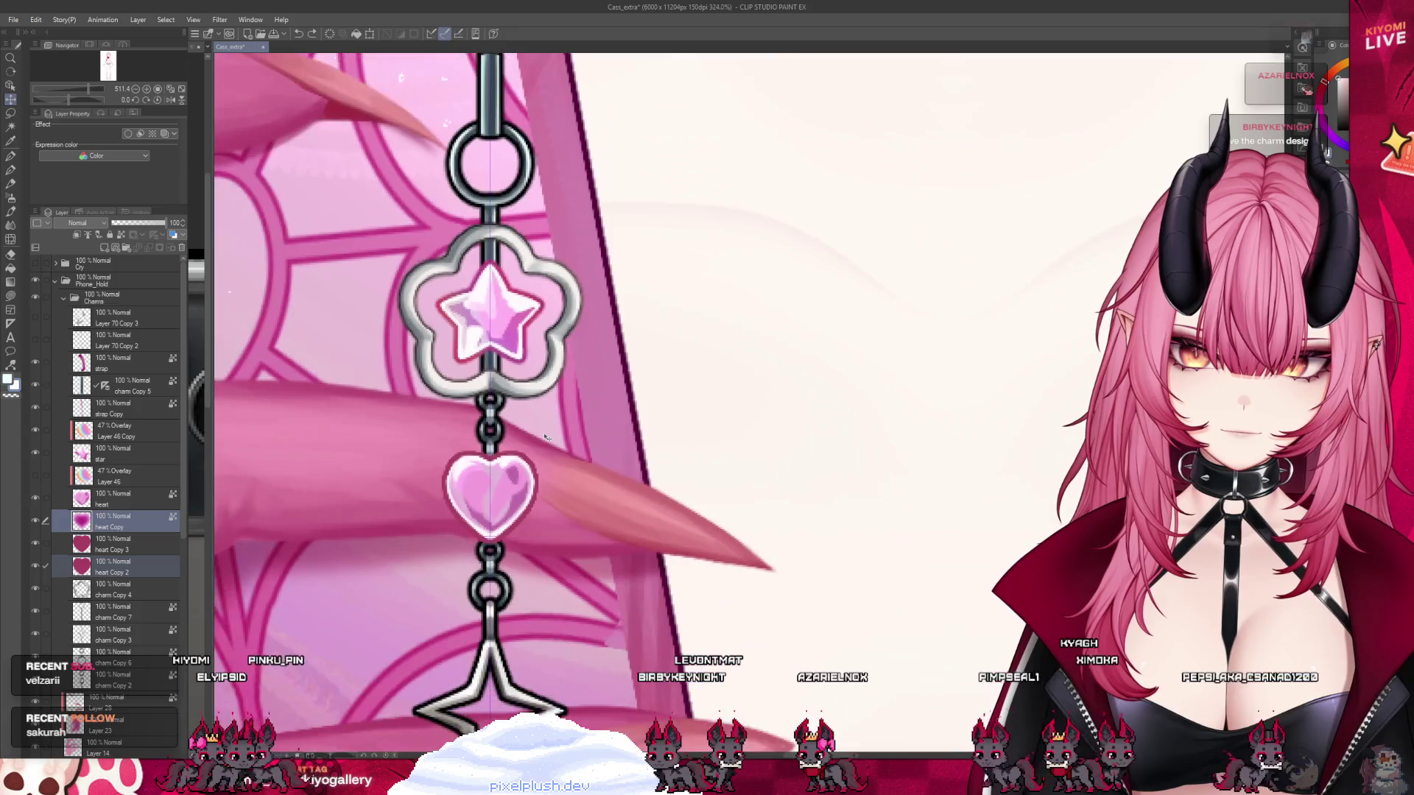
# - Select the heart Copy 3 layer and move it above heart Copy in the layer stack
pyautogui.scroll(-2, 546, 458)
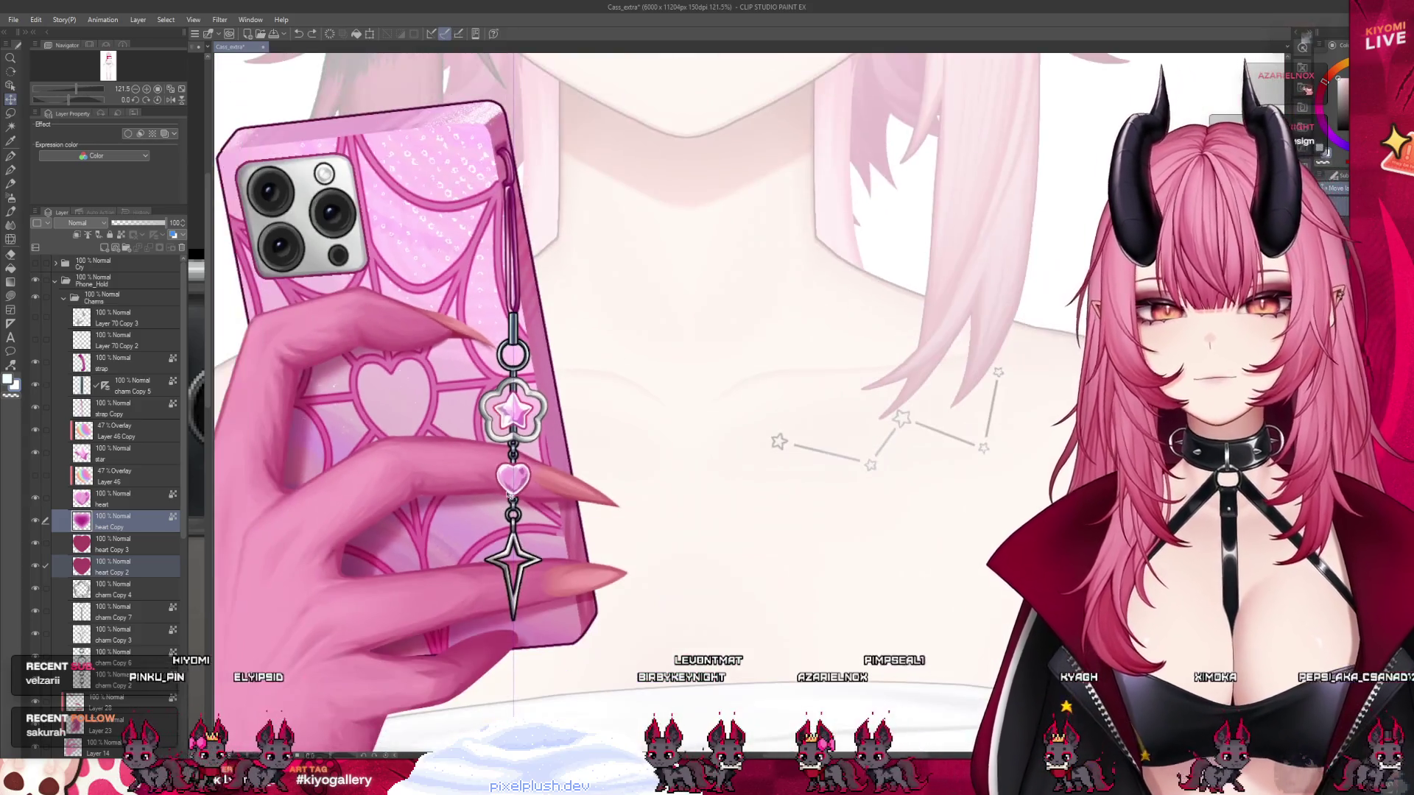
pyautogui.scroll(2, 513, 499)
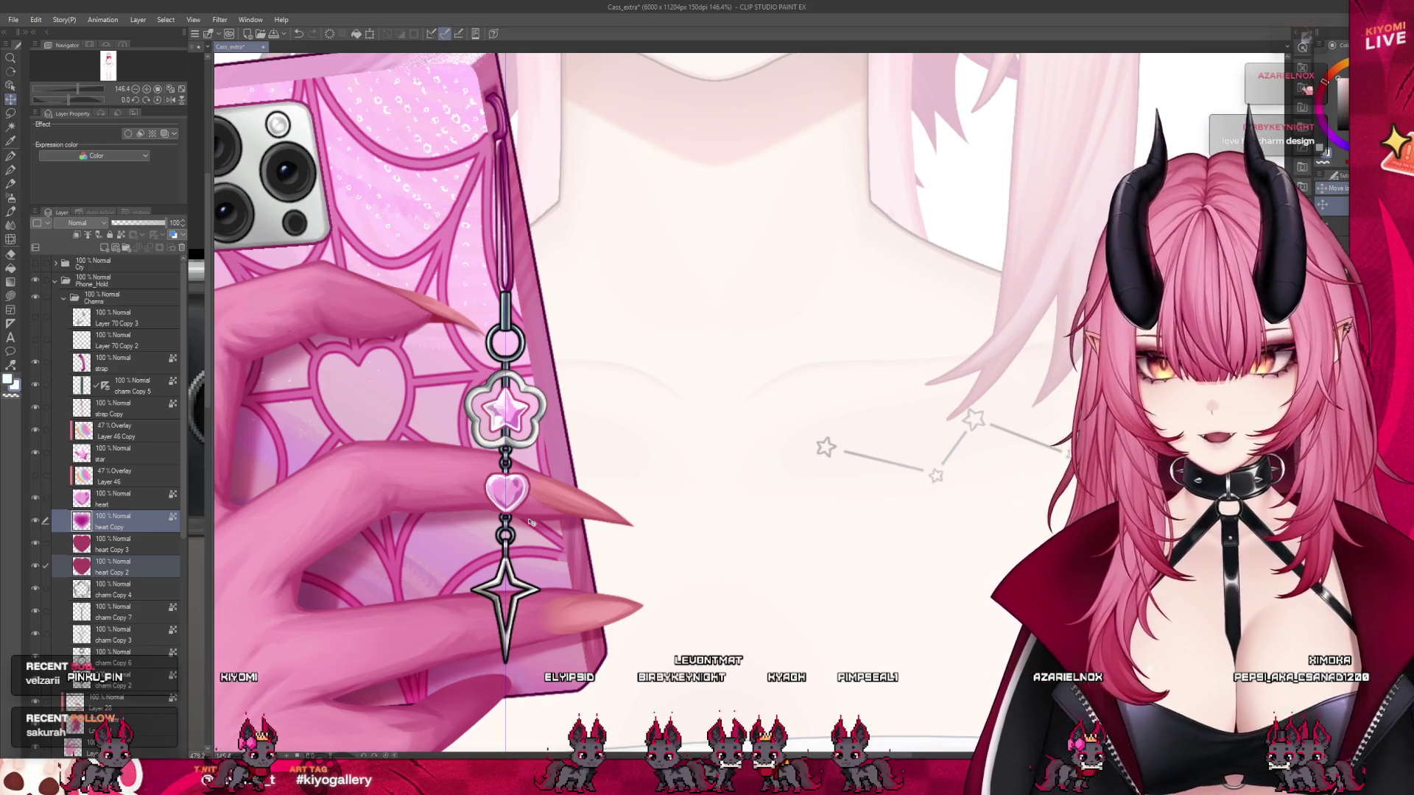
pyautogui.scroll(-3, 530, 521)
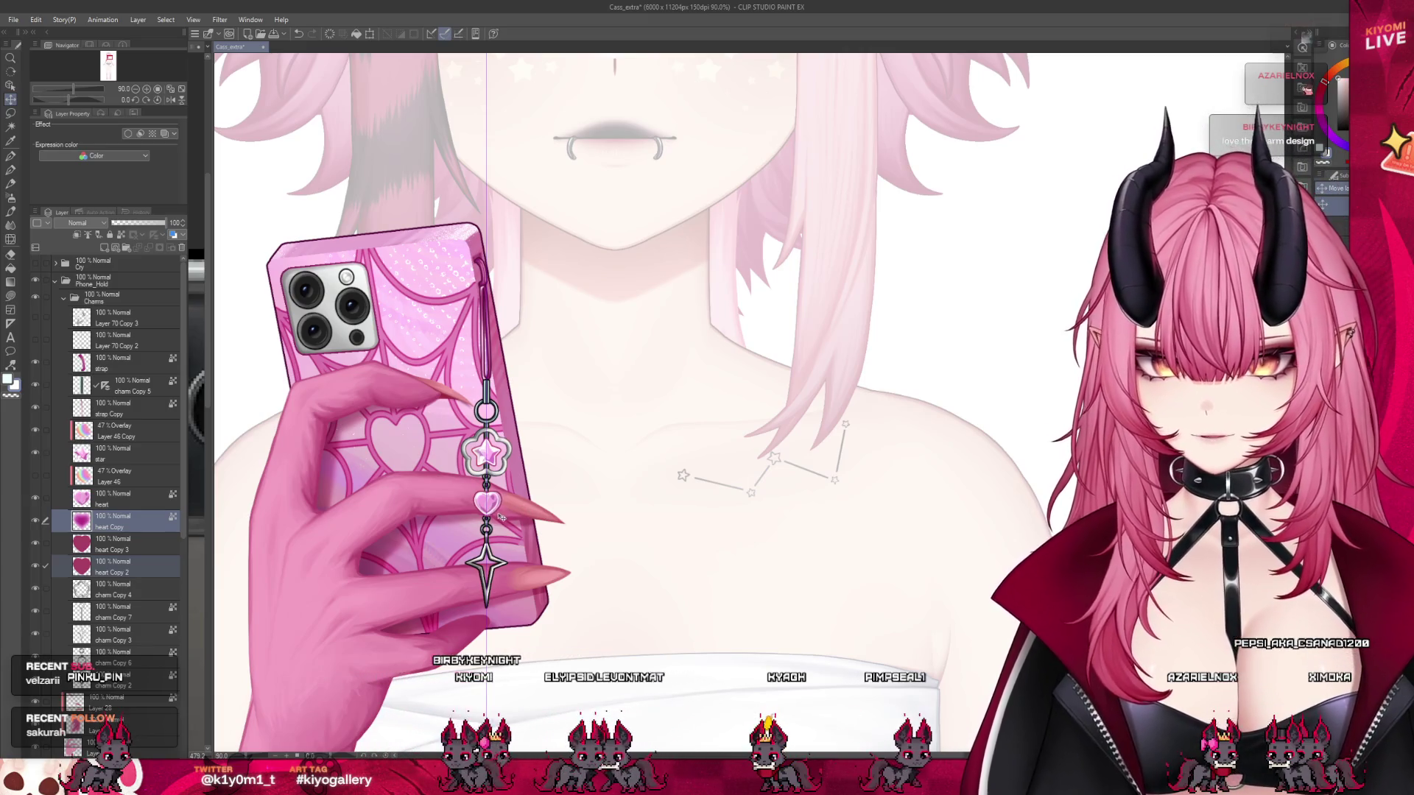
pyautogui.scroll(2, 500, 517)
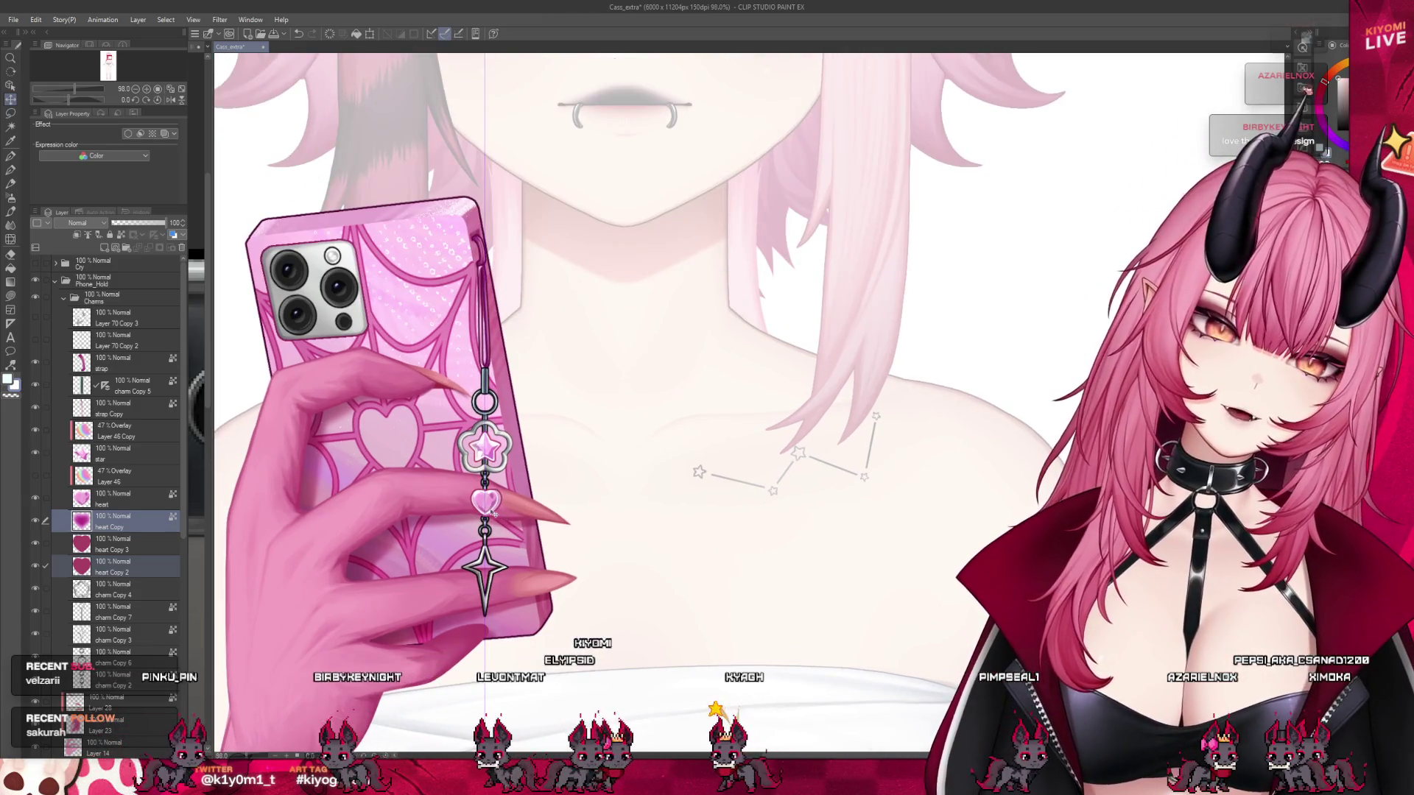
pyautogui.scroll(5, 501, 503)
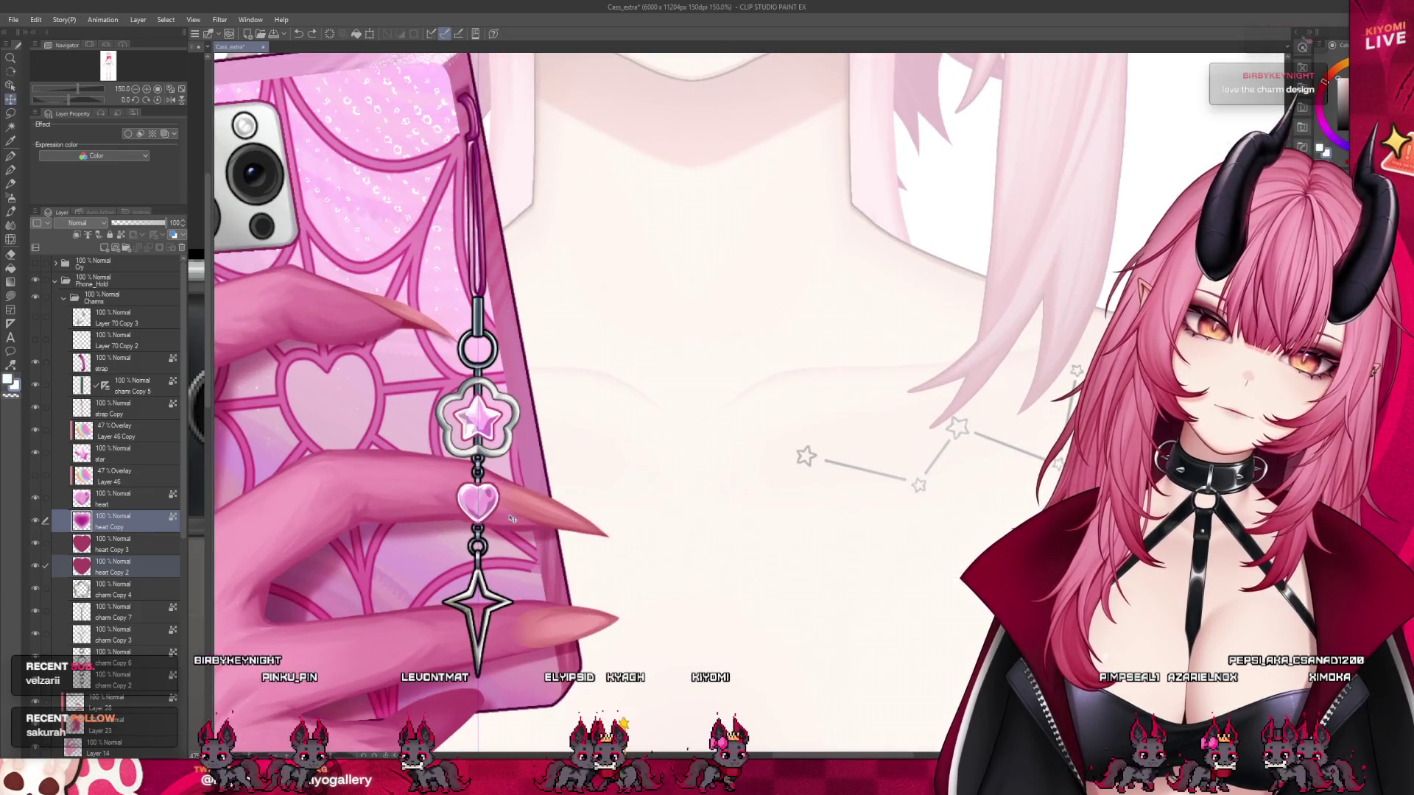
pyautogui.scroll(10, 512, 519)
pyautogui.scroll(1, 476, 514)
pyautogui.click(118, 548)
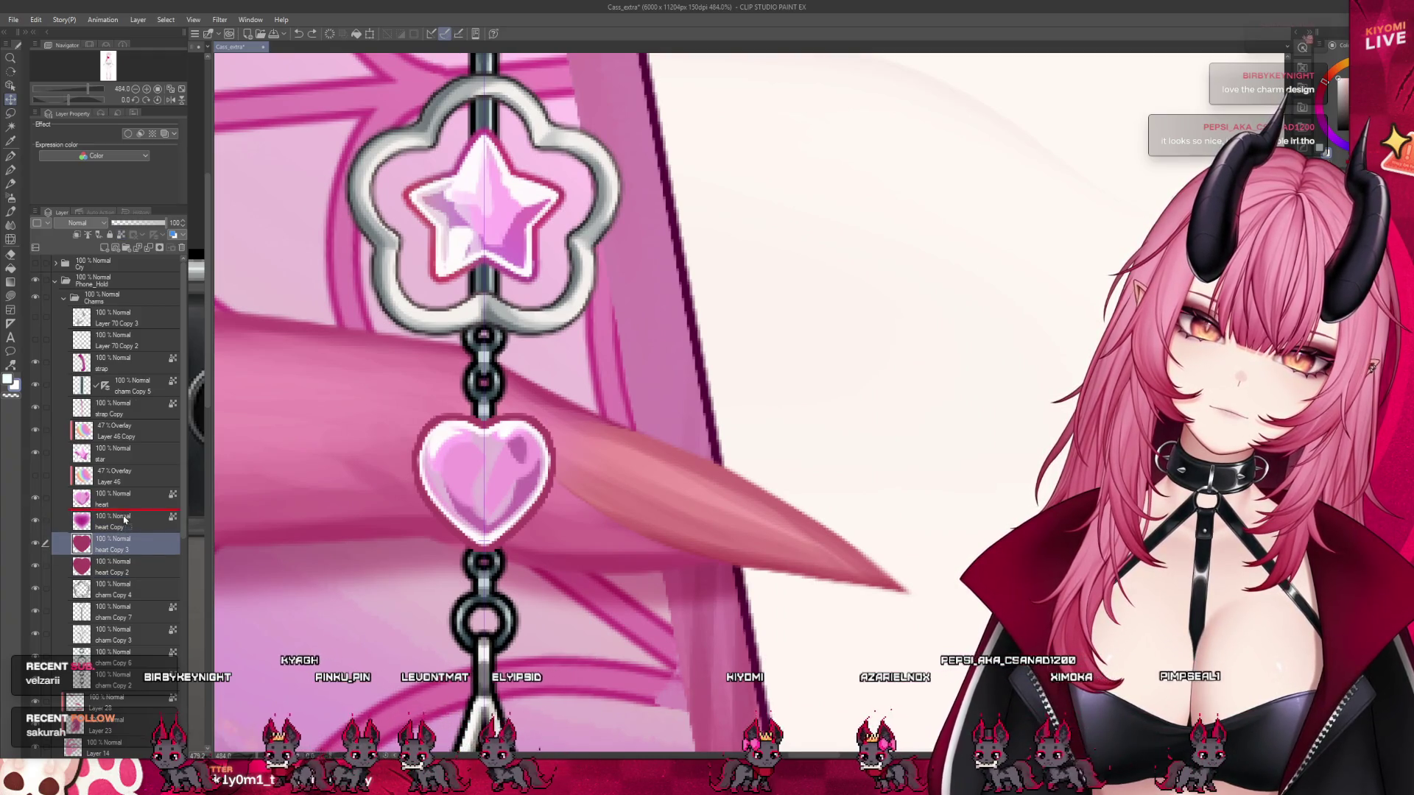
pyautogui.moveTo(123, 520); pyautogui.dragTo(122, 519)
# - Add heart Copy 2 to the layer selection, then undo the layer reorder
pyautogui.click(46, 567)
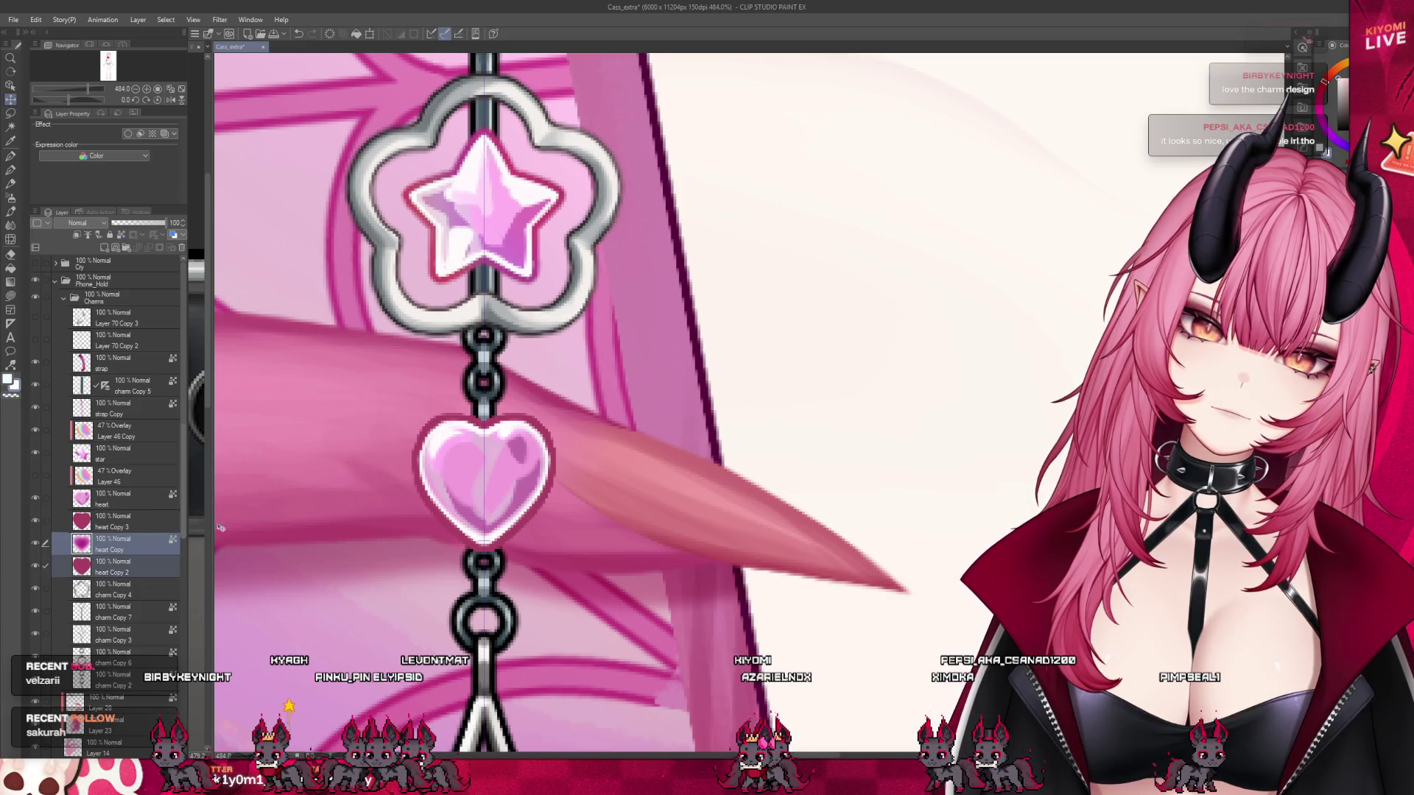
pyautogui.hotkey('ctrl', 'z')
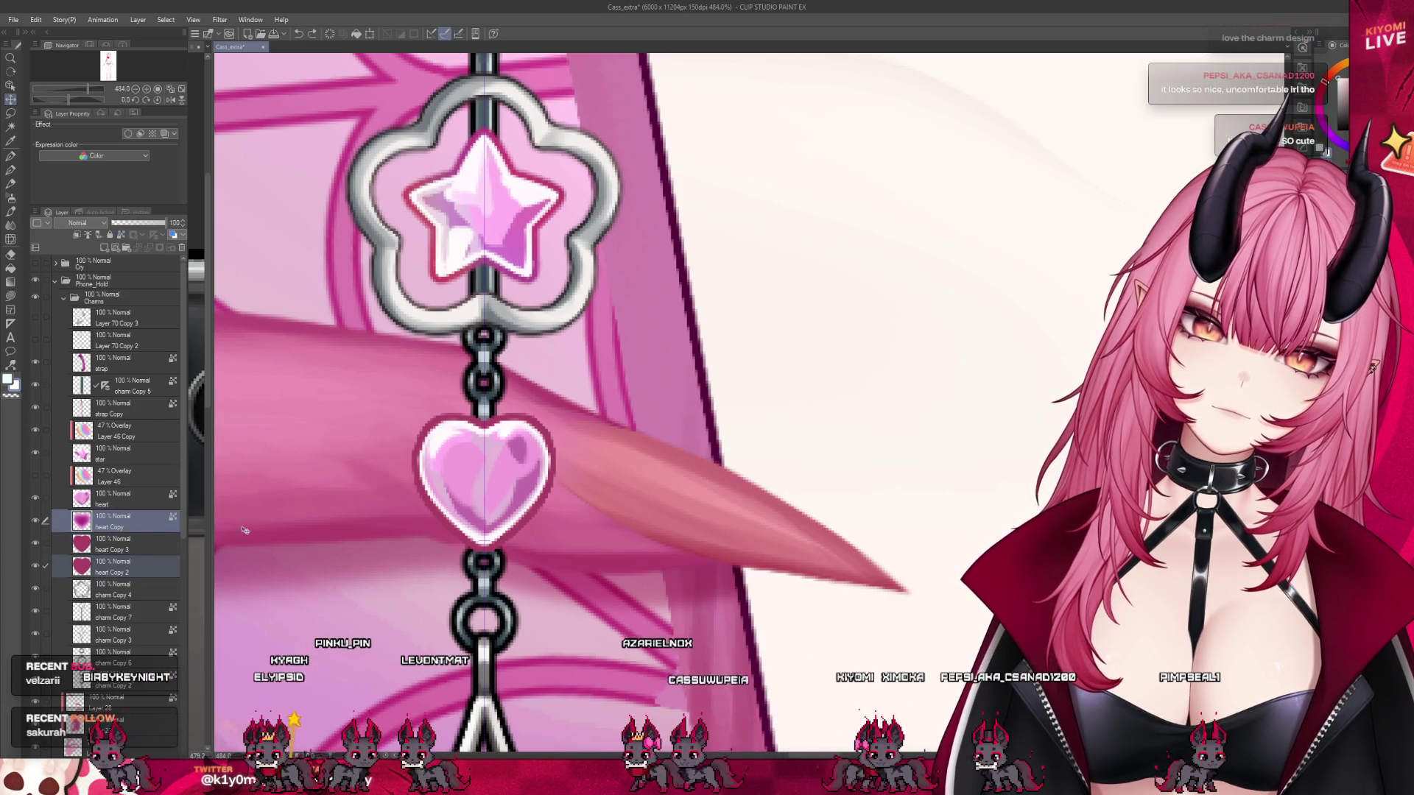
pyautogui.scroll(-5, 486, 515)
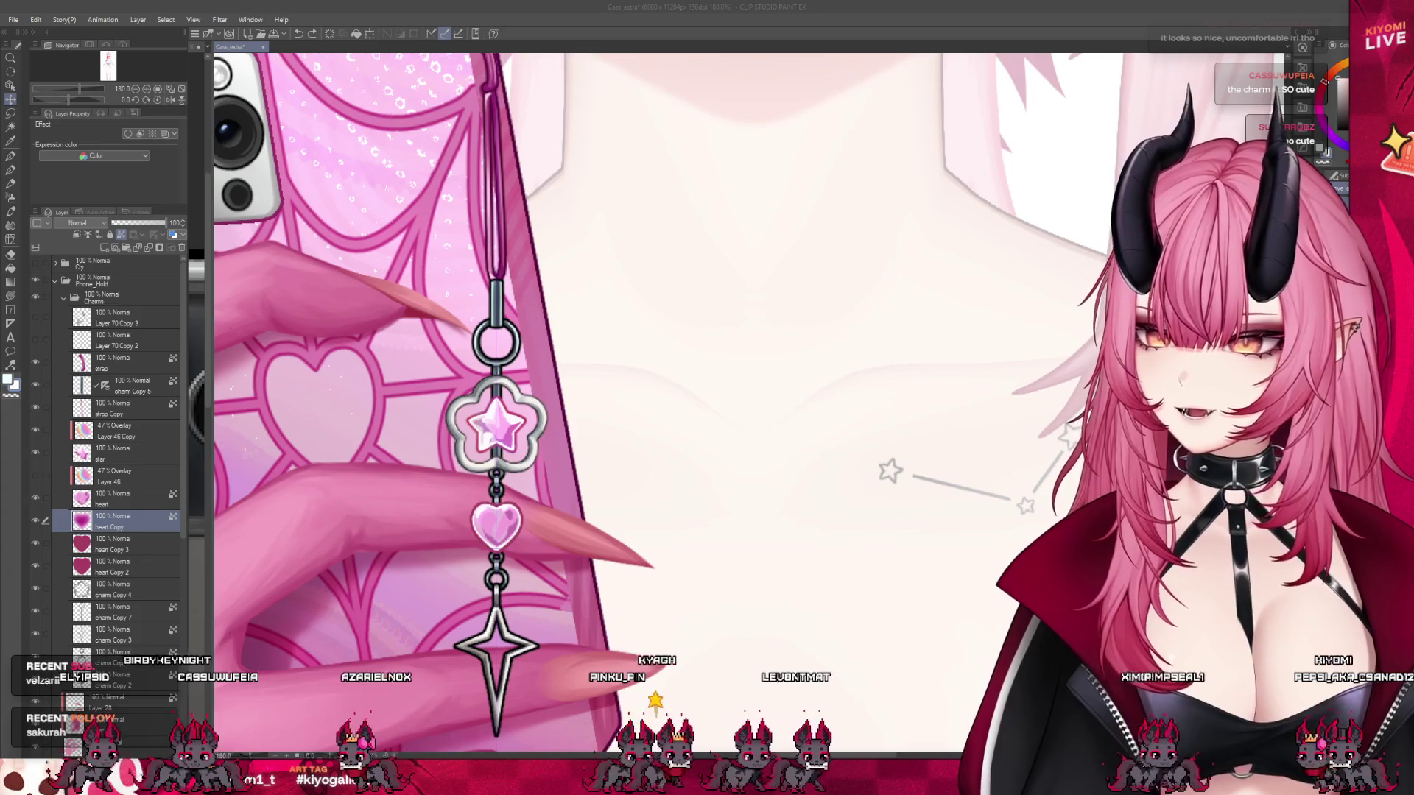
pyautogui.scroll(-4, 460, 474)
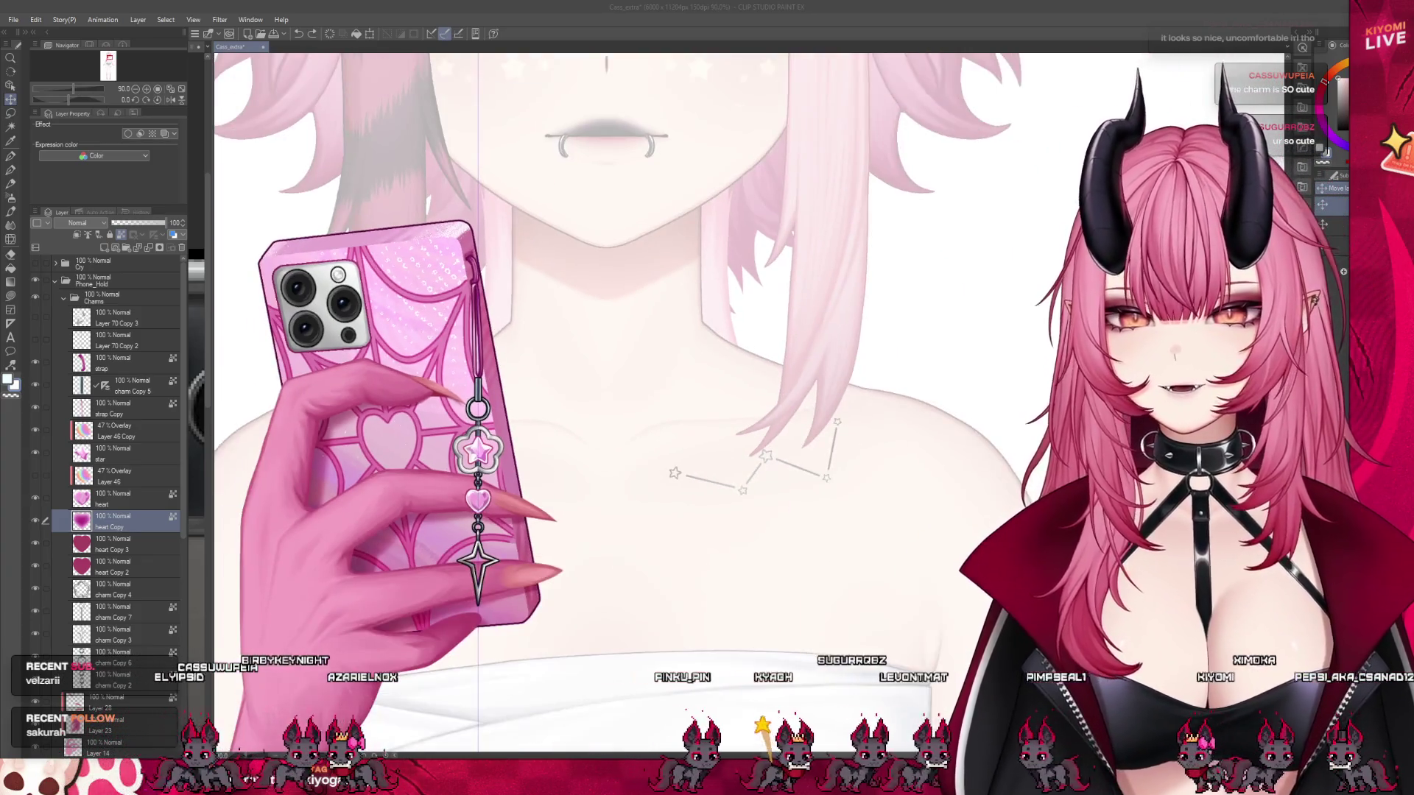
pyautogui.scroll(3, 514, 508)
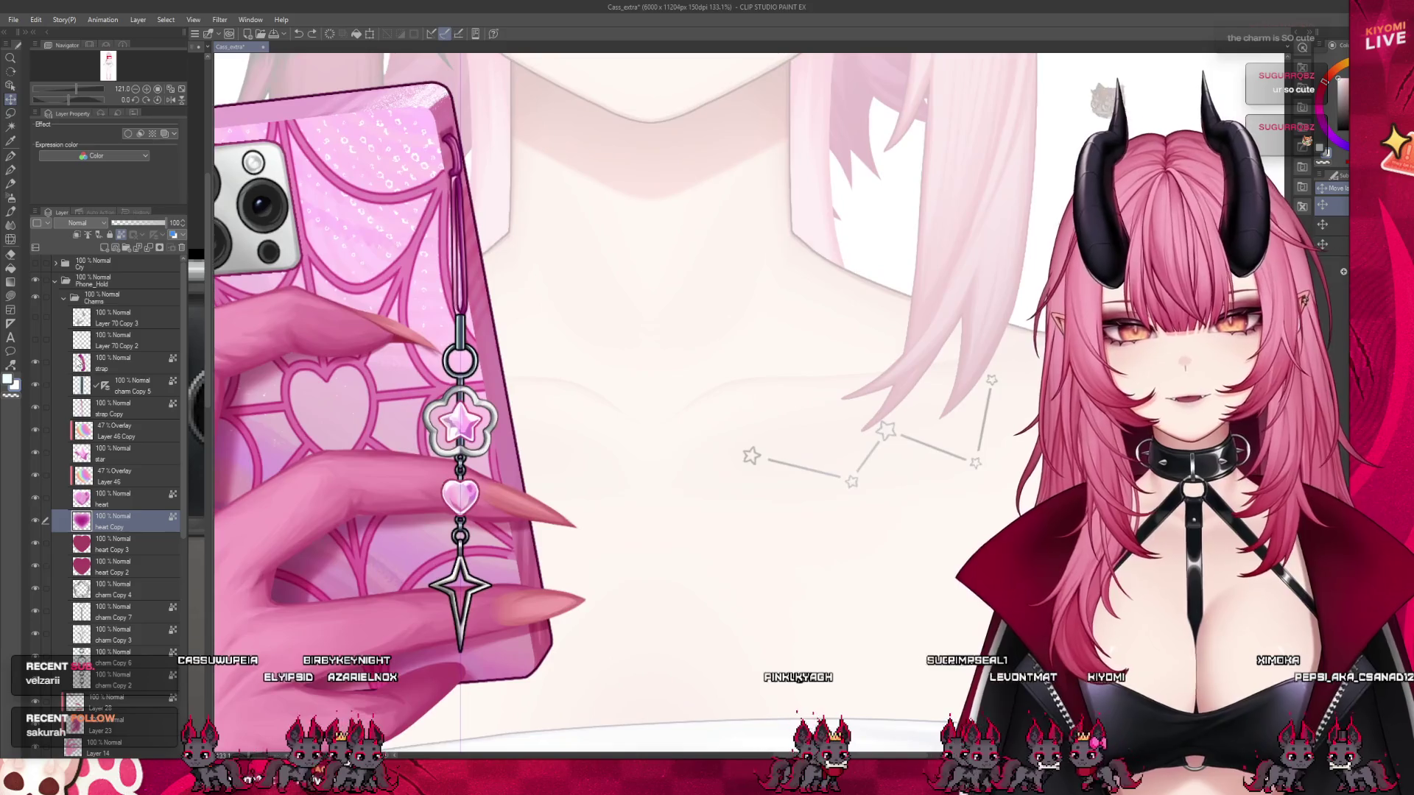
pyautogui.click(58, 341)
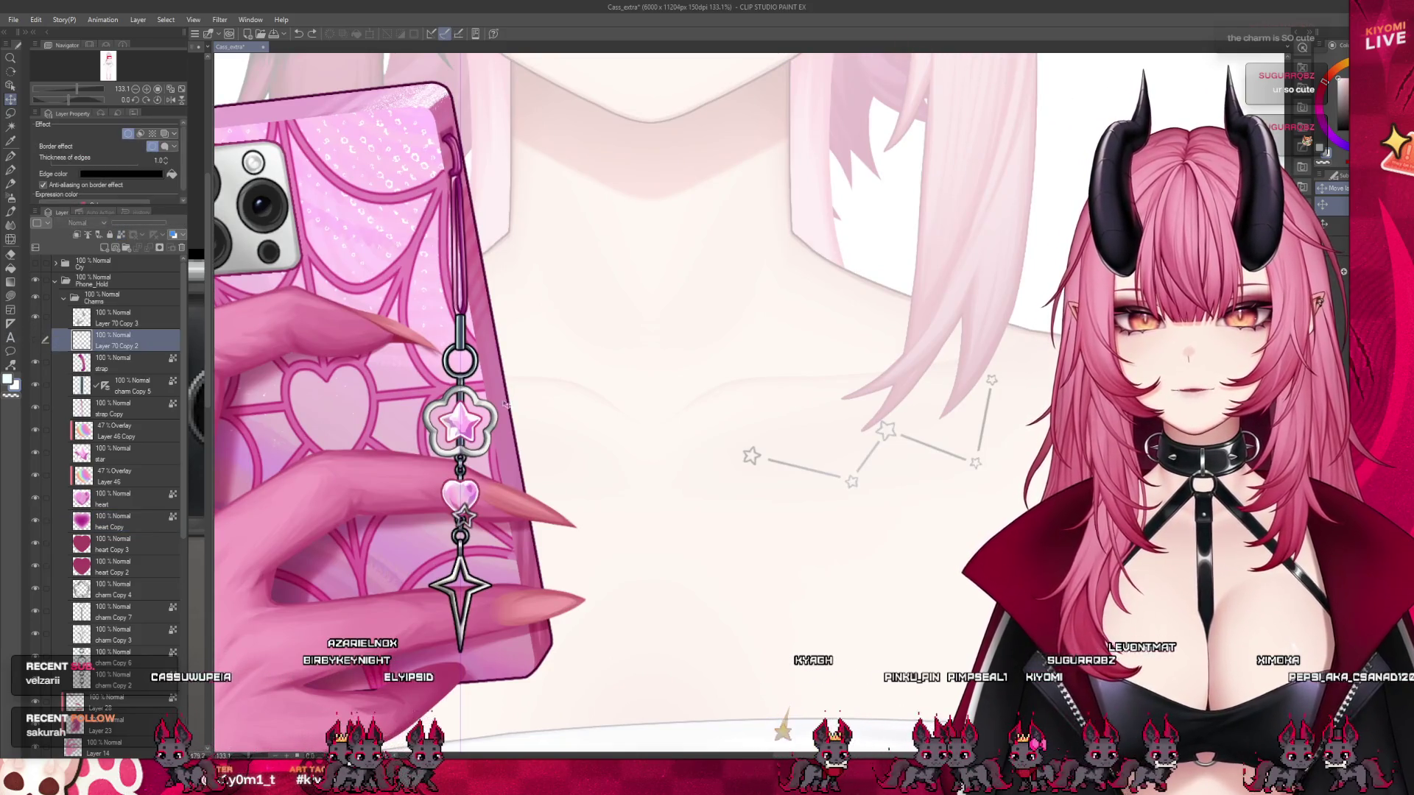
pyautogui.scroll(-1, 535, 469)
pyautogui.scroll(-2, 535, 469)
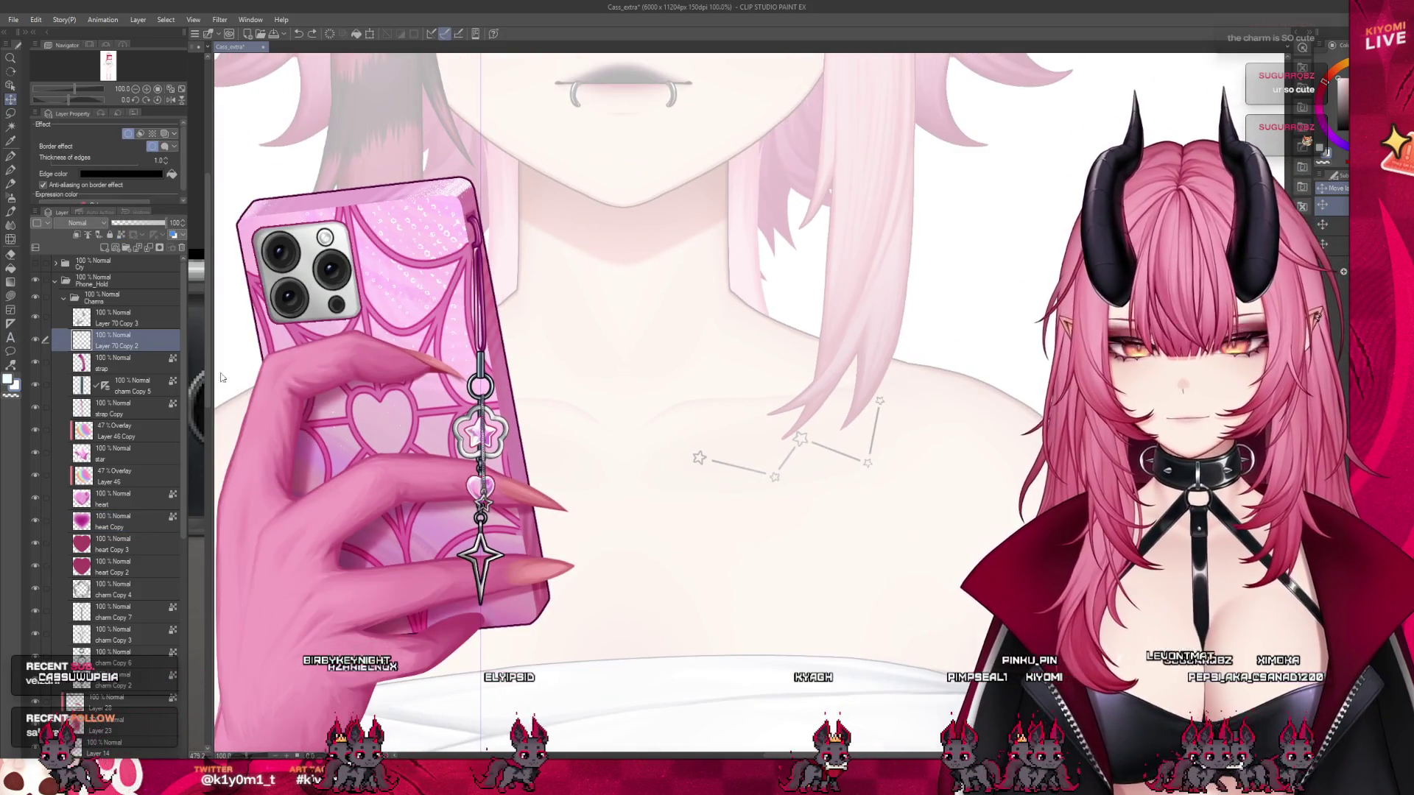
pyautogui.scroll(-3, 515, 446)
pyautogui.scroll(4, 513, 437)
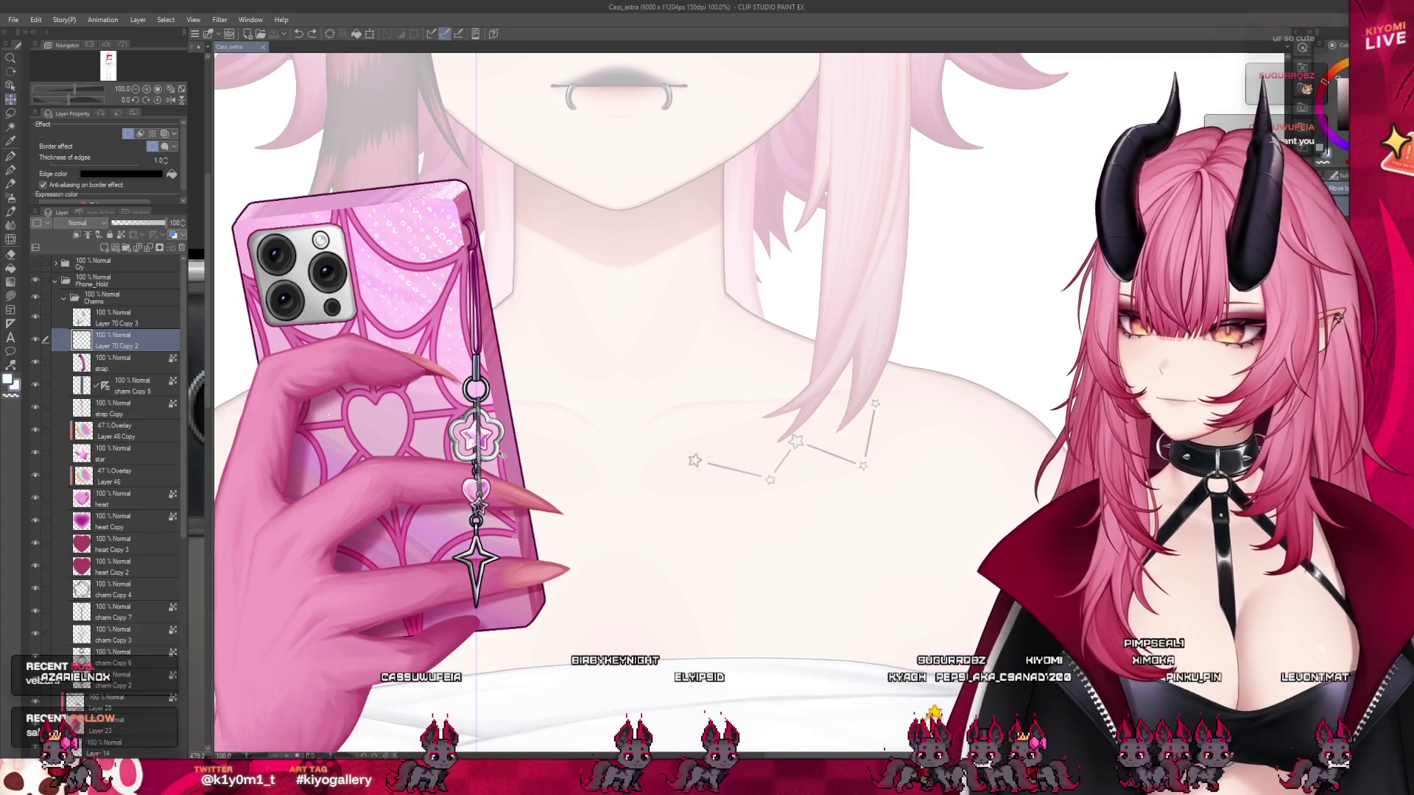
pyautogui.scroll(-2, 503, 457)
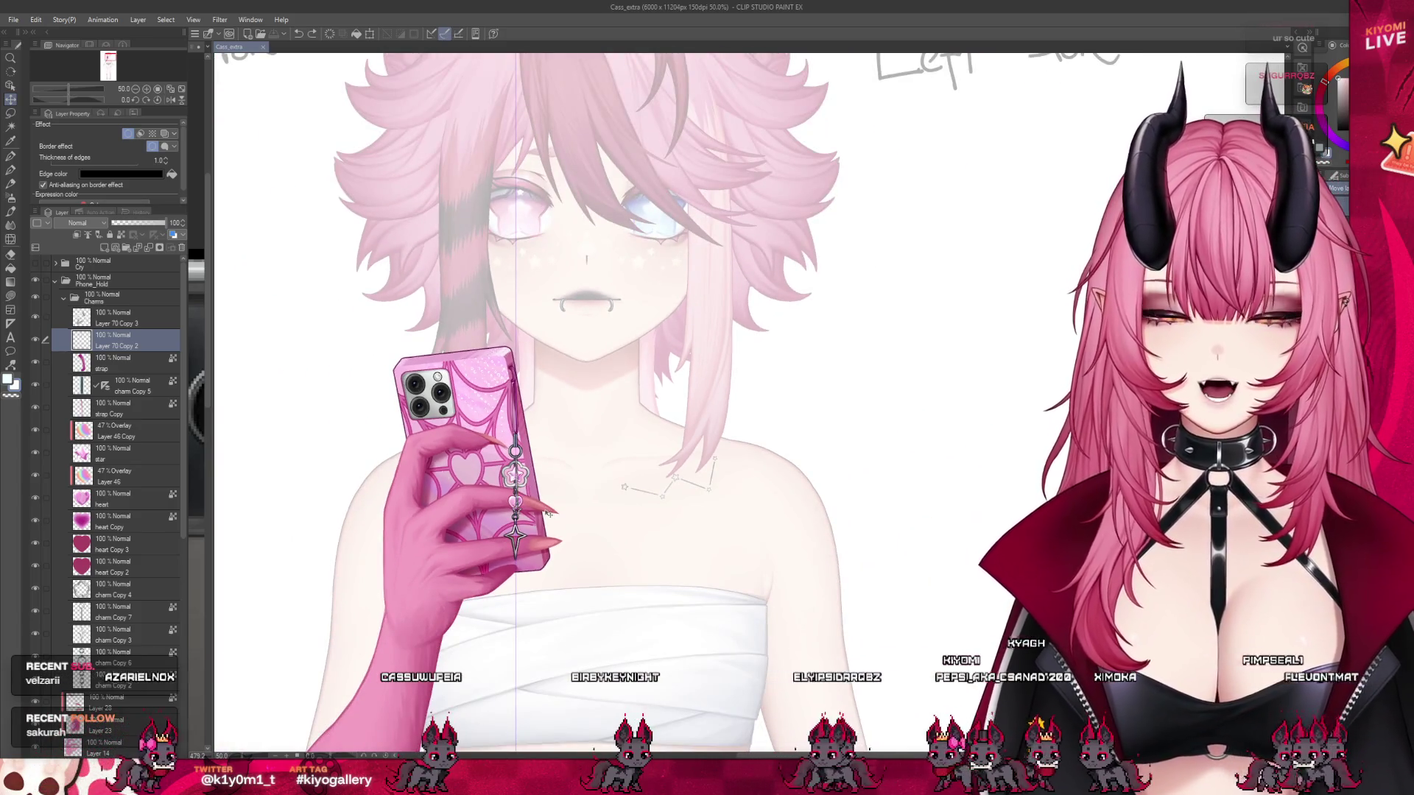
pyautogui.scroll(1, 583, 472)
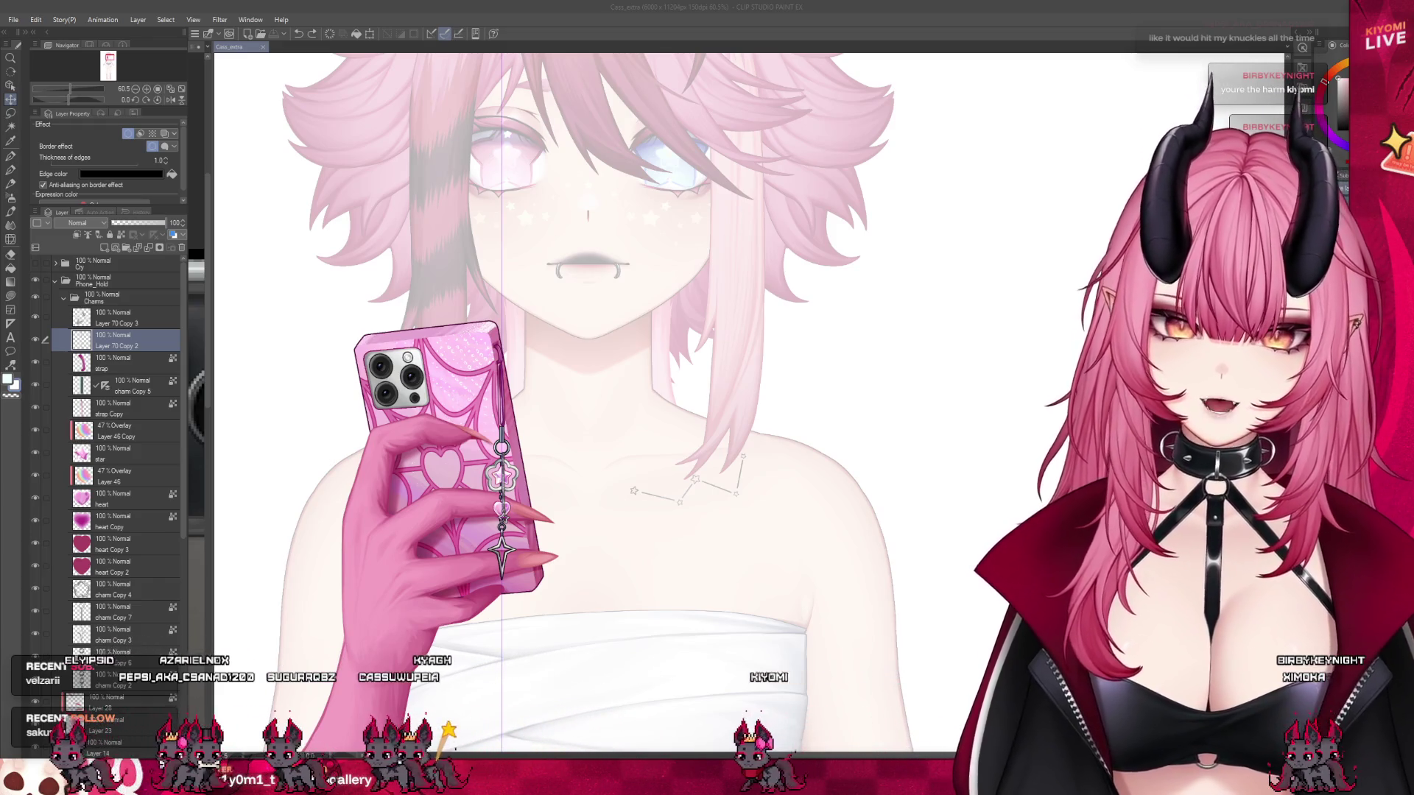
pyautogui.scroll(2, 499, 516)
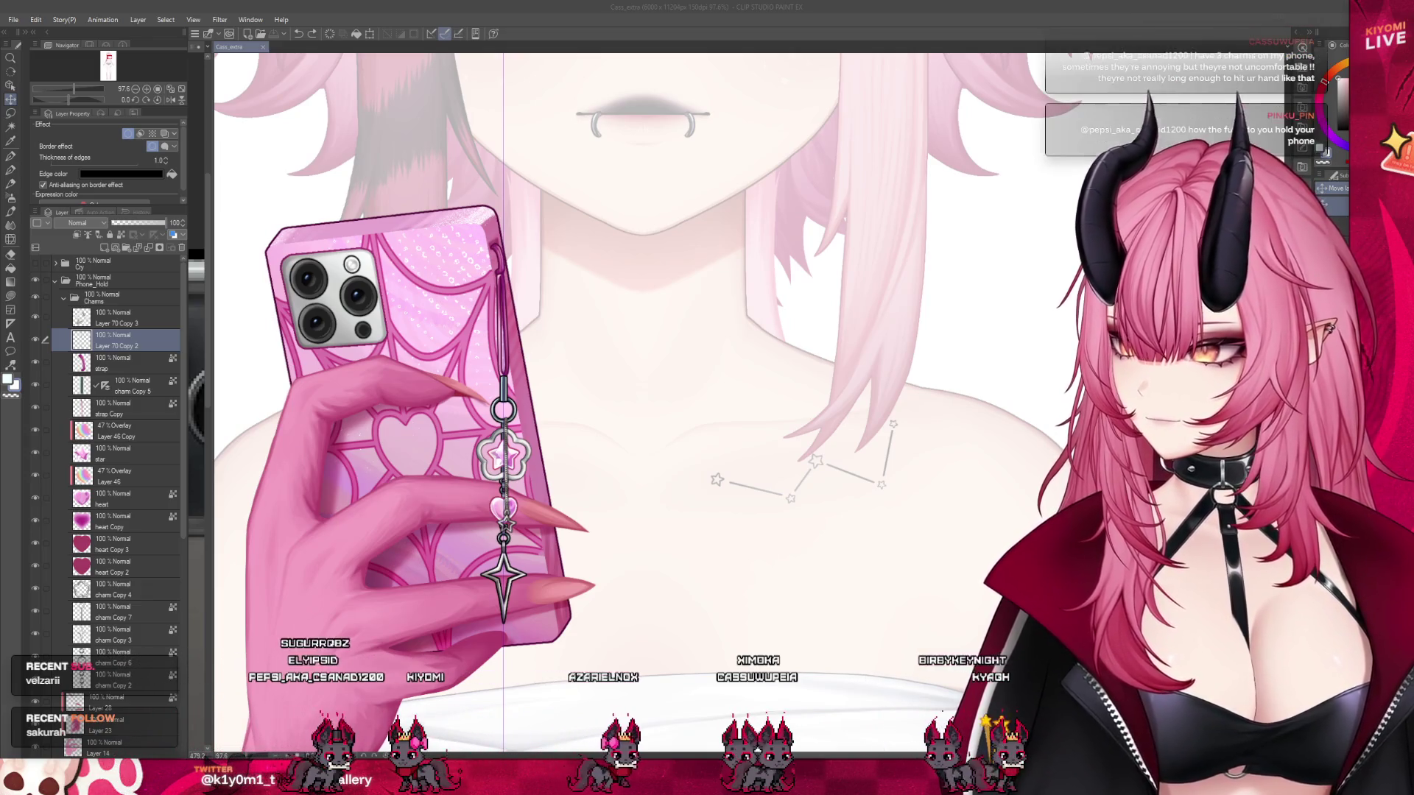
pyautogui.moveTo(736, 368); pyautogui.dragTo(725, 366)
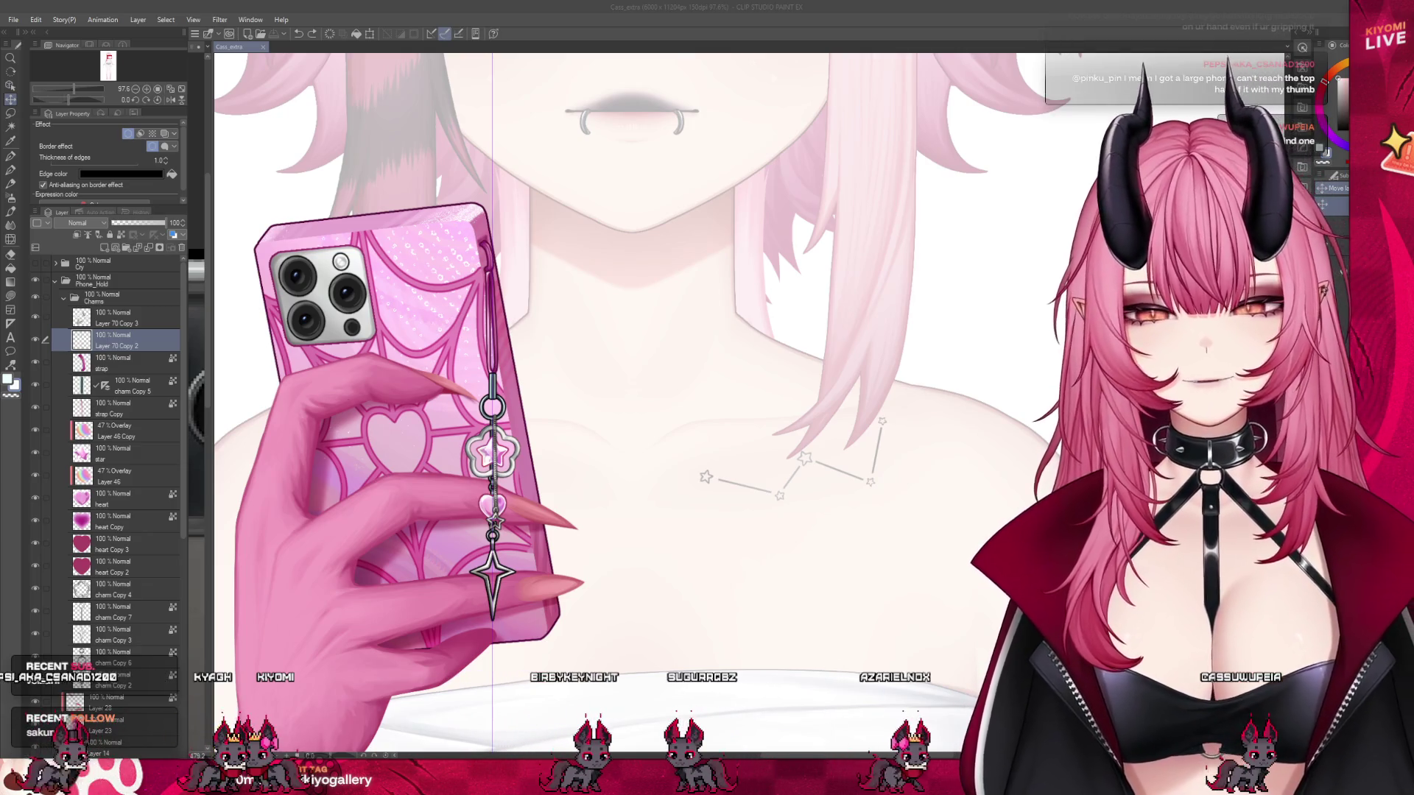
# - Select the charm Copy 5 layer and move its ruler onto the Charms folder
pyautogui.scroll(2, 484, 444)
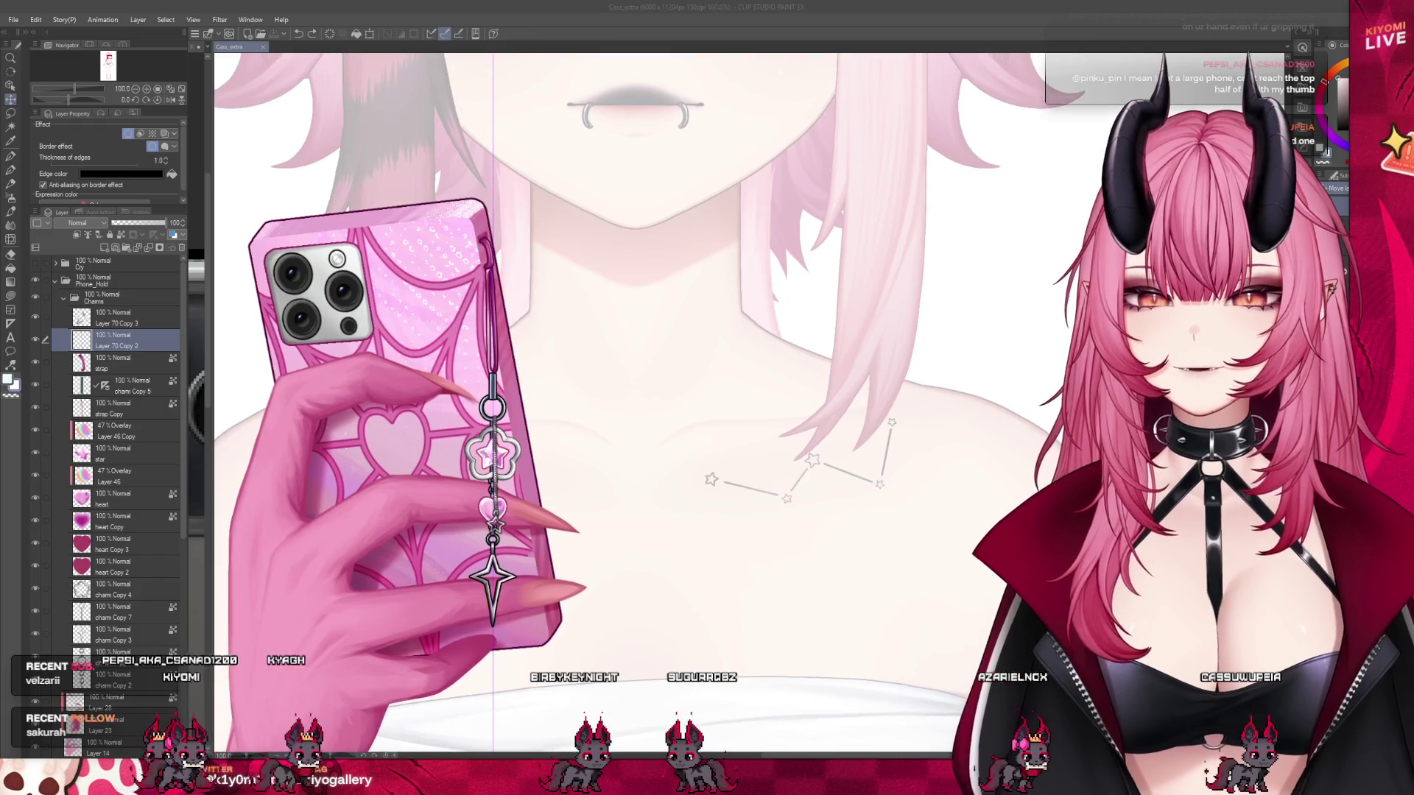
pyautogui.scroll(3, 528, 533)
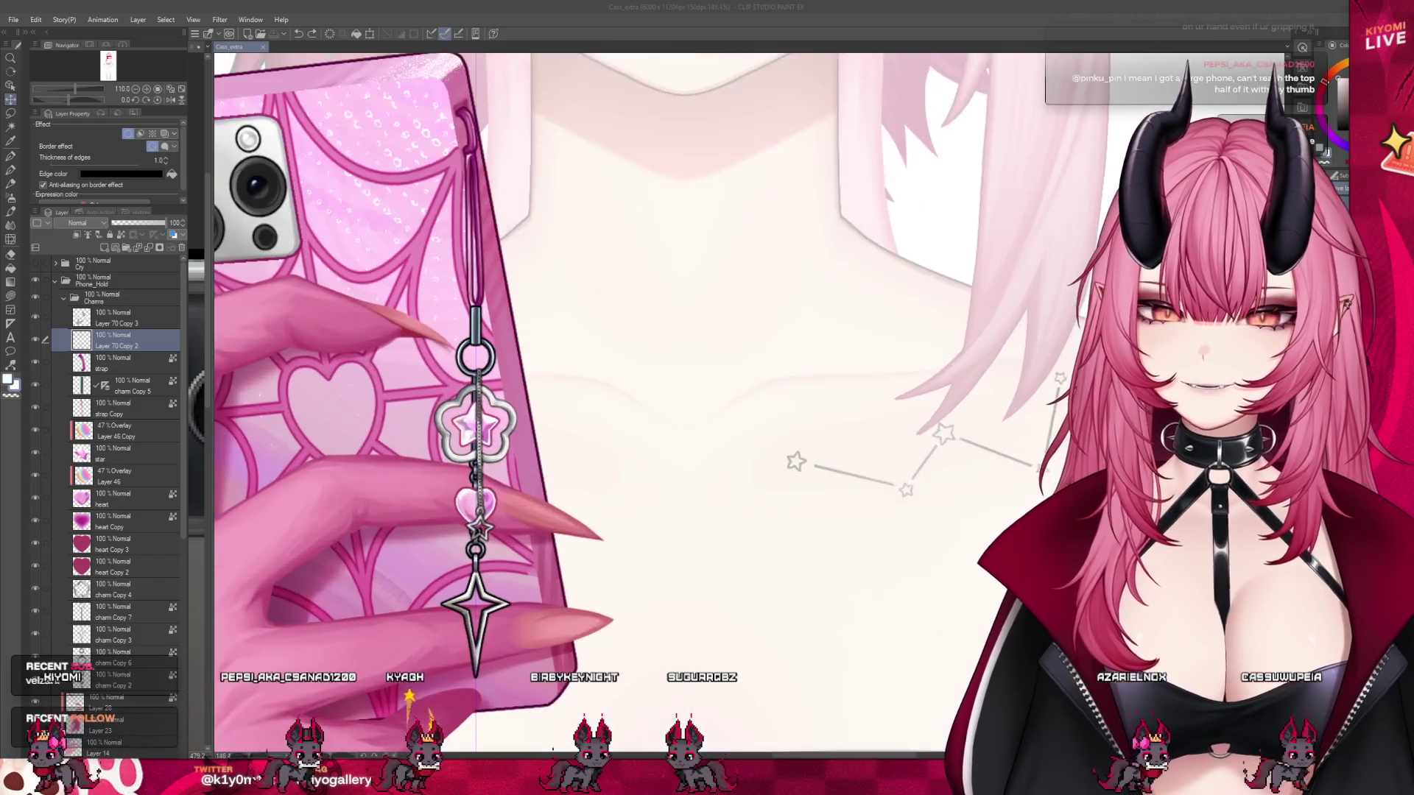
pyautogui.click(90, 343)
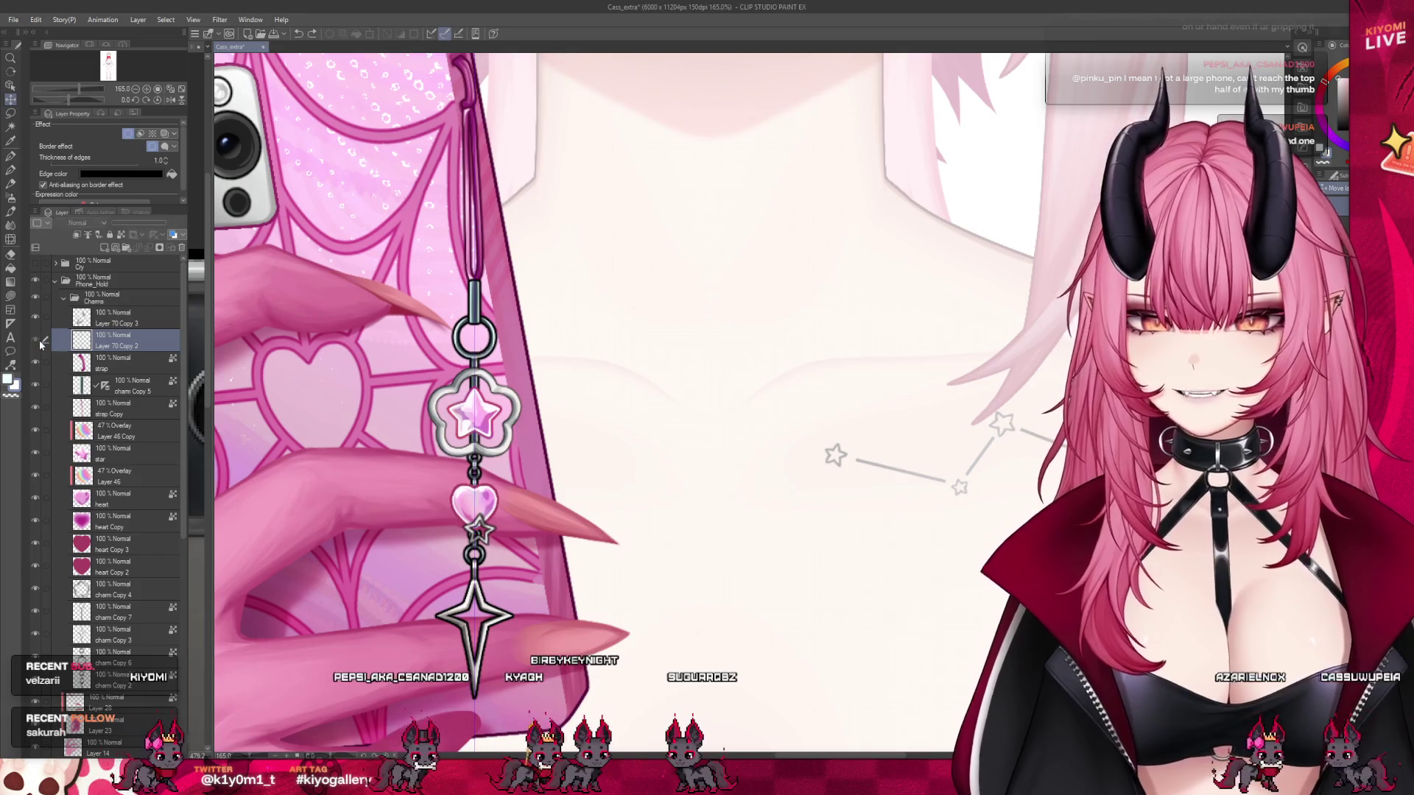
pyautogui.click(113, 365)
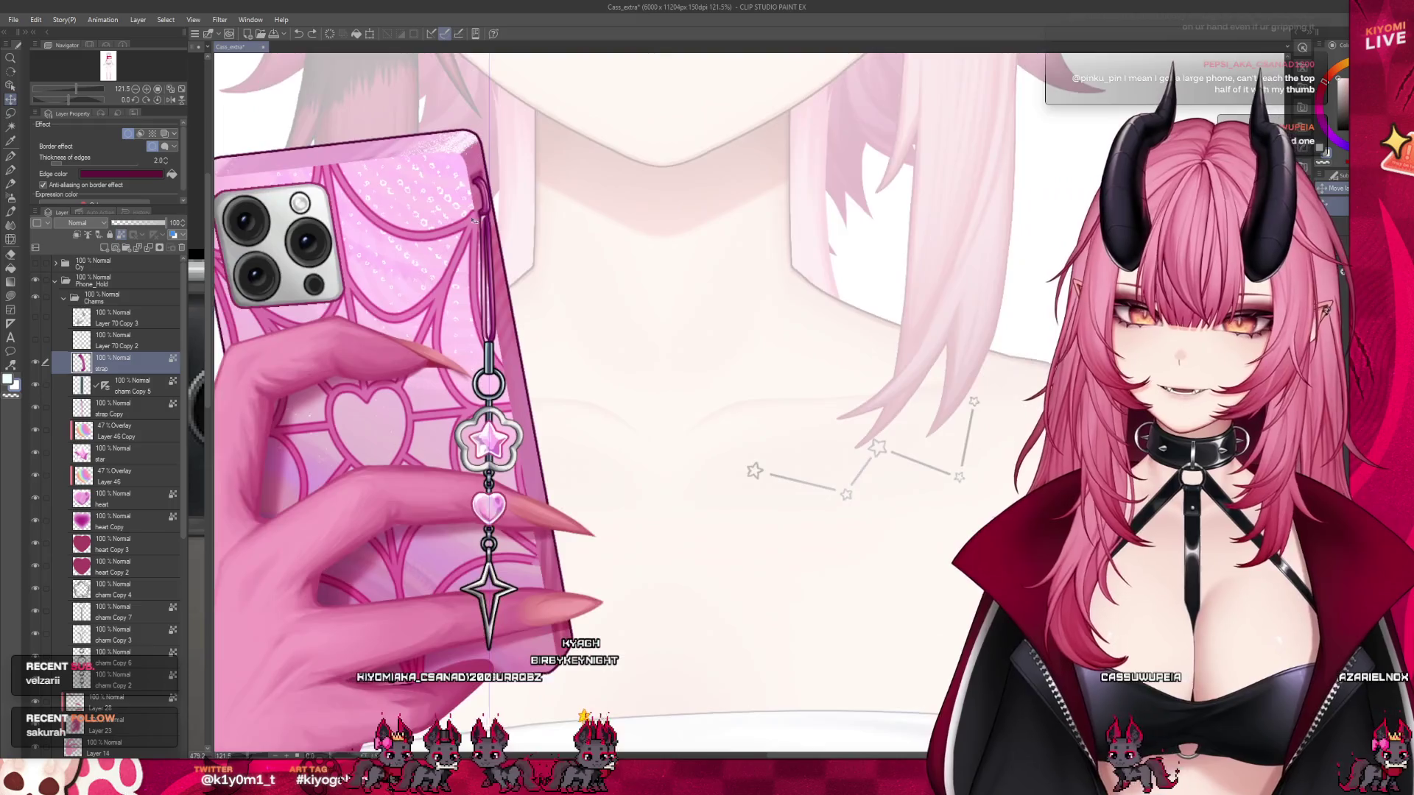
pyautogui.scroll(2, 513, 172)
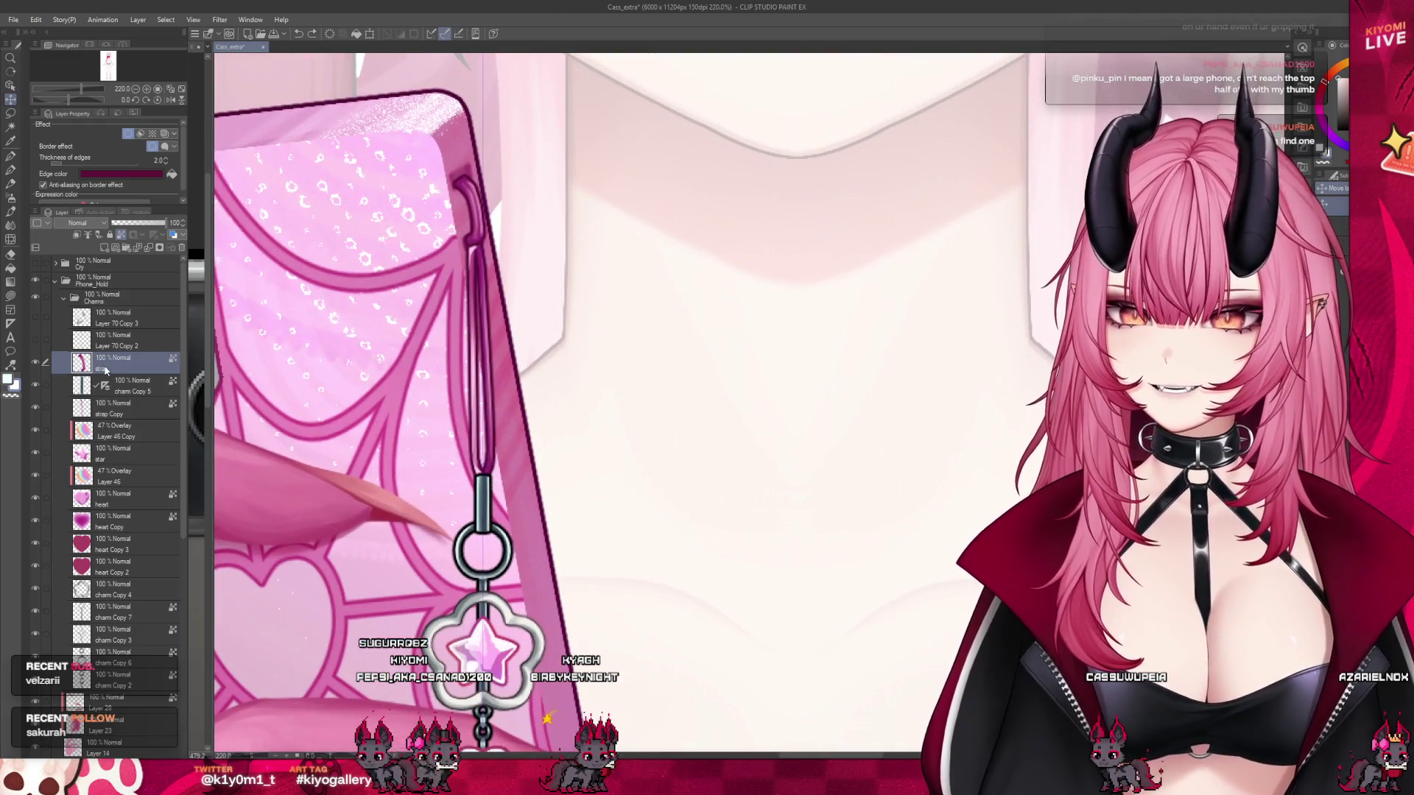
pyautogui.click(137, 386)
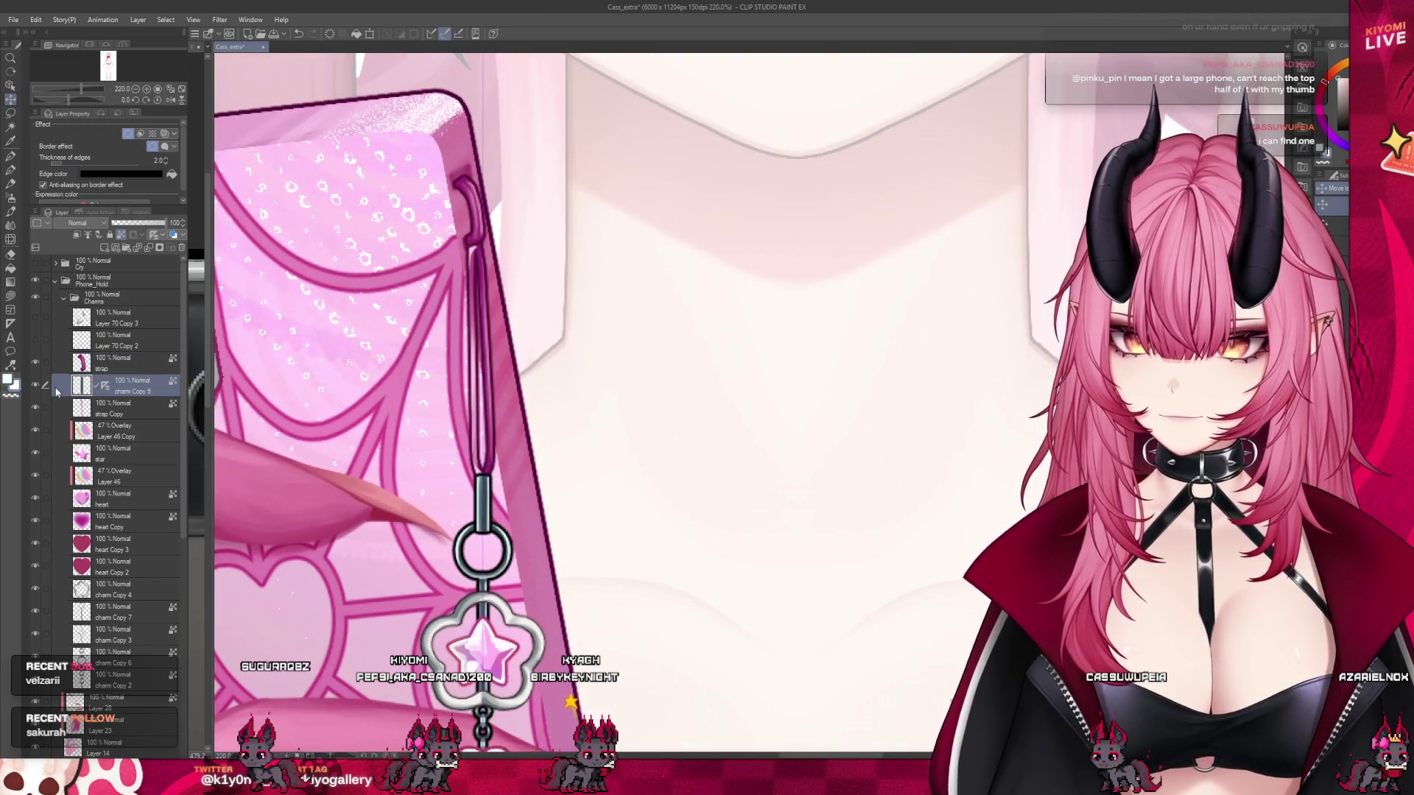
pyautogui.scroll(-1, 478, 309)
pyautogui.scroll(-1, 479, 309)
pyautogui.moveTo(93, 302); pyautogui.dragTo(93, 299)
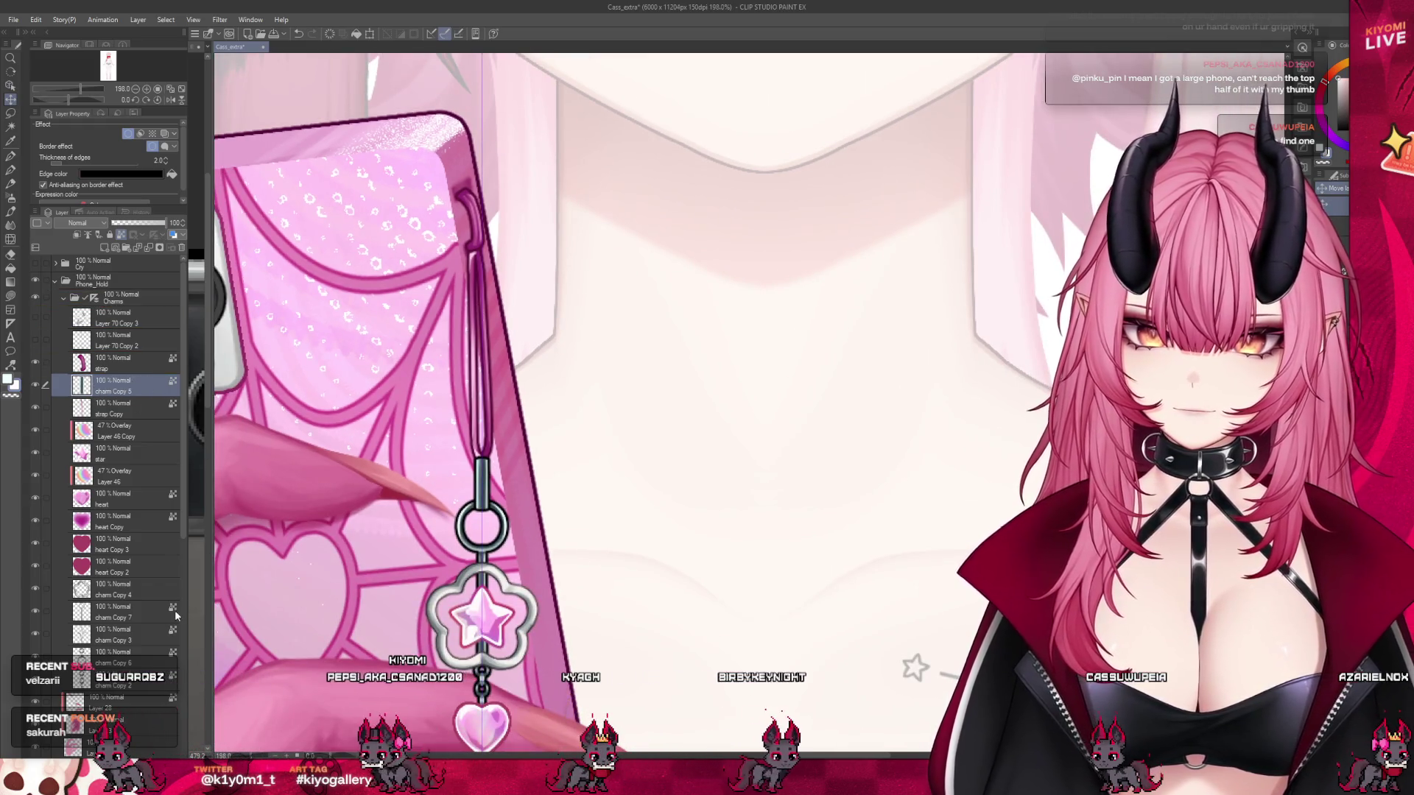
# - Check the strap Copy, charm Copy 4, charm Copy 7 and charm Copy 3 layers
pyautogui.click(118, 416)
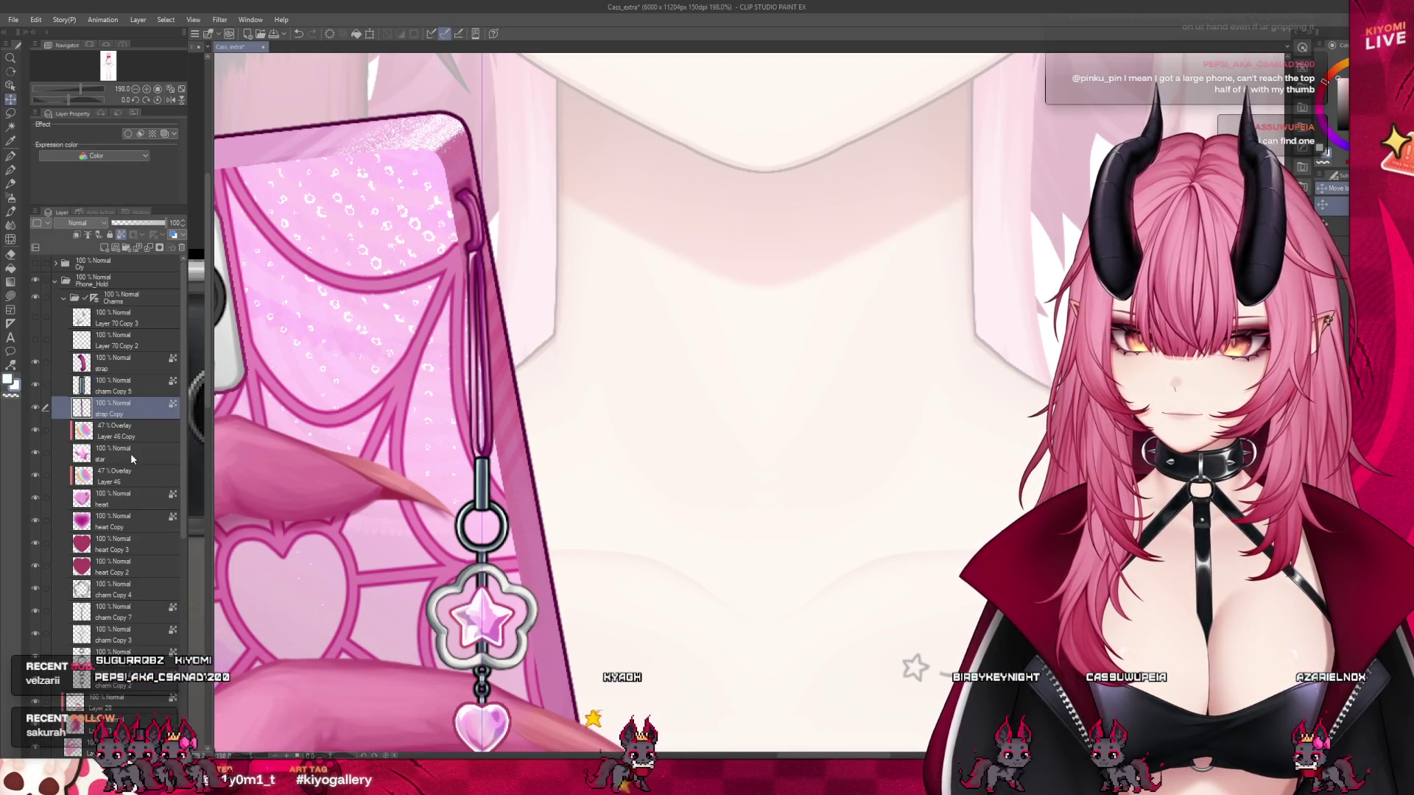
pyautogui.scroll(-2, 433, 571)
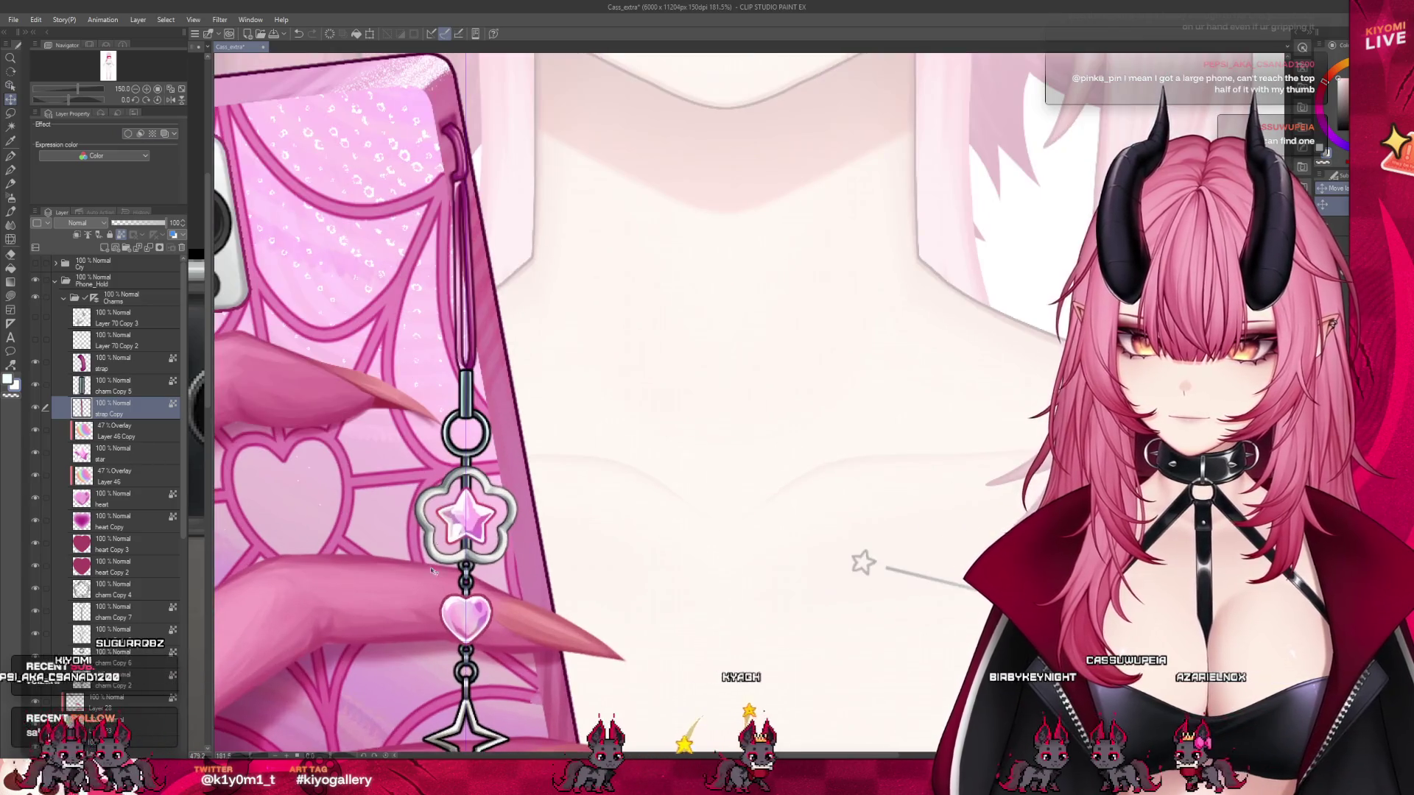
pyautogui.scroll(-2, 433, 571)
pyautogui.click(469, 582)
pyautogui.scroll(-1, 468, 581)
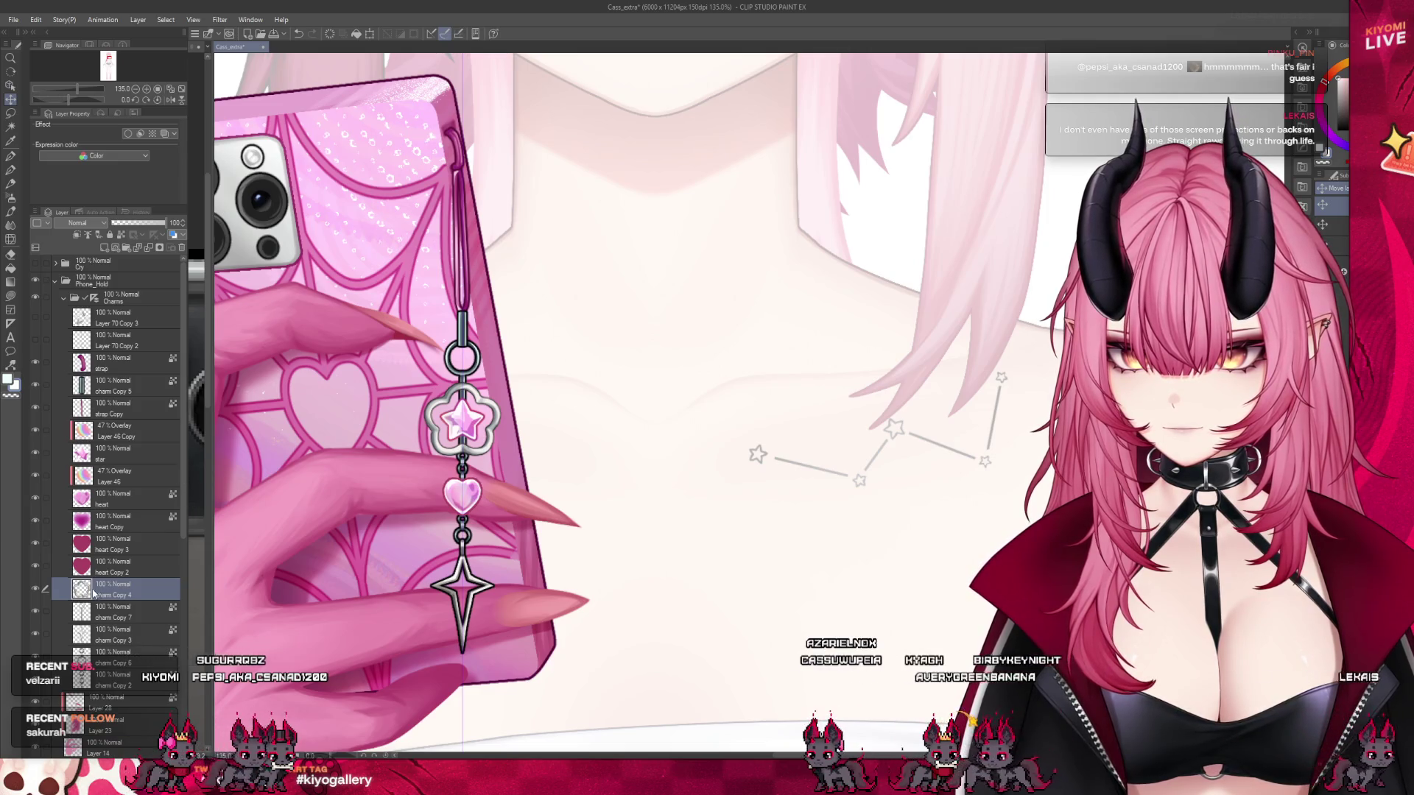
pyautogui.click(105, 617)
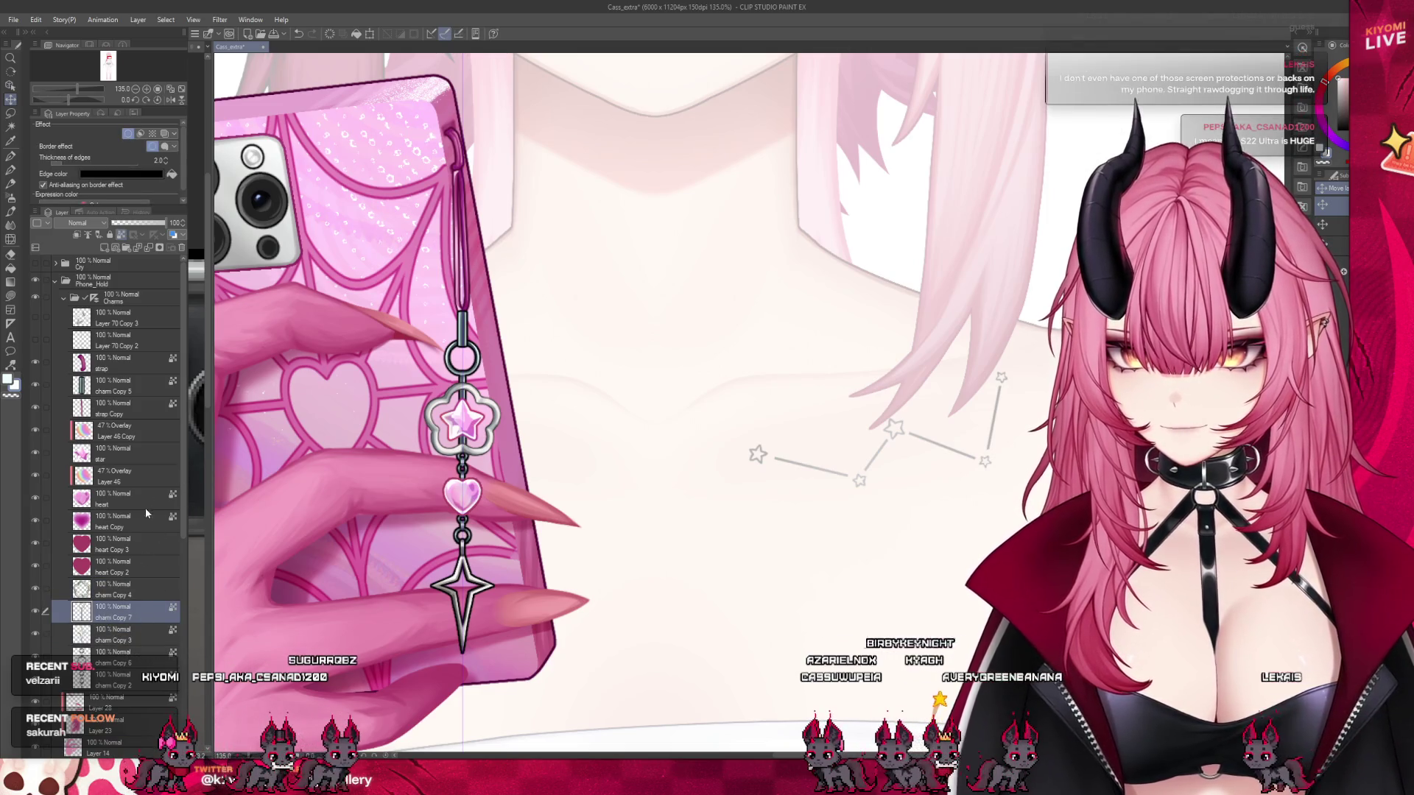
pyautogui.click(117, 640)
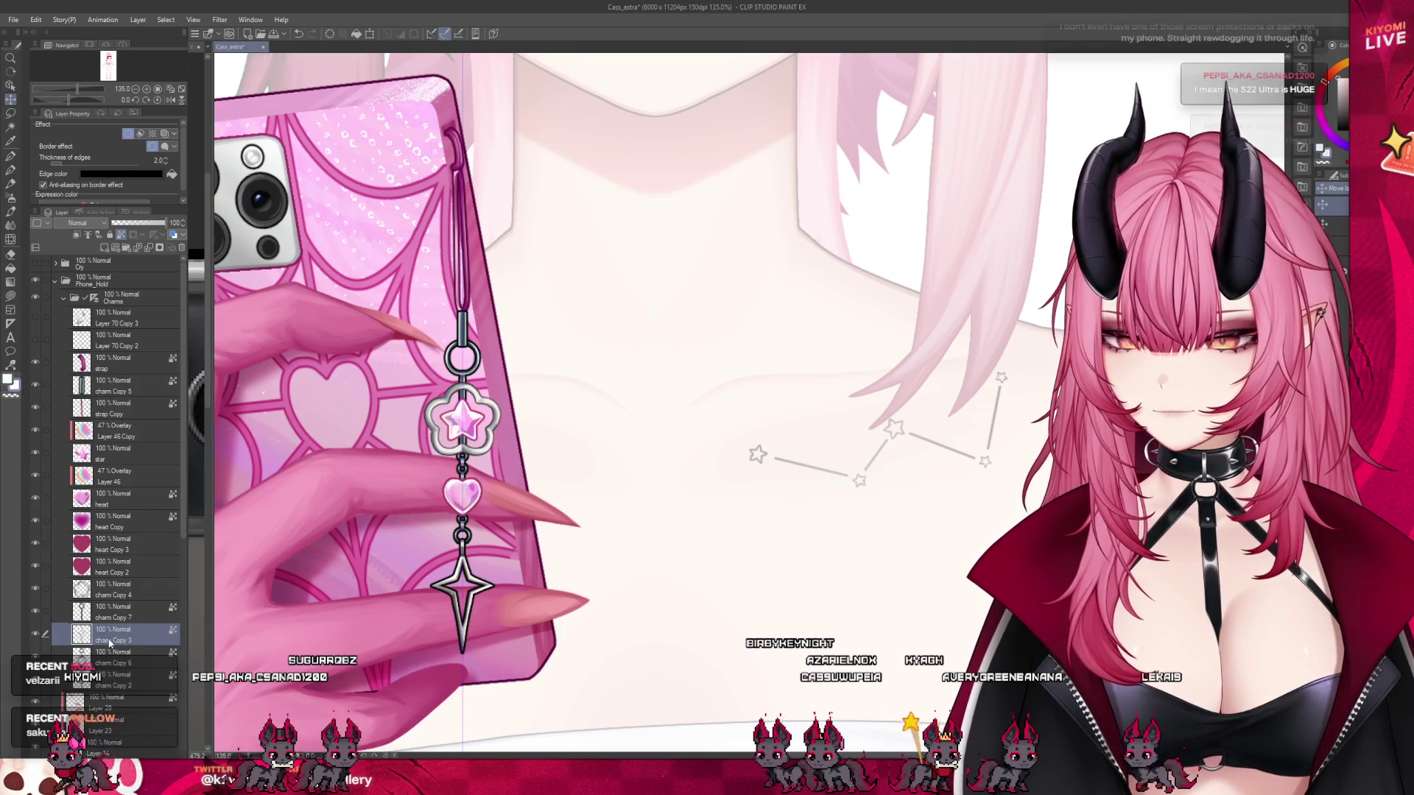
# - Compare the border settings of charm Copy 6, Copy 3, Copy 7 and Copy 2
pyautogui.click(112, 665)
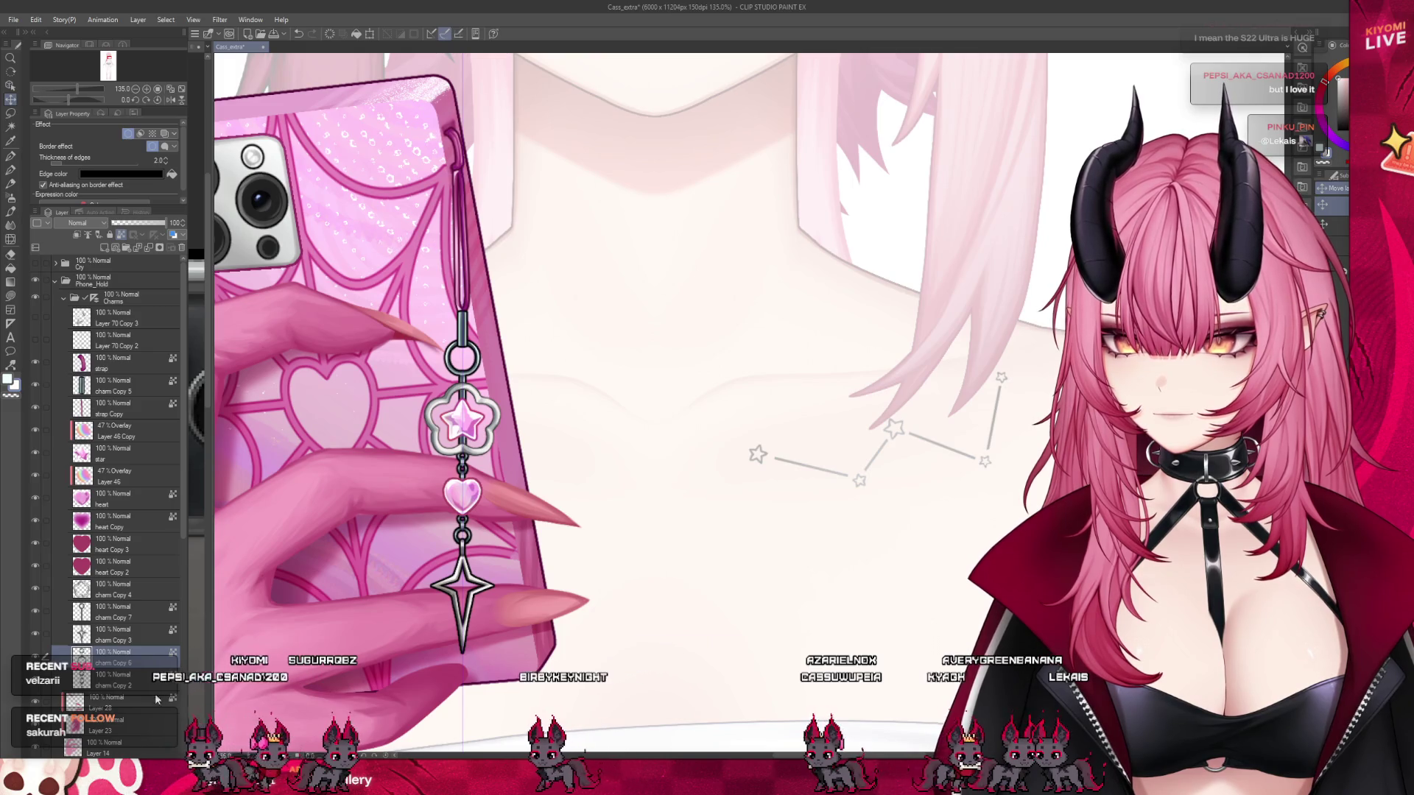
pyautogui.click(136, 683)
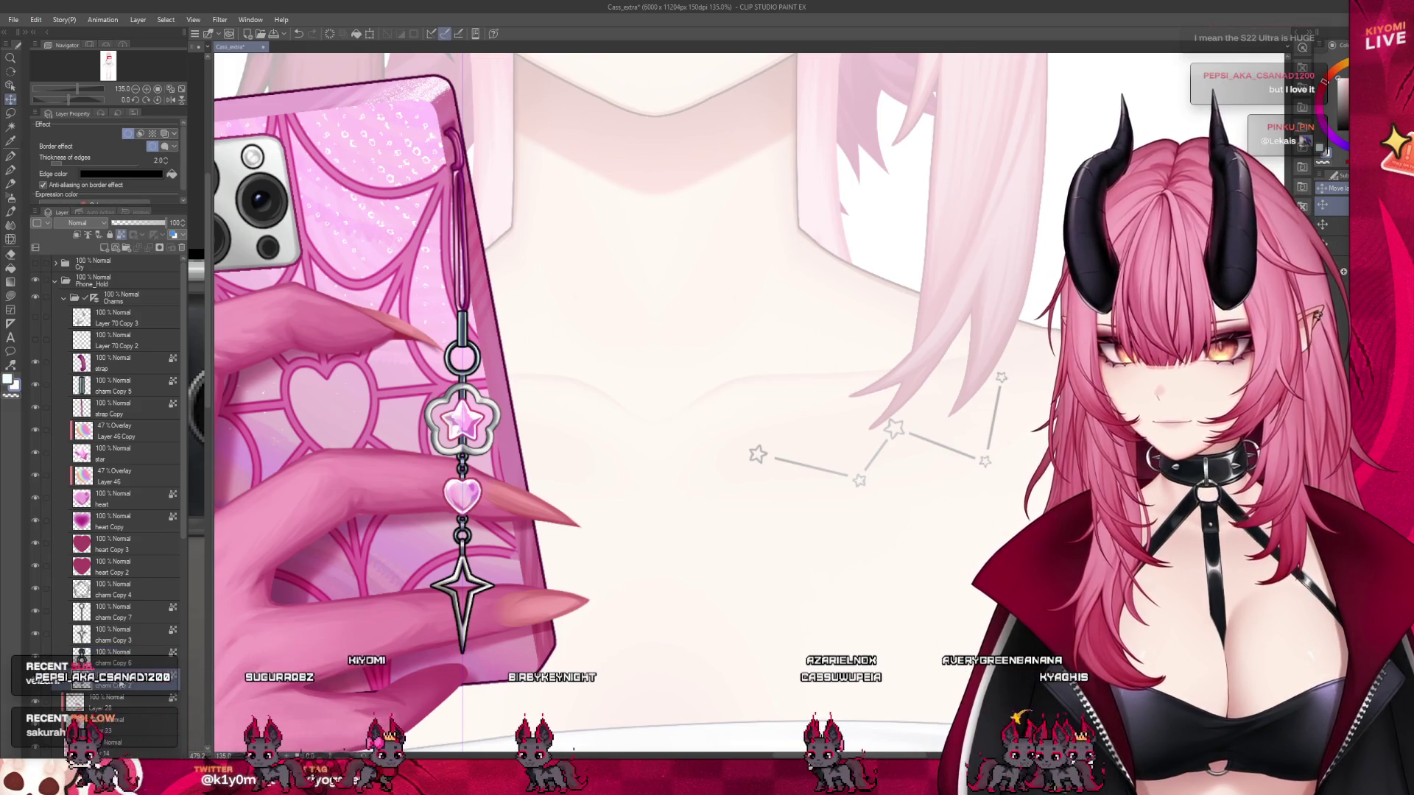
pyautogui.click(110, 662)
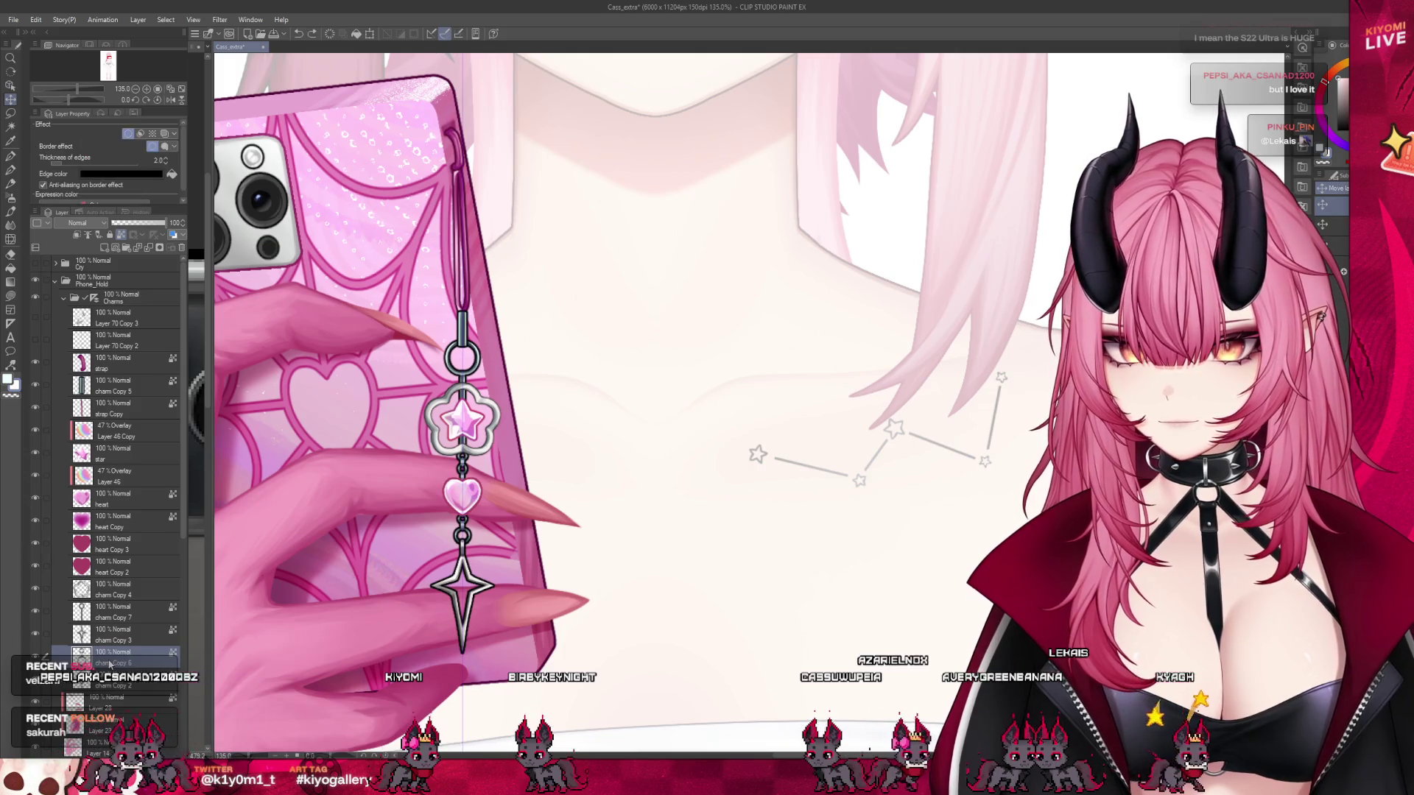
pyautogui.click(118, 635)
pyautogui.click(110, 662)
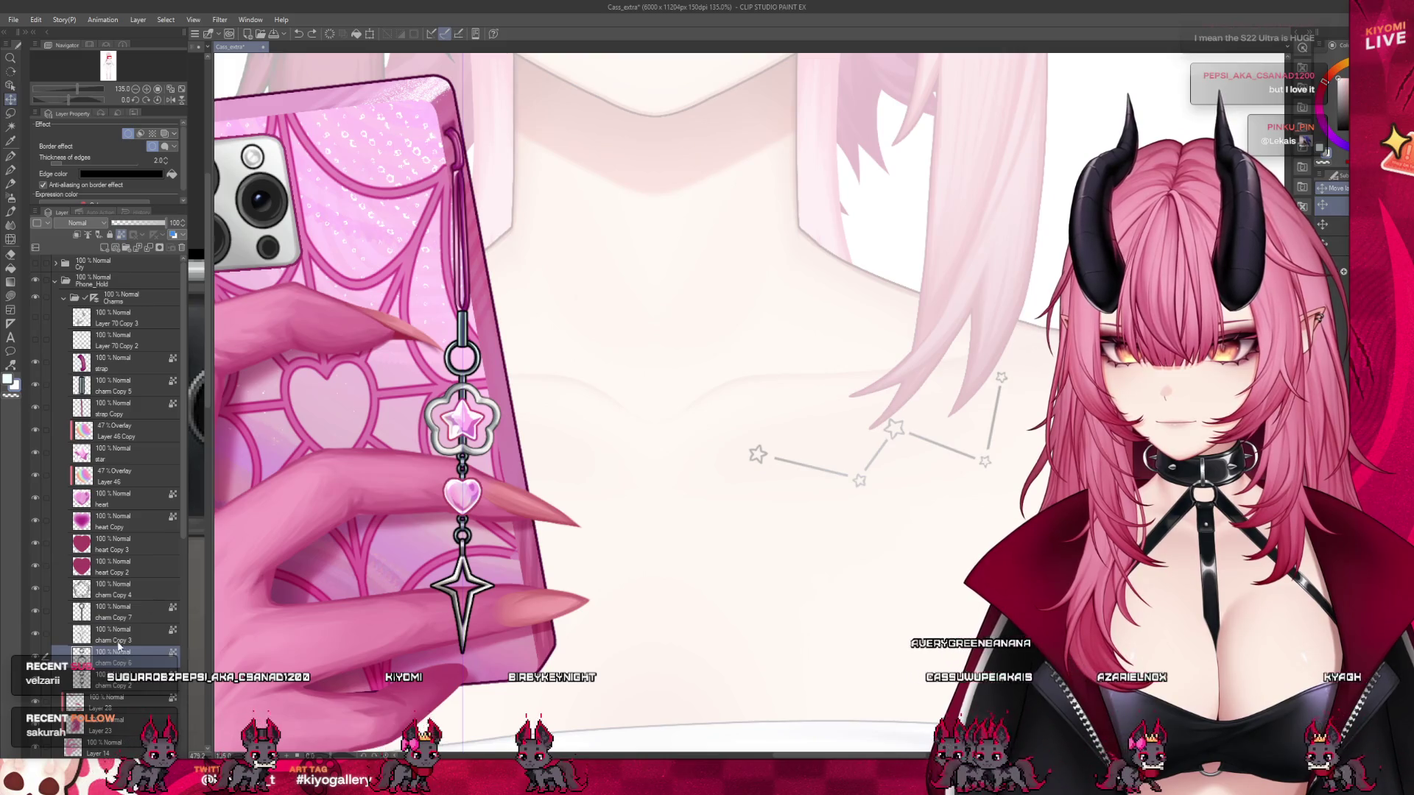
pyautogui.click(117, 638)
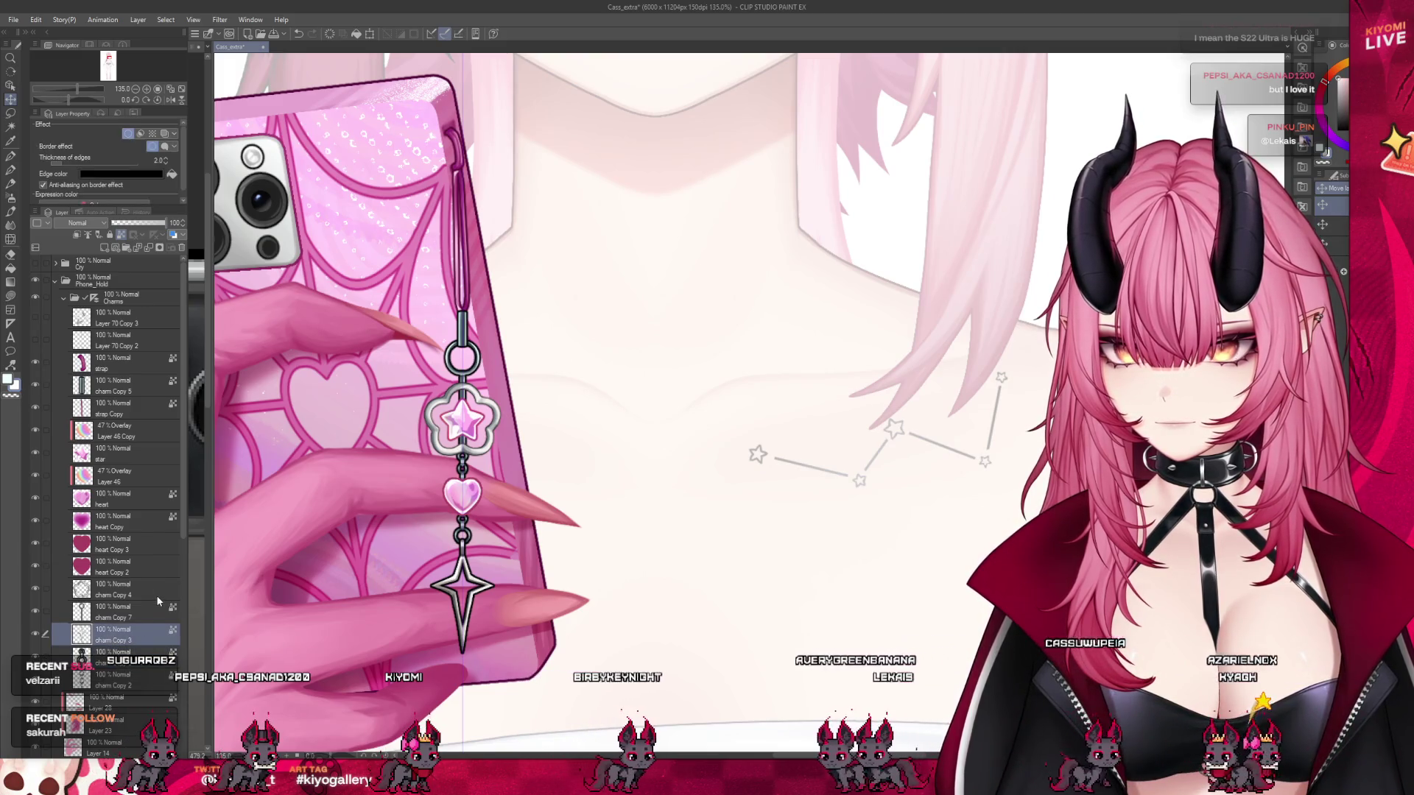
pyautogui.click(84, 612)
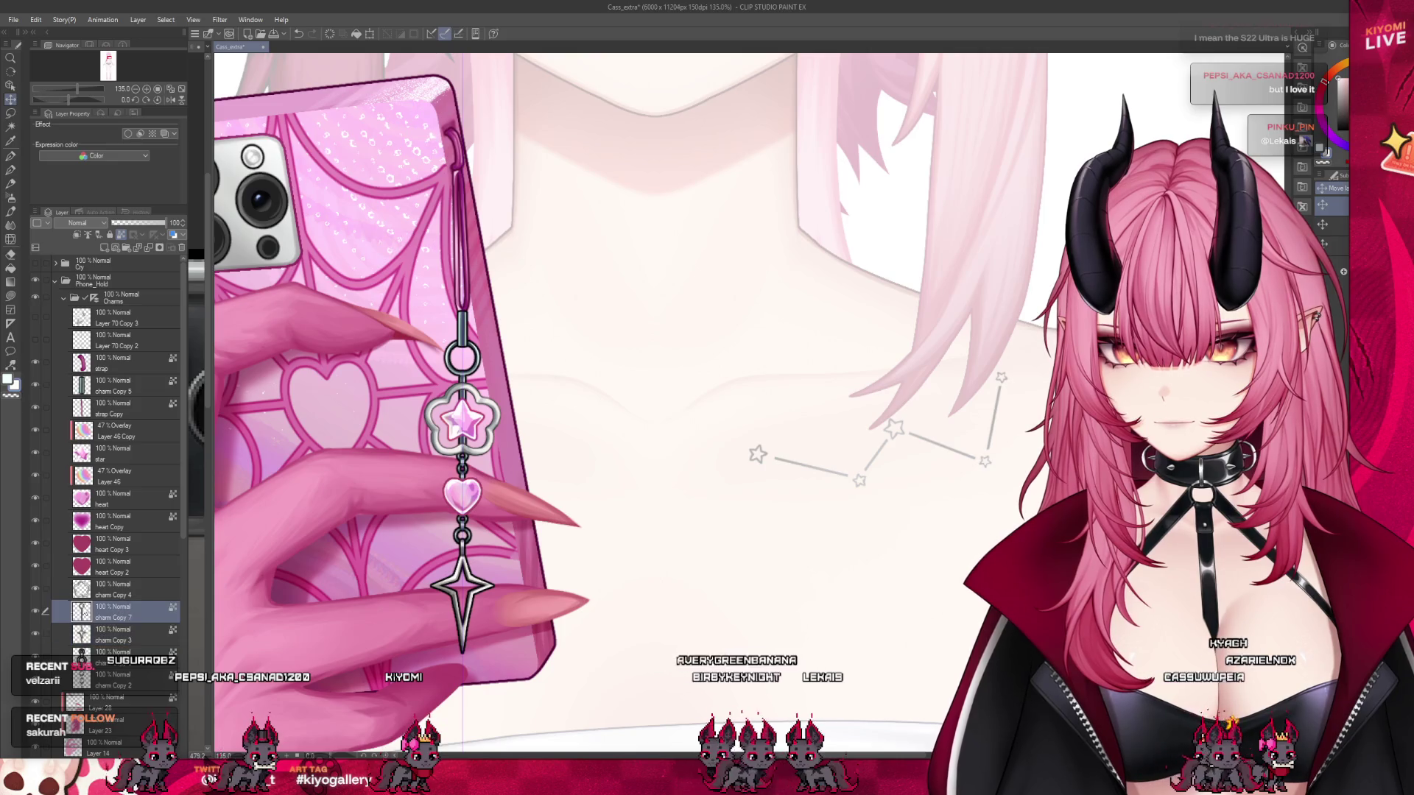
pyautogui.click(117, 681)
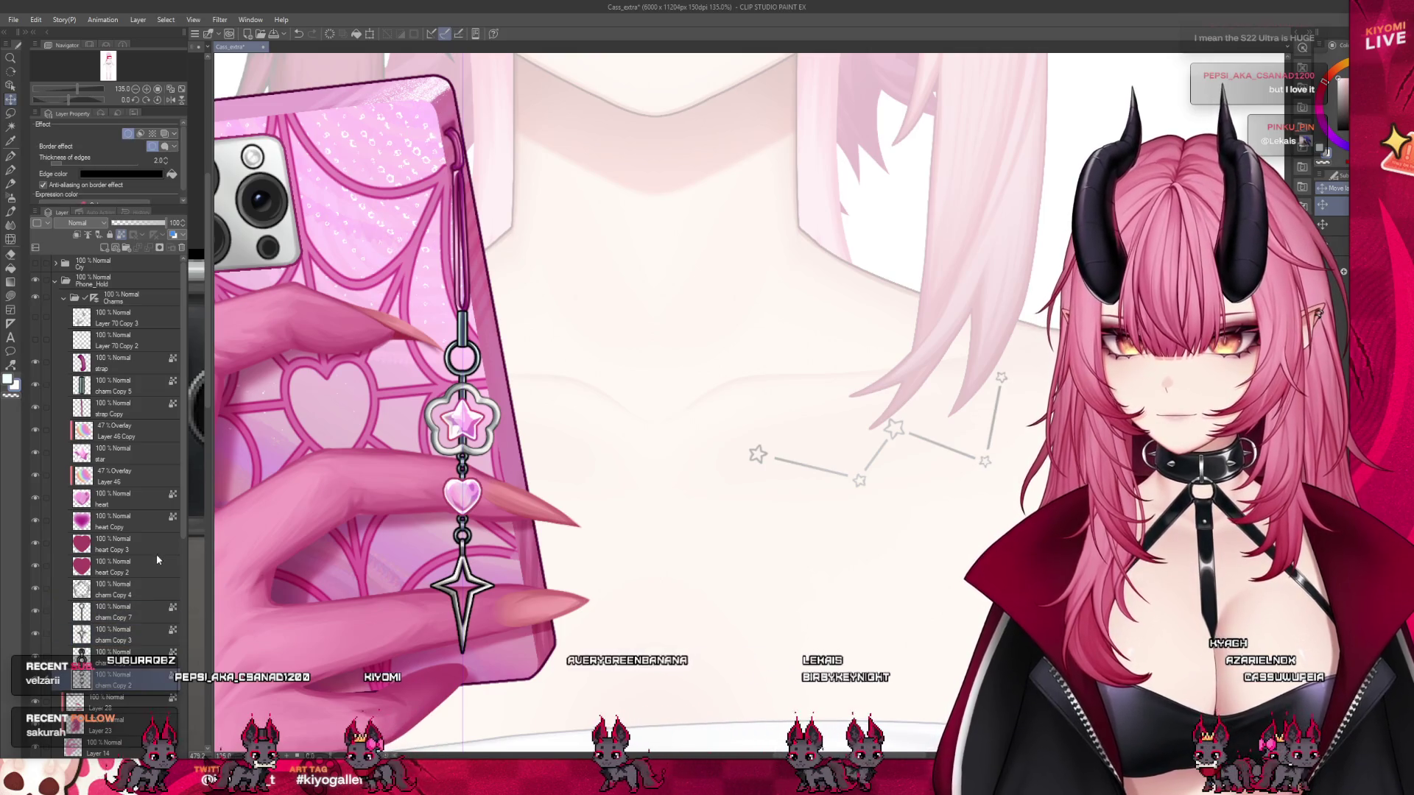
pyautogui.scroll(-2, 450, 482)
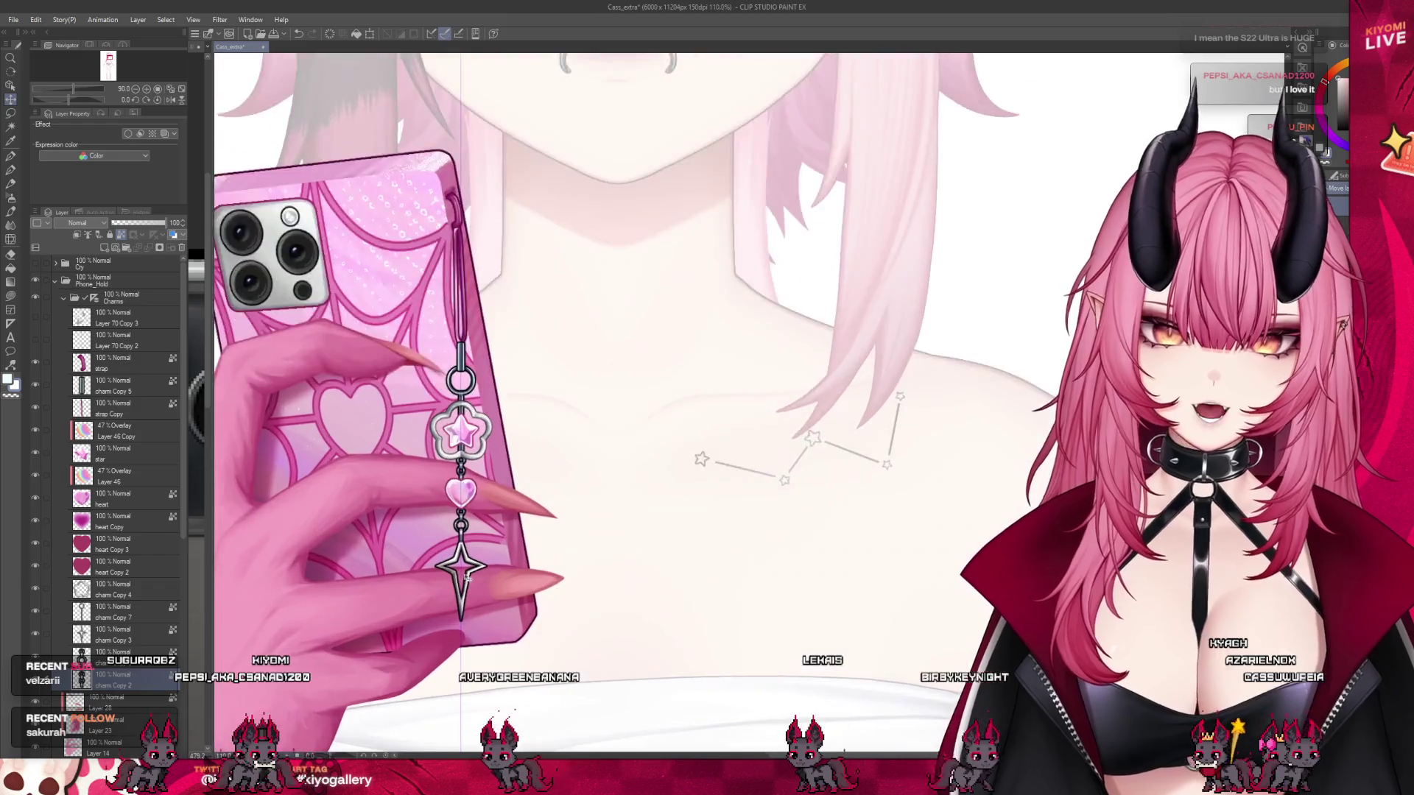
pyautogui.scroll(3, 465, 578)
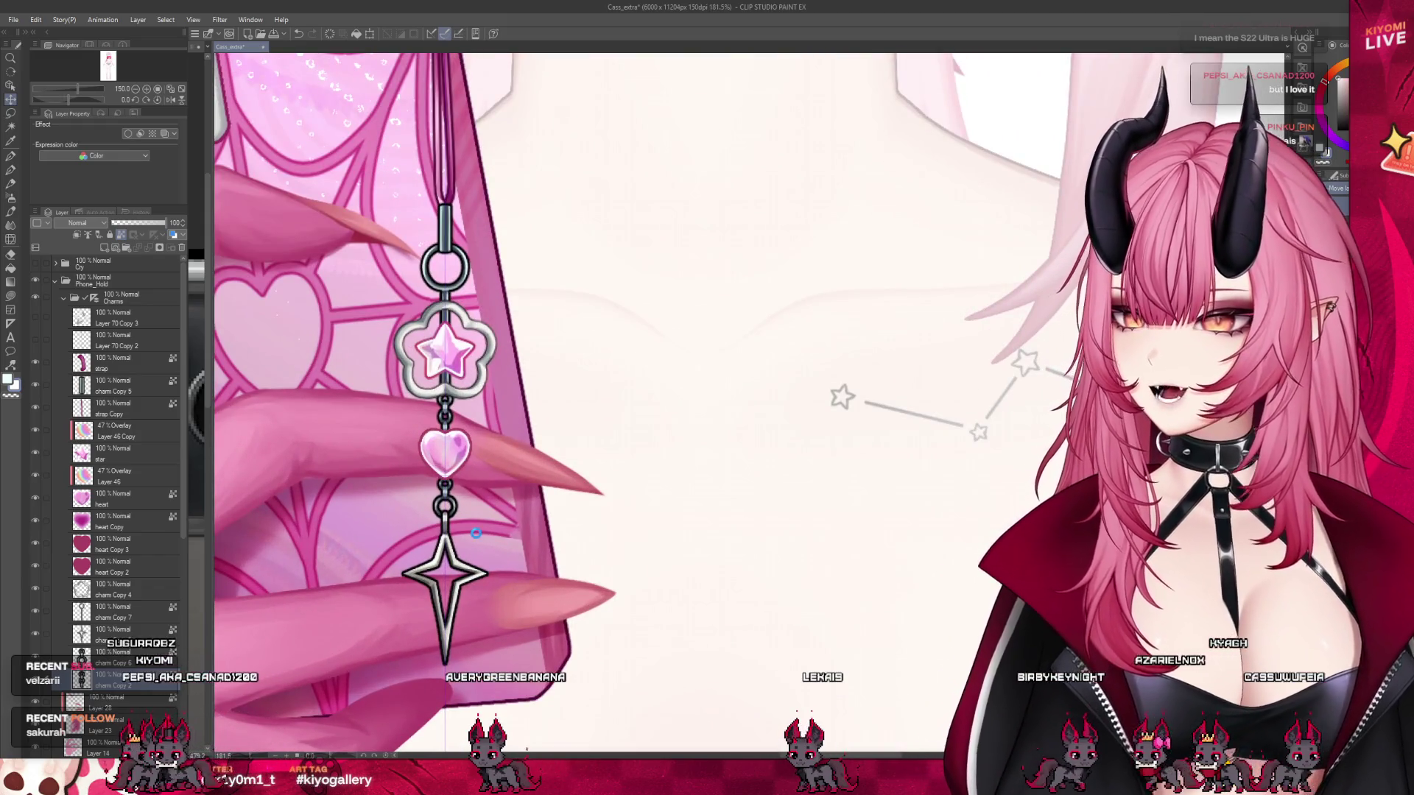
pyautogui.hotkey('ctrl', 's')
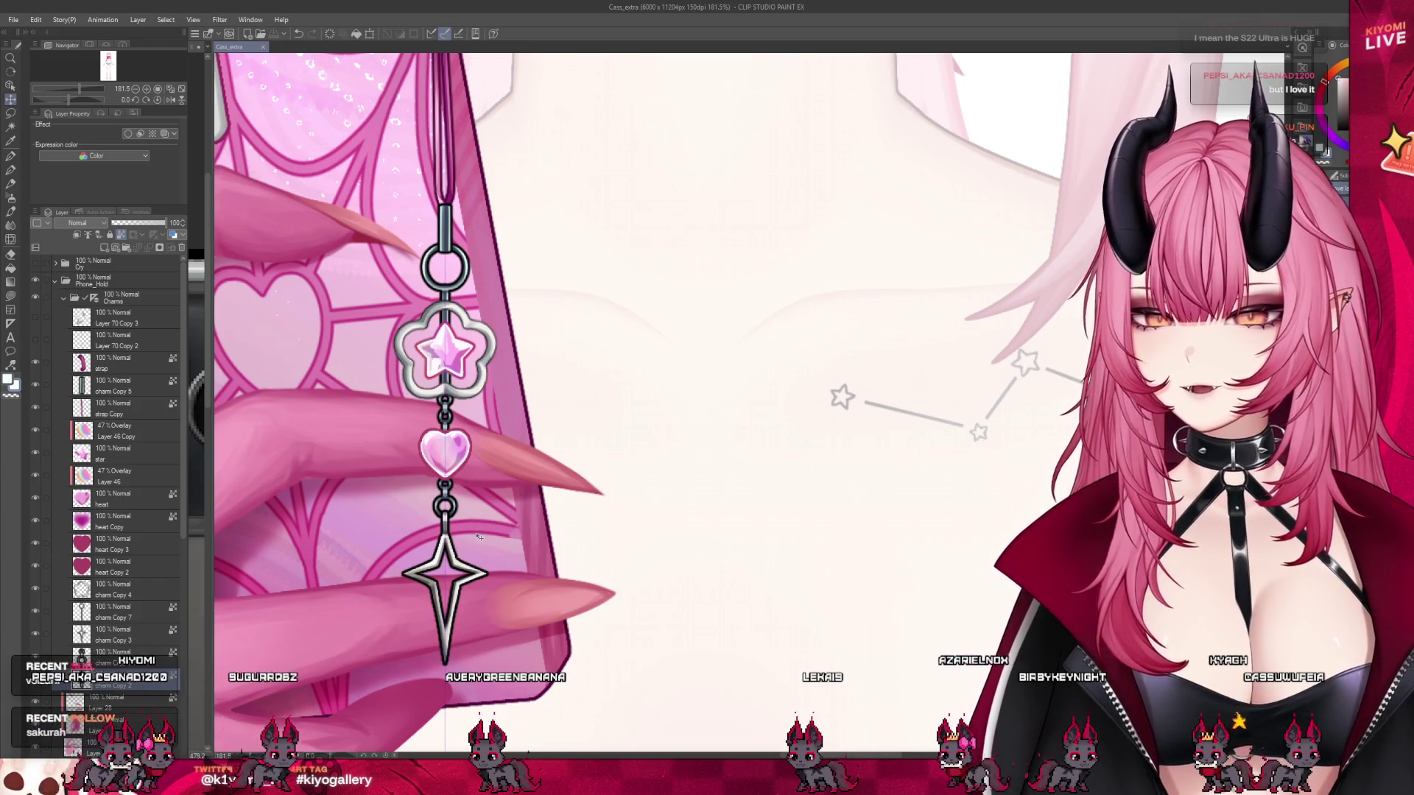
pyautogui.scroll(-5, 376, 331)
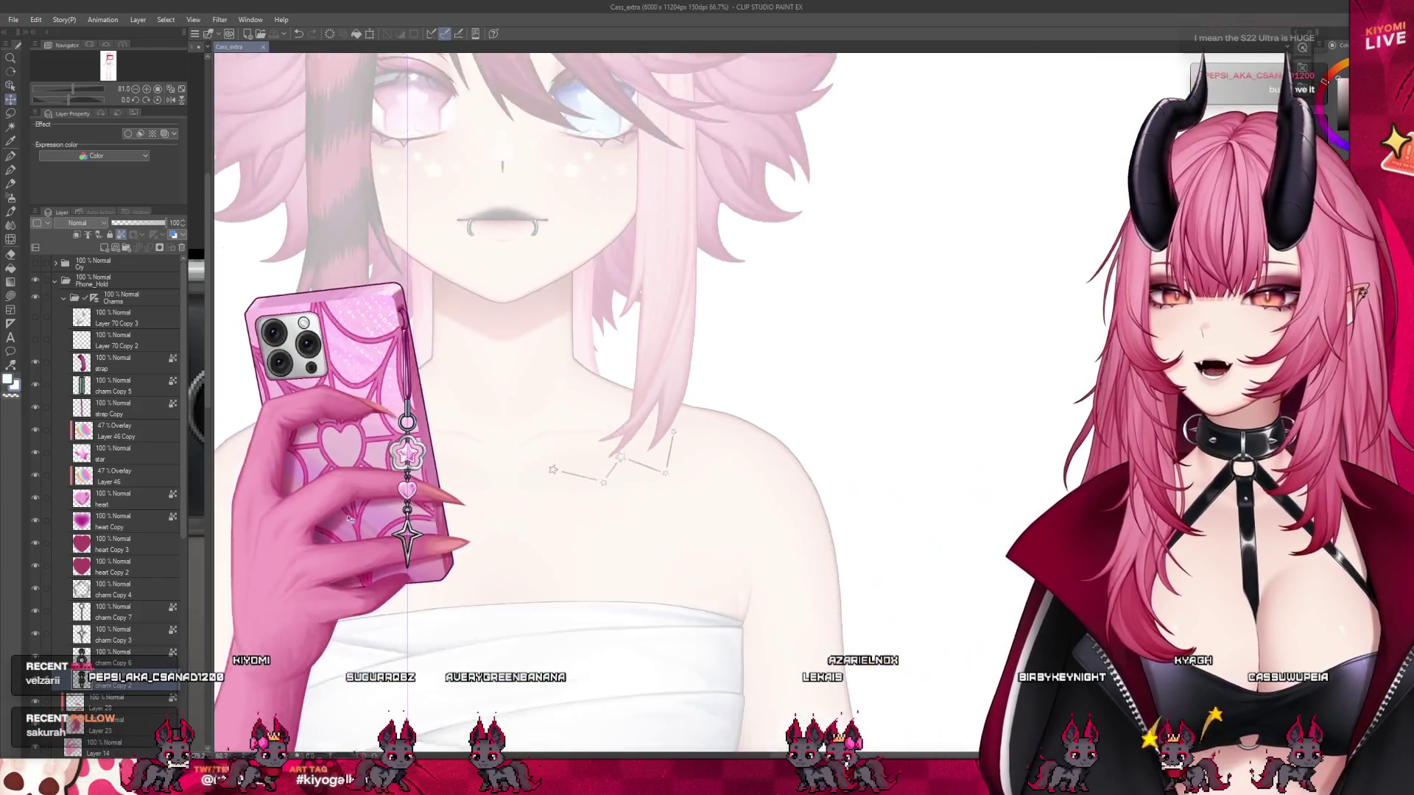
pyautogui.scroll(1, 429, 412)
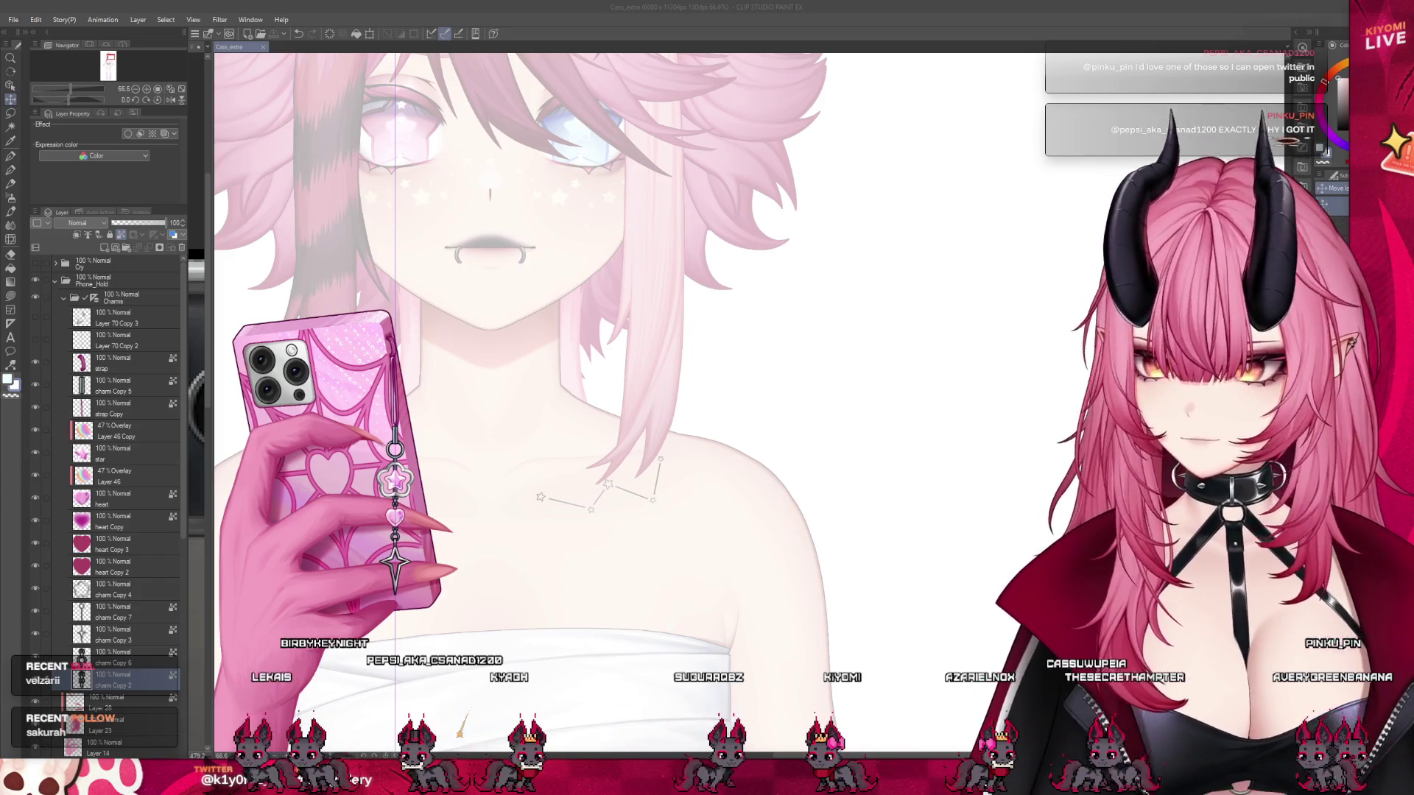
pyautogui.scroll(-3, 461, 434)
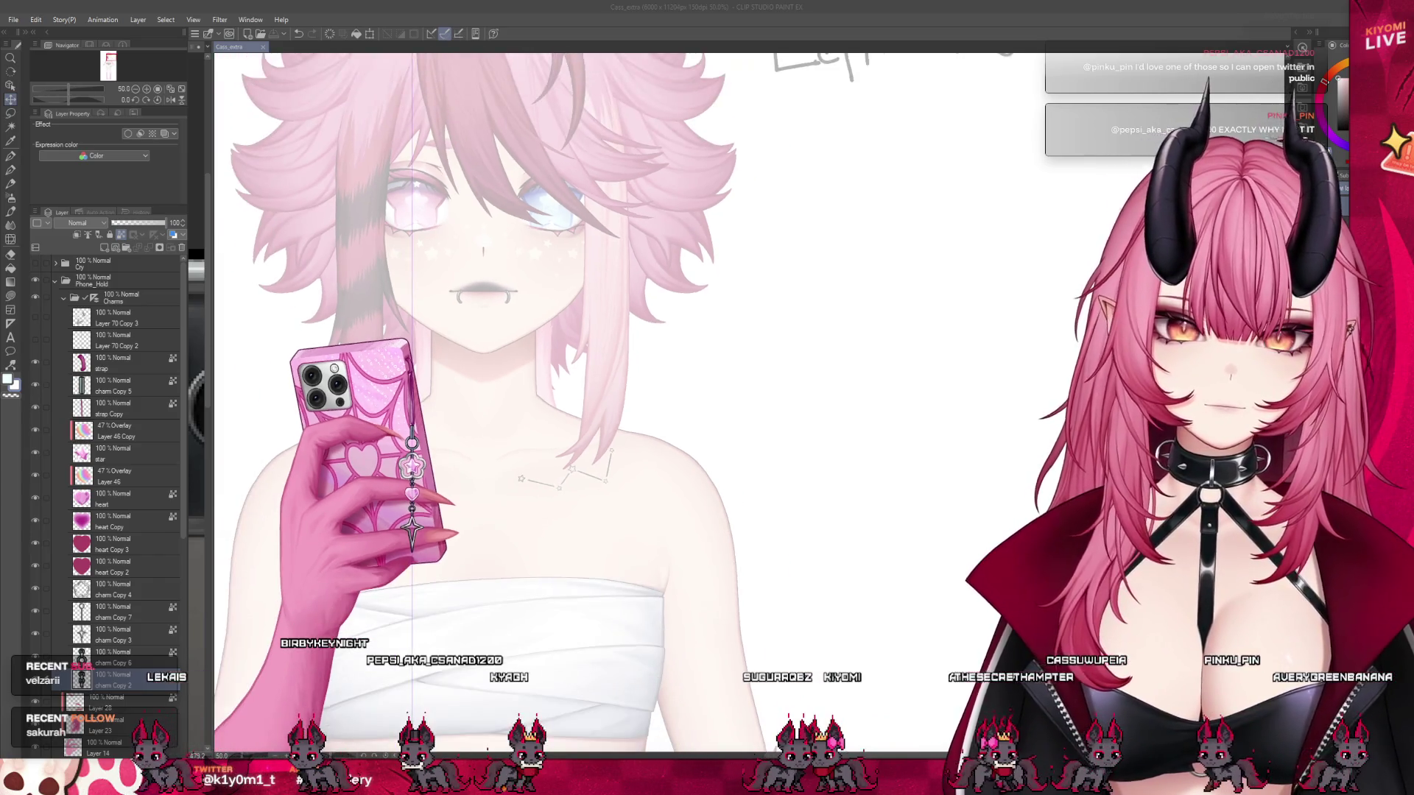
pyautogui.scroll(5, 387, 431)
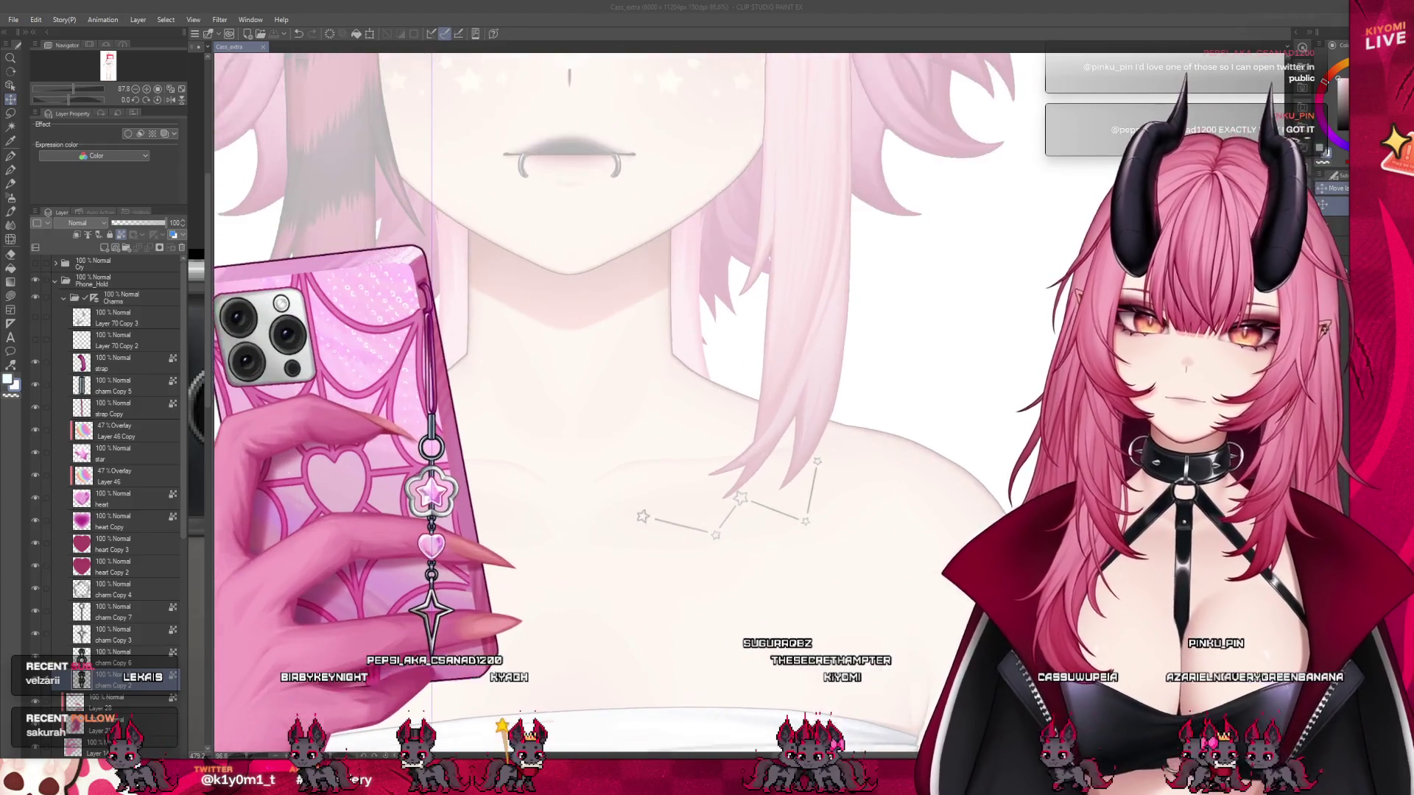
pyautogui.scroll(2, 442, 442)
pyautogui.click(35, 343)
# - Show the old chain line layer and fade it to 32% opacity
pyautogui.click(35, 341)
pyautogui.scroll(2, 440, 527)
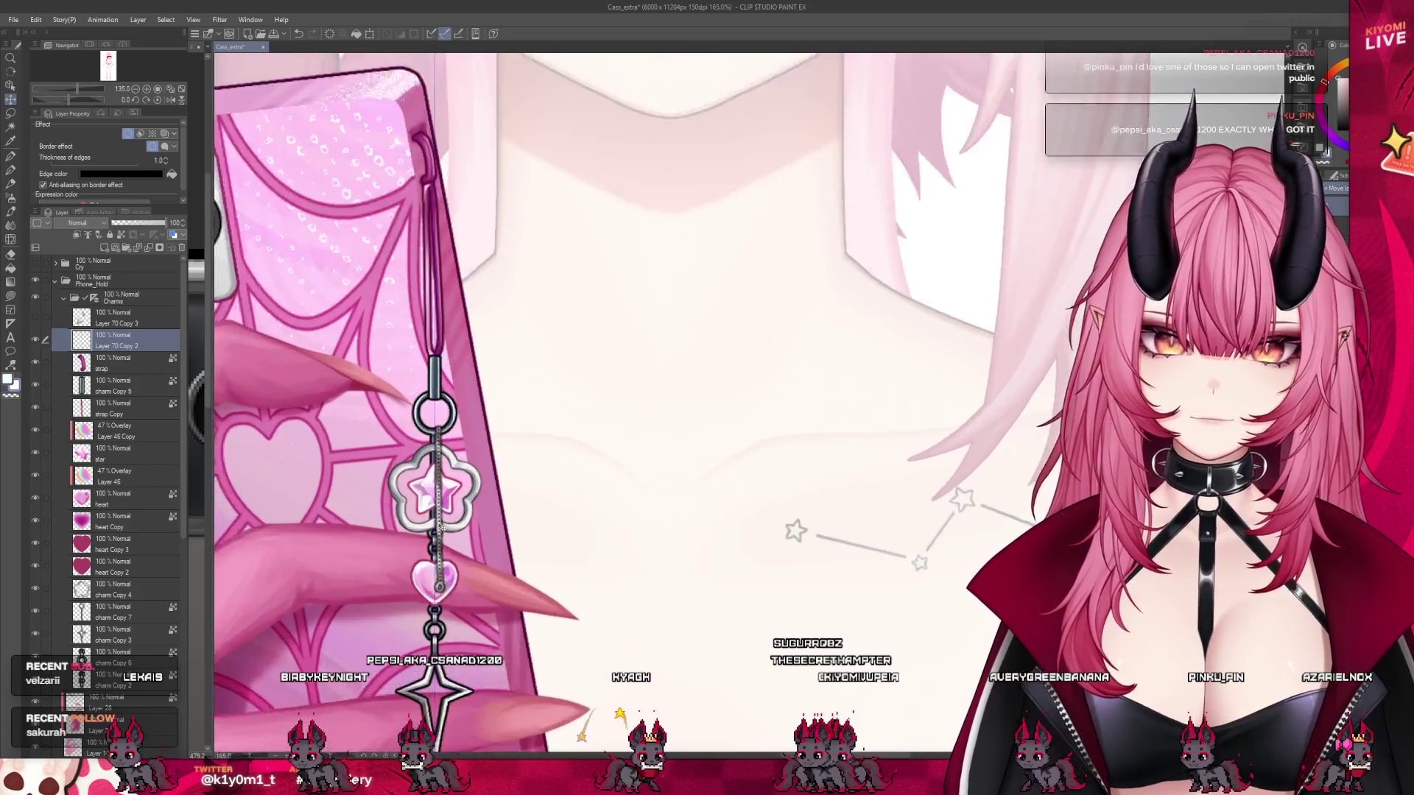
pyautogui.scroll(3, 441, 526)
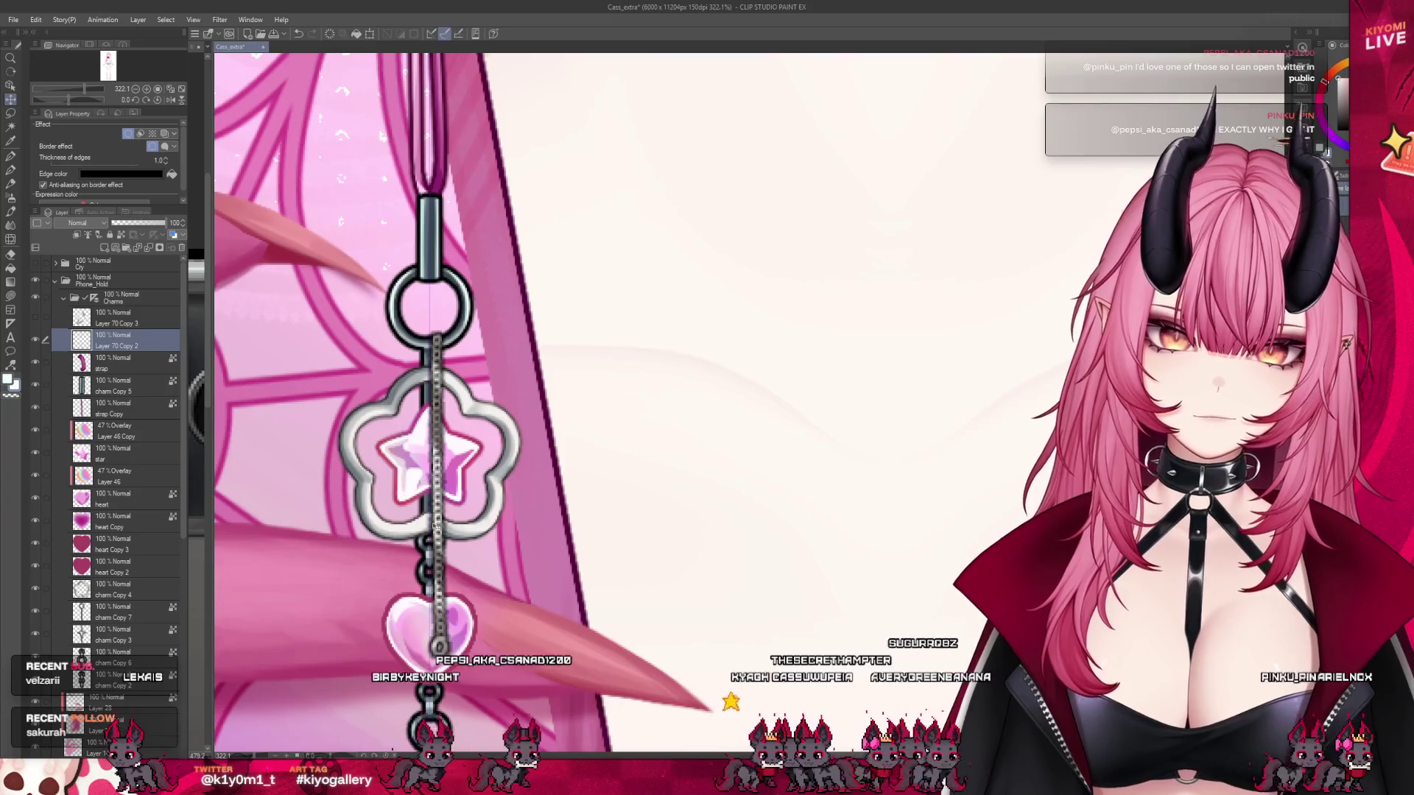
pyautogui.press('p')
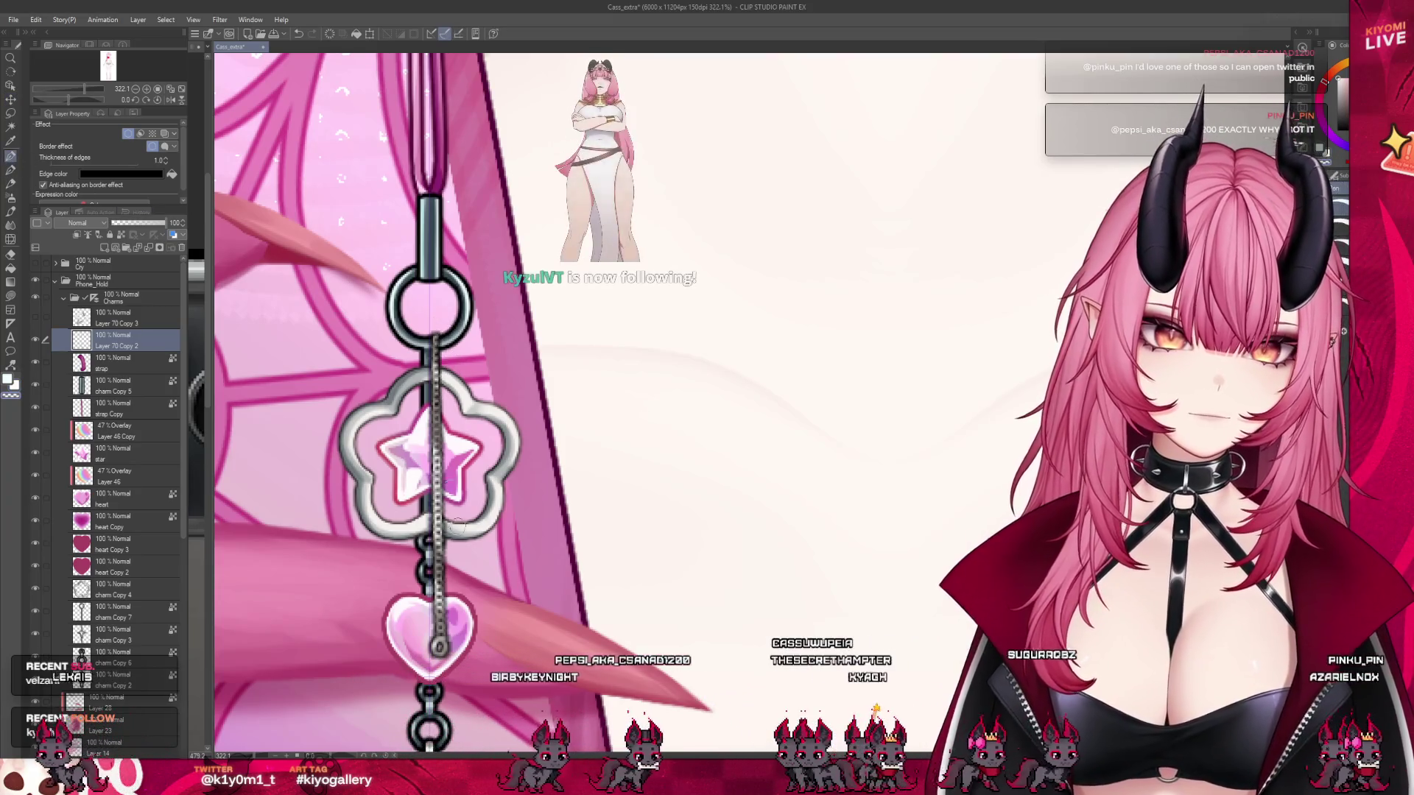
pyautogui.moveTo(165, 222); pyautogui.dragTo(130, 221)
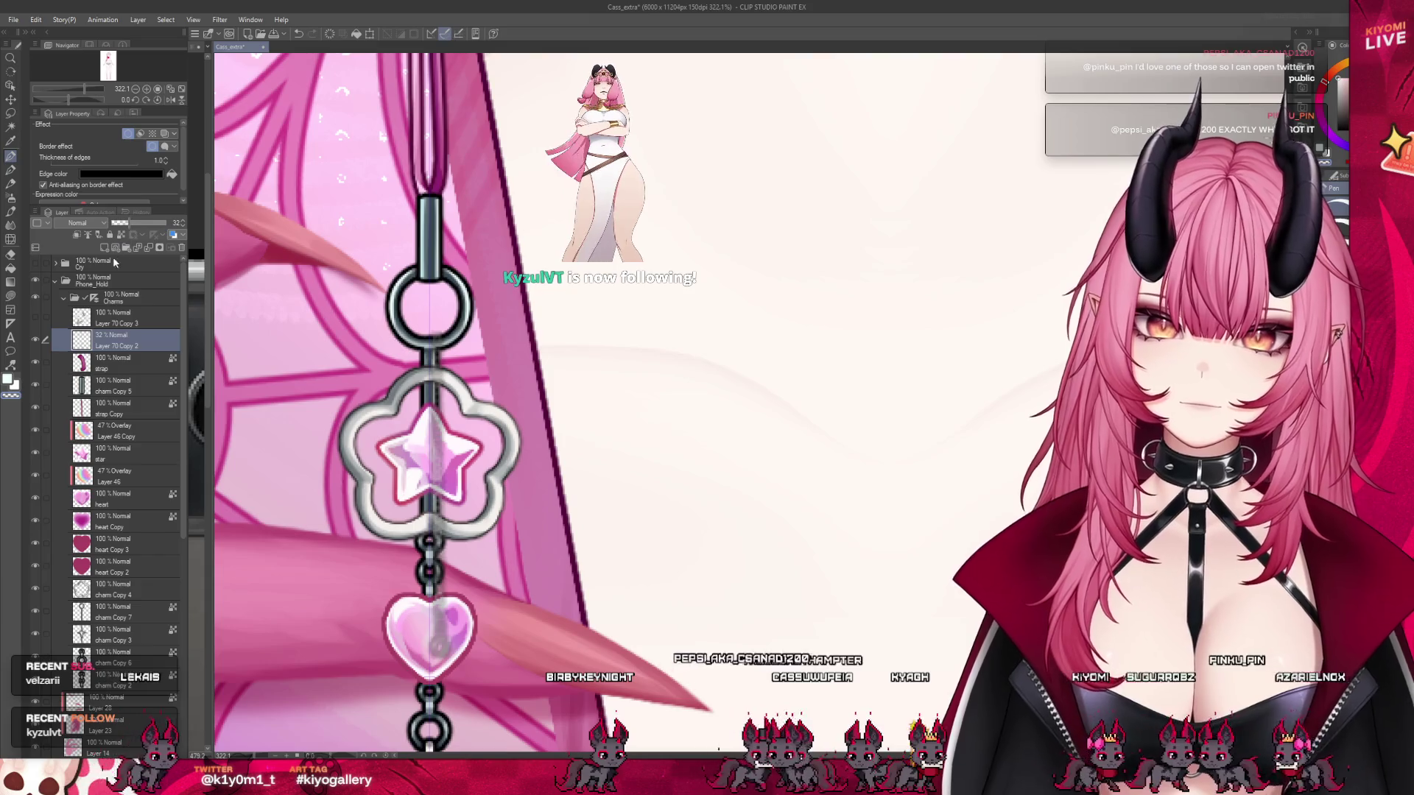
# - Add a new empty Layer 55 for the chain and undo a stray grey patch
pyautogui.click(104, 247)
pyautogui.click(11, 224)
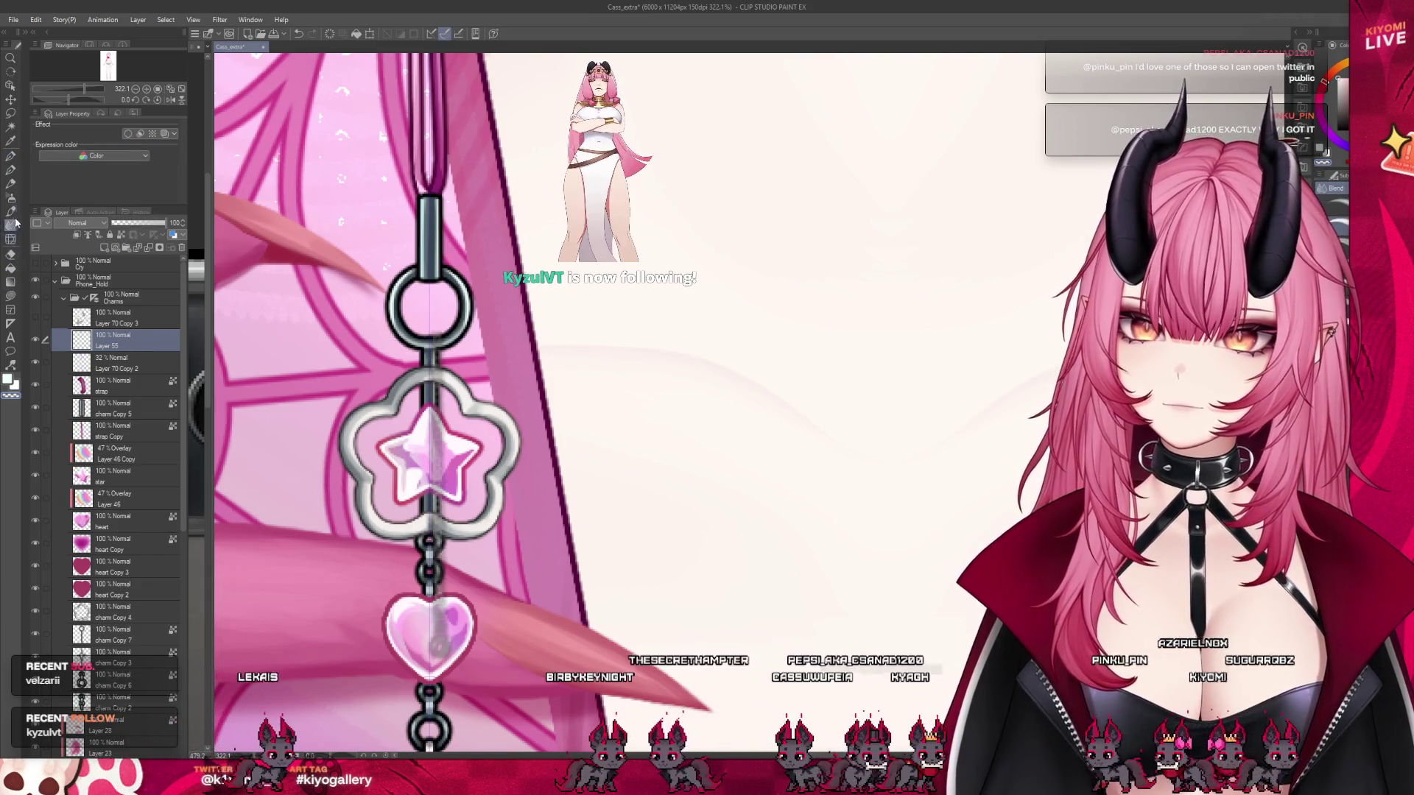
pyautogui.click(10, 211)
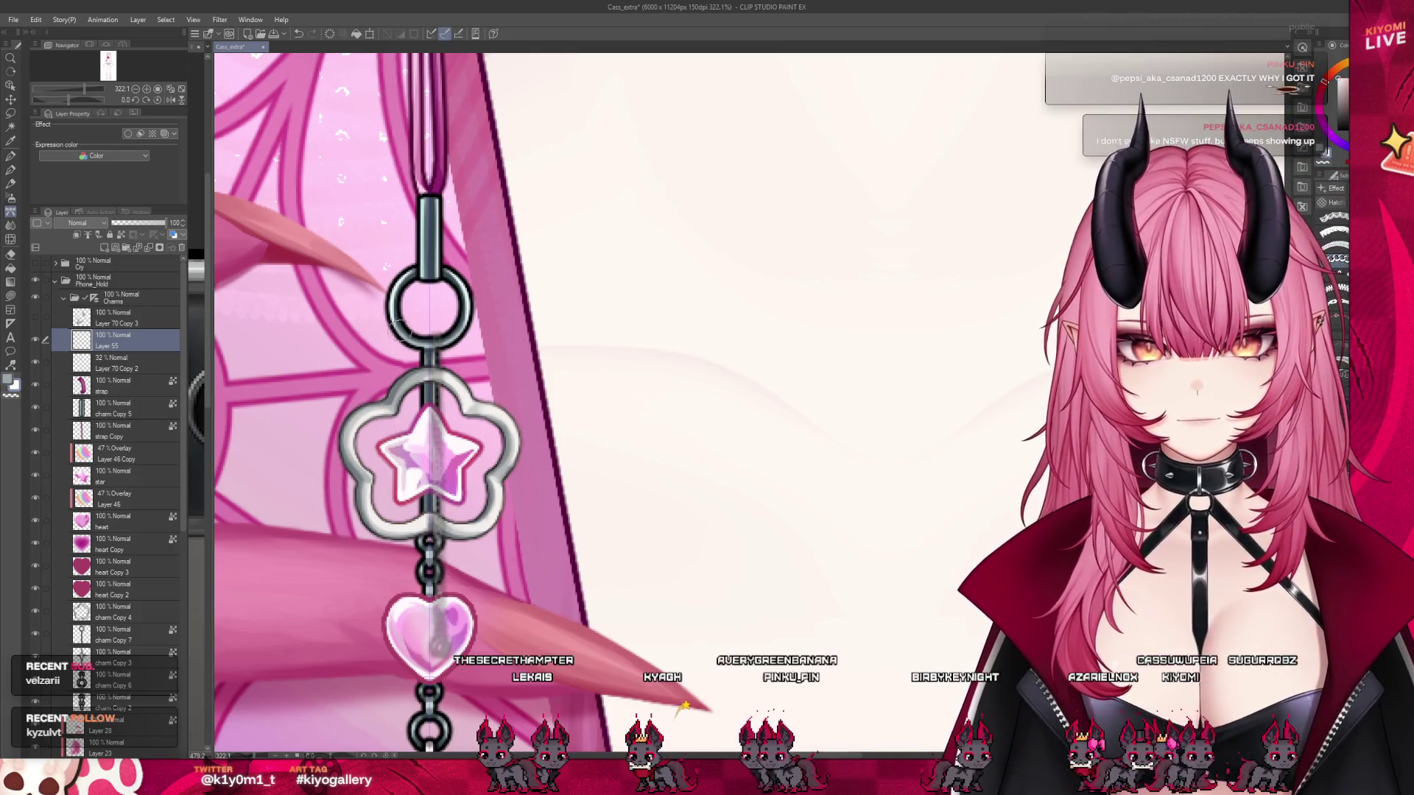
pyautogui.hotkey('ctrl', 'z')
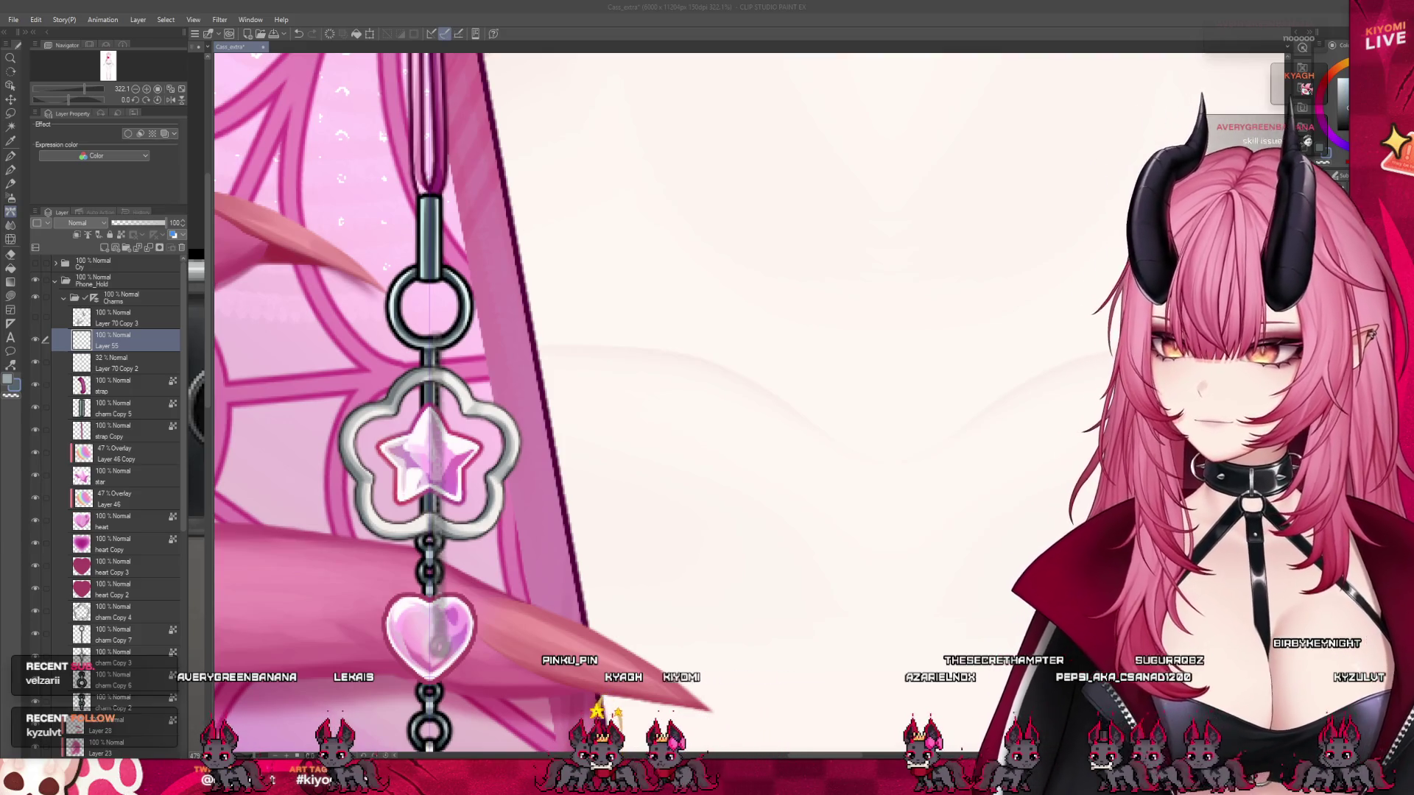
# - Undo the trial chain strands and a straight test line from ring to heart
pyautogui.scroll(3, 409, 427)
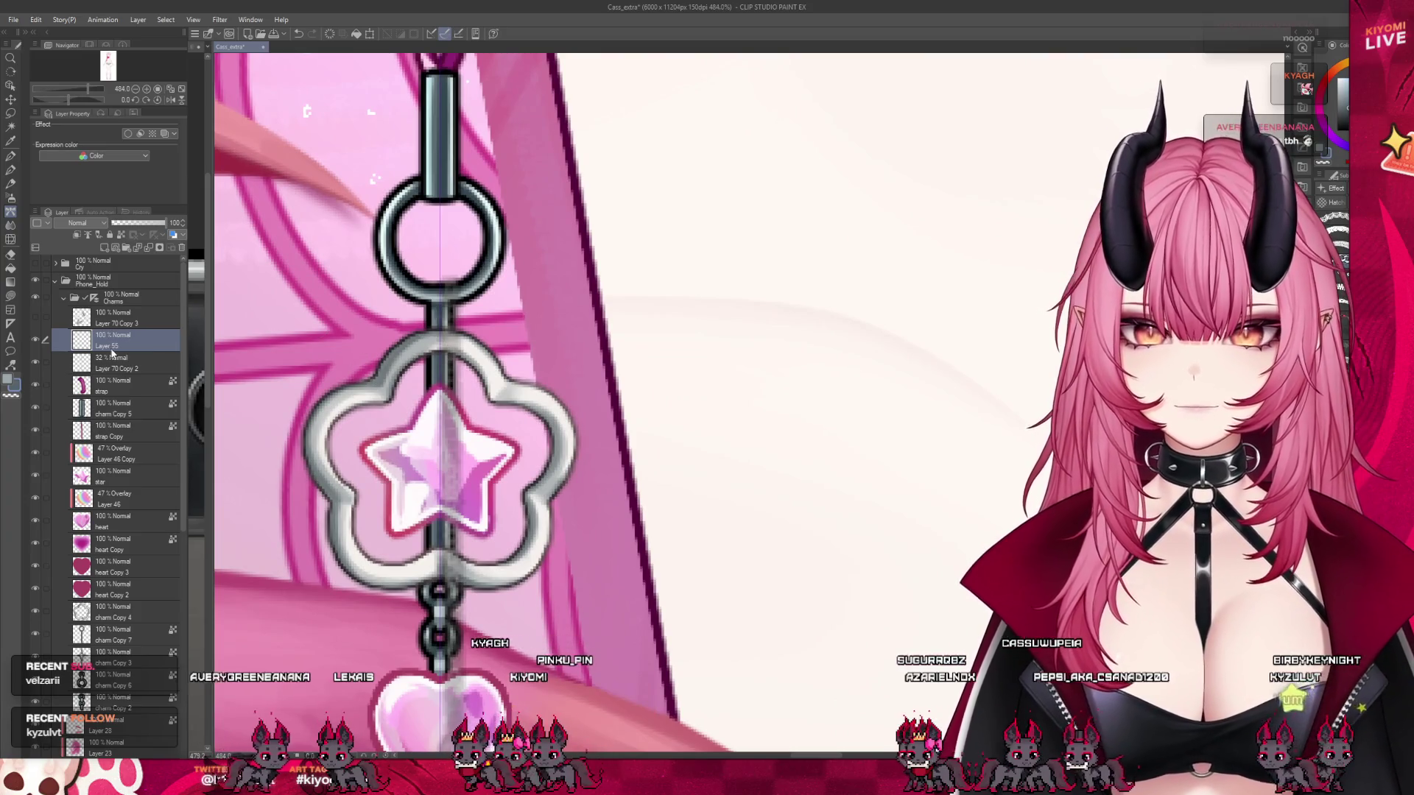
pyautogui.scroll(-2, 467, 327)
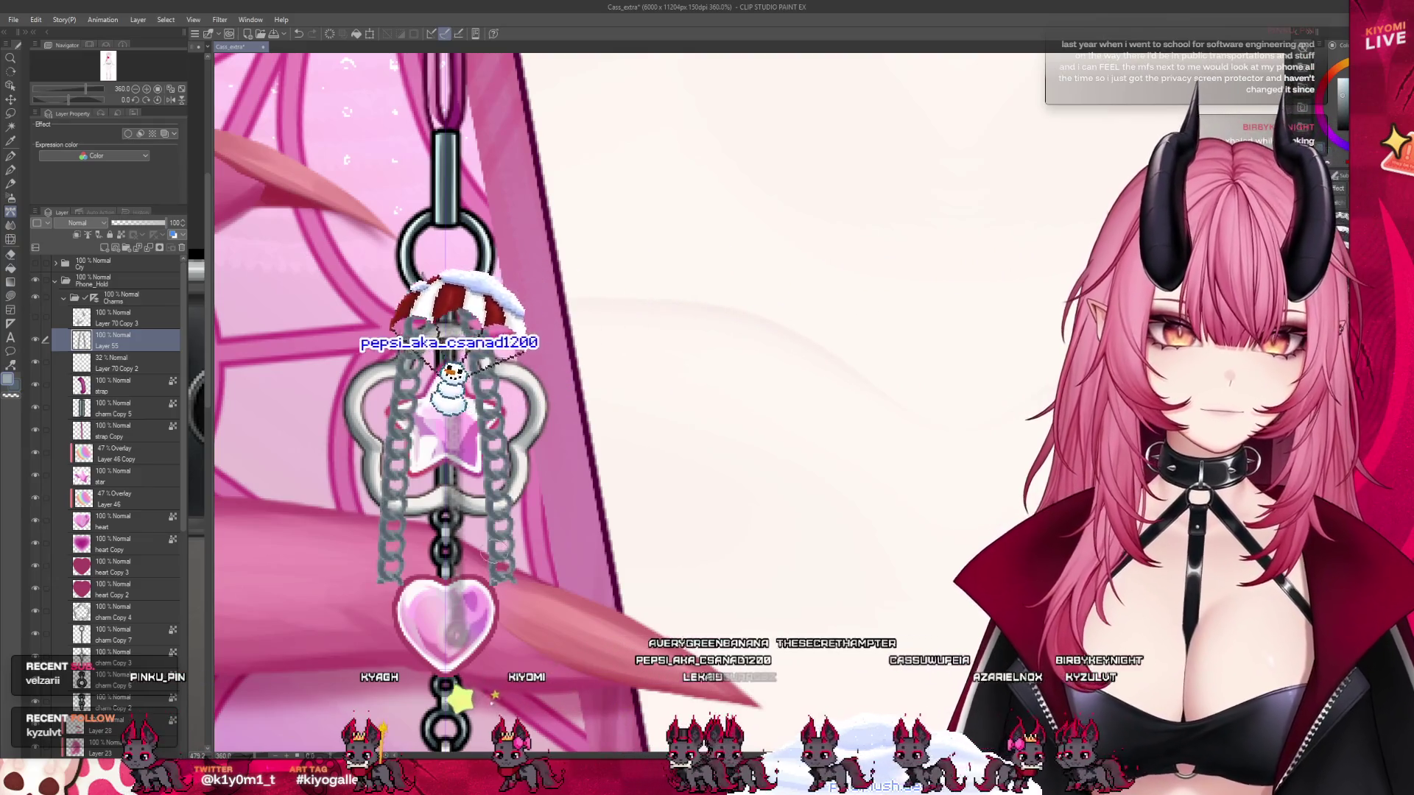
pyautogui.hotkey('ctrl', 'z')
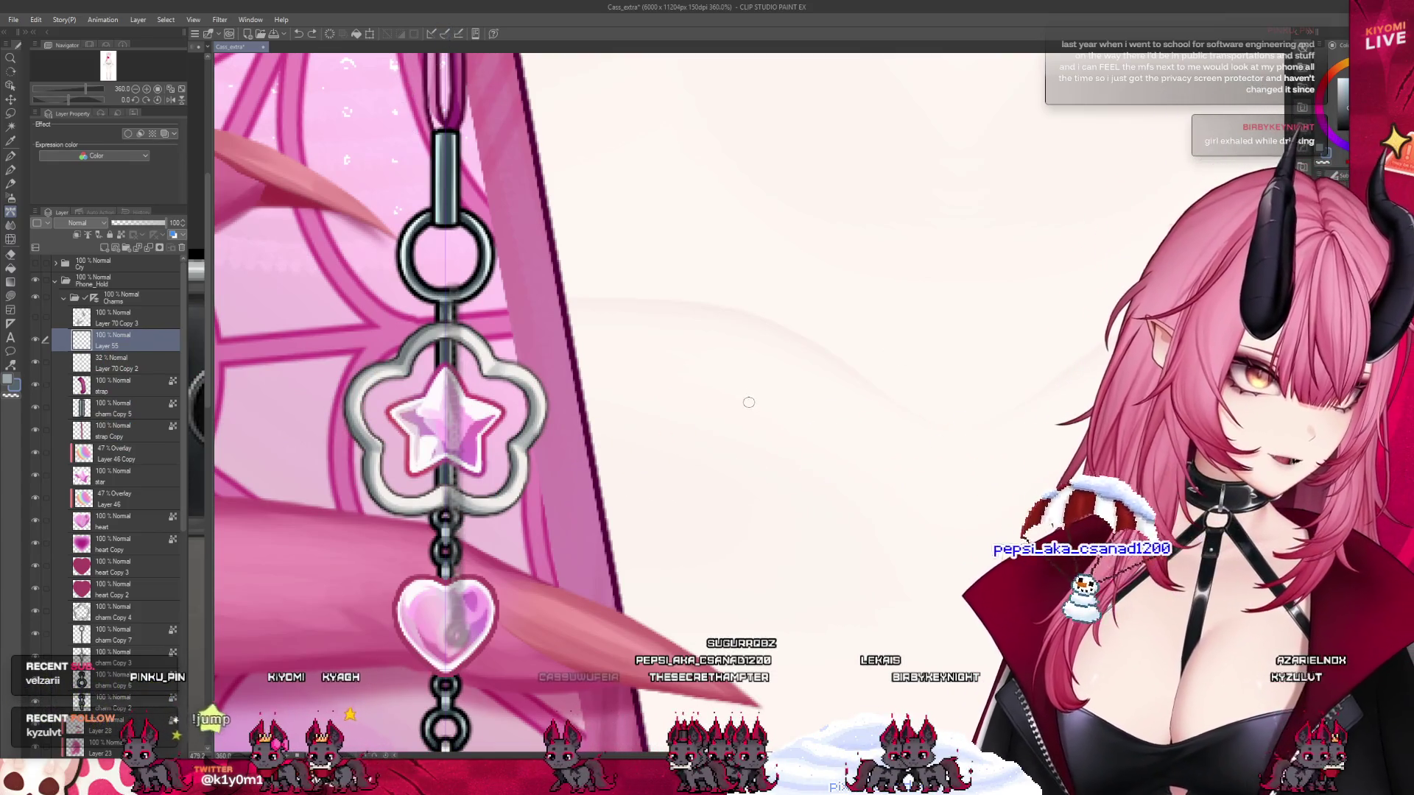
pyautogui.keyDown('shift'); pyautogui.click(458, 292); pyautogui.keyUp('shift')
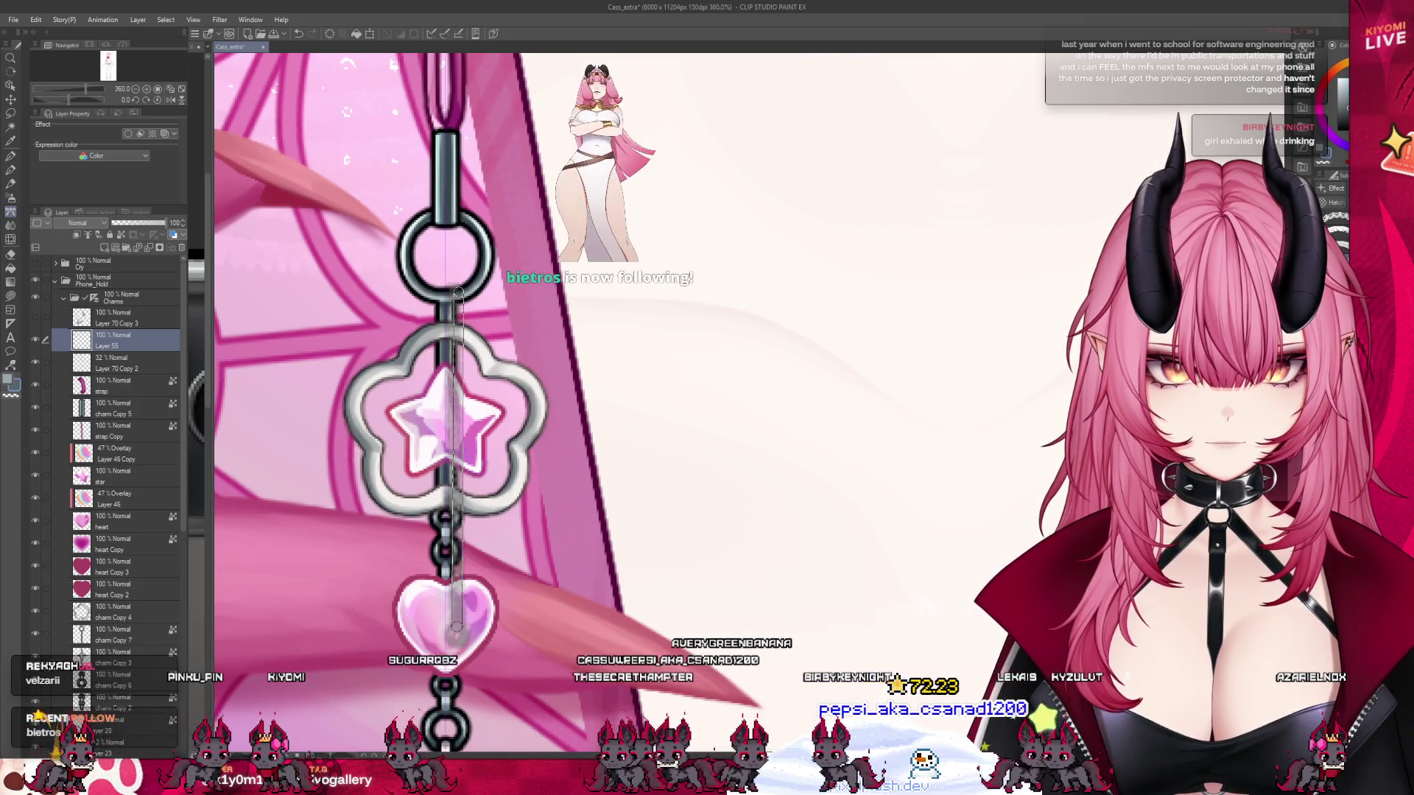
pyautogui.keyDown('shift'); pyautogui.click(456, 626); pyautogui.keyUp('shift')
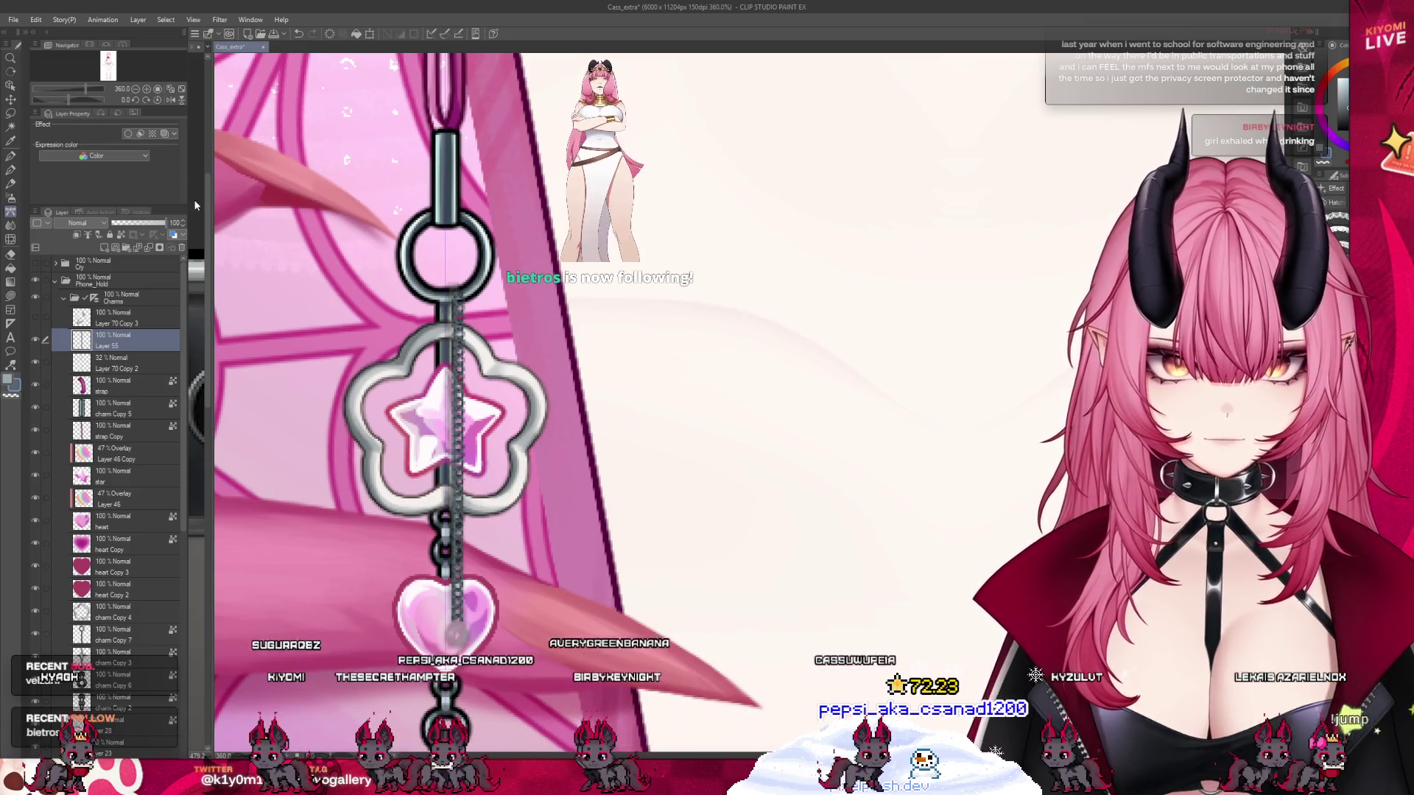
pyautogui.hotkey('ctrl', 'z')
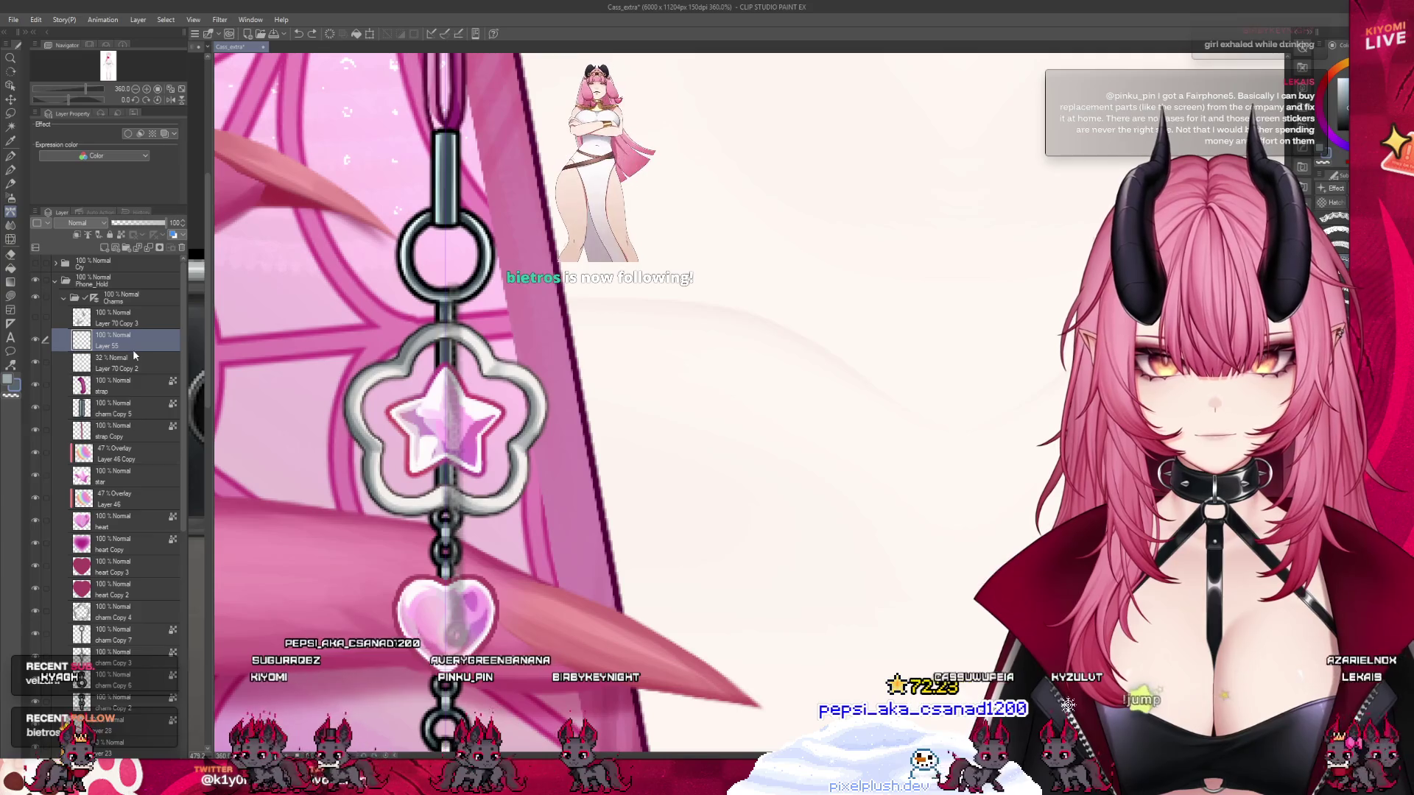
# - Turn on the Border effect for Layer 55 and redraw a thin line from ring to heart
pyautogui.click(129, 135)
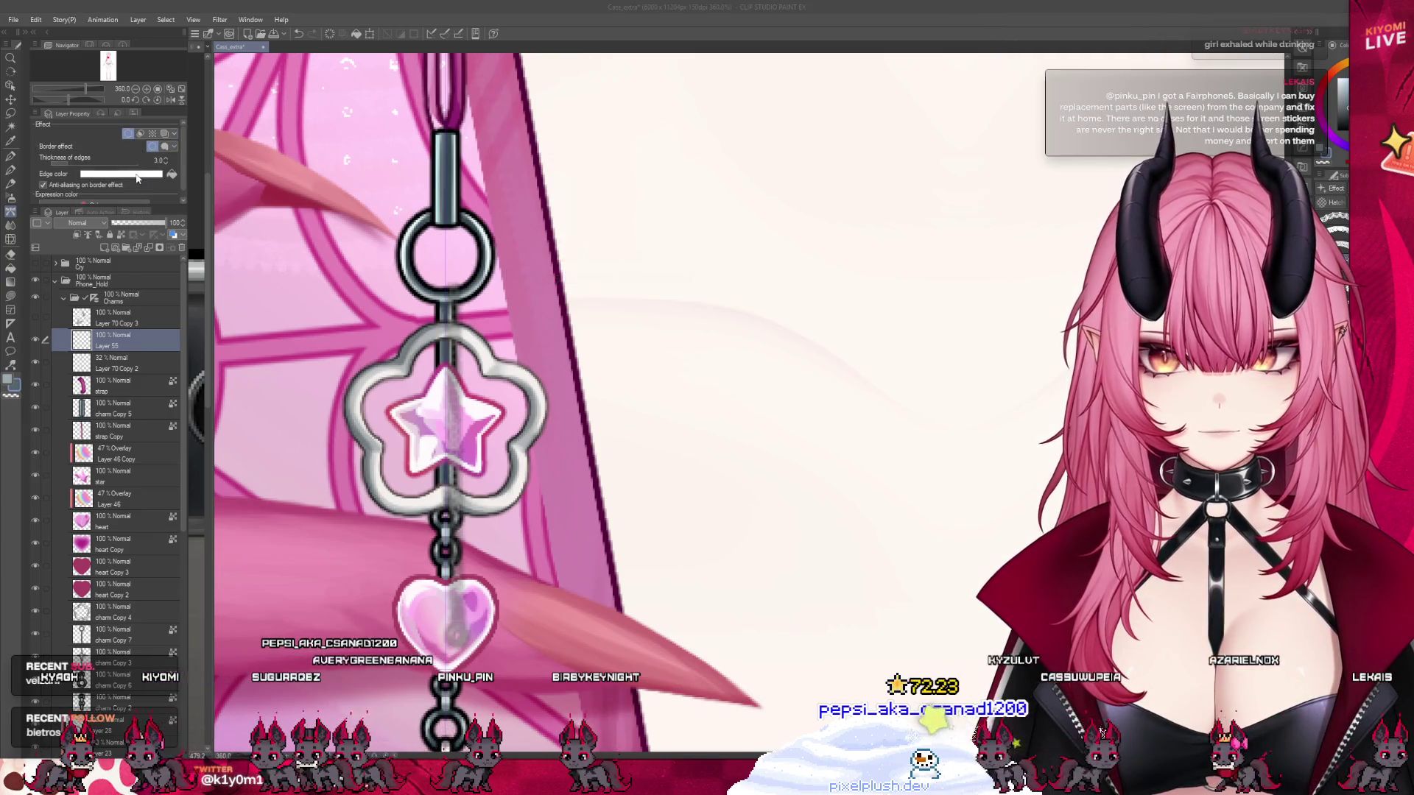
pyautogui.moveTo(457, 291); pyautogui.dragTo(457, 621)
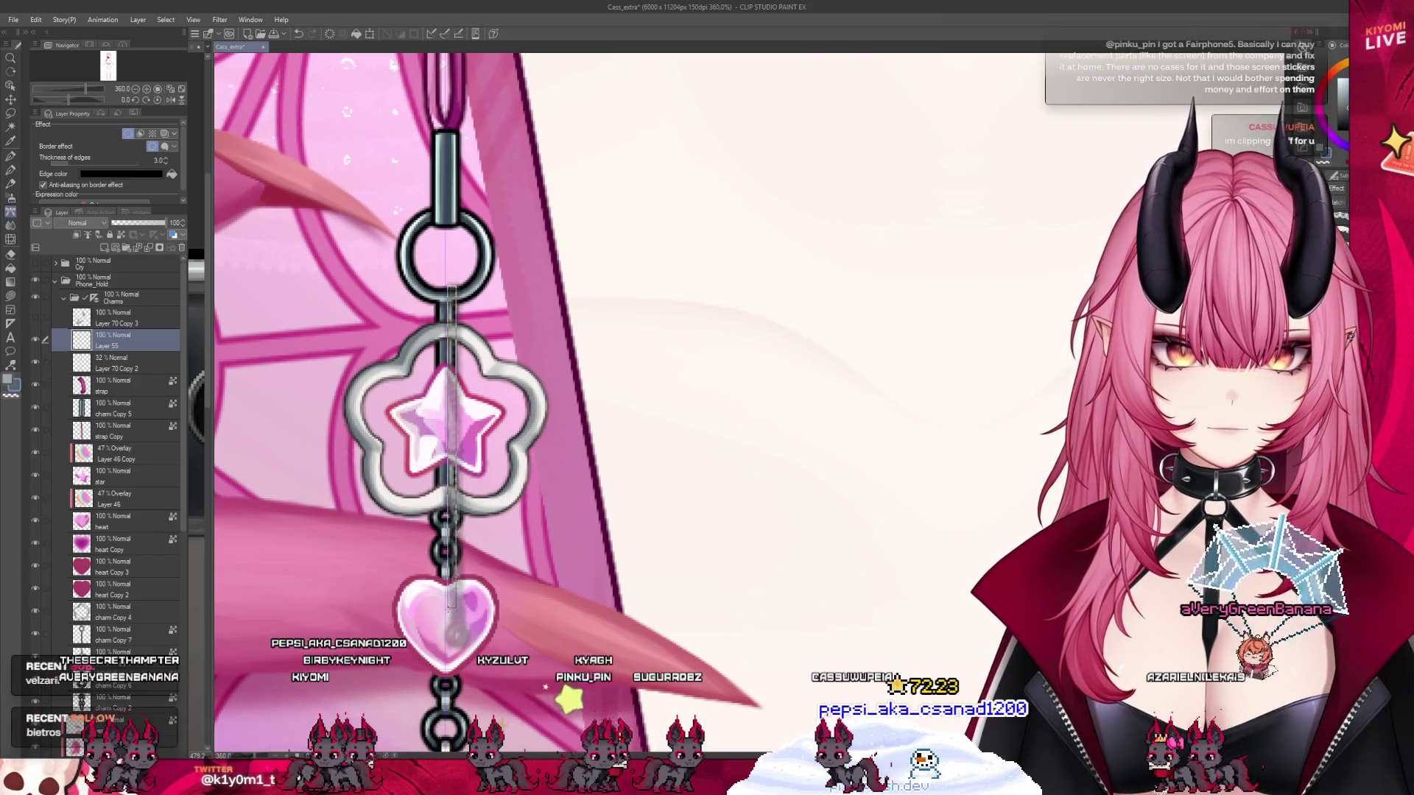
pyautogui.hotkey('alt', '[')
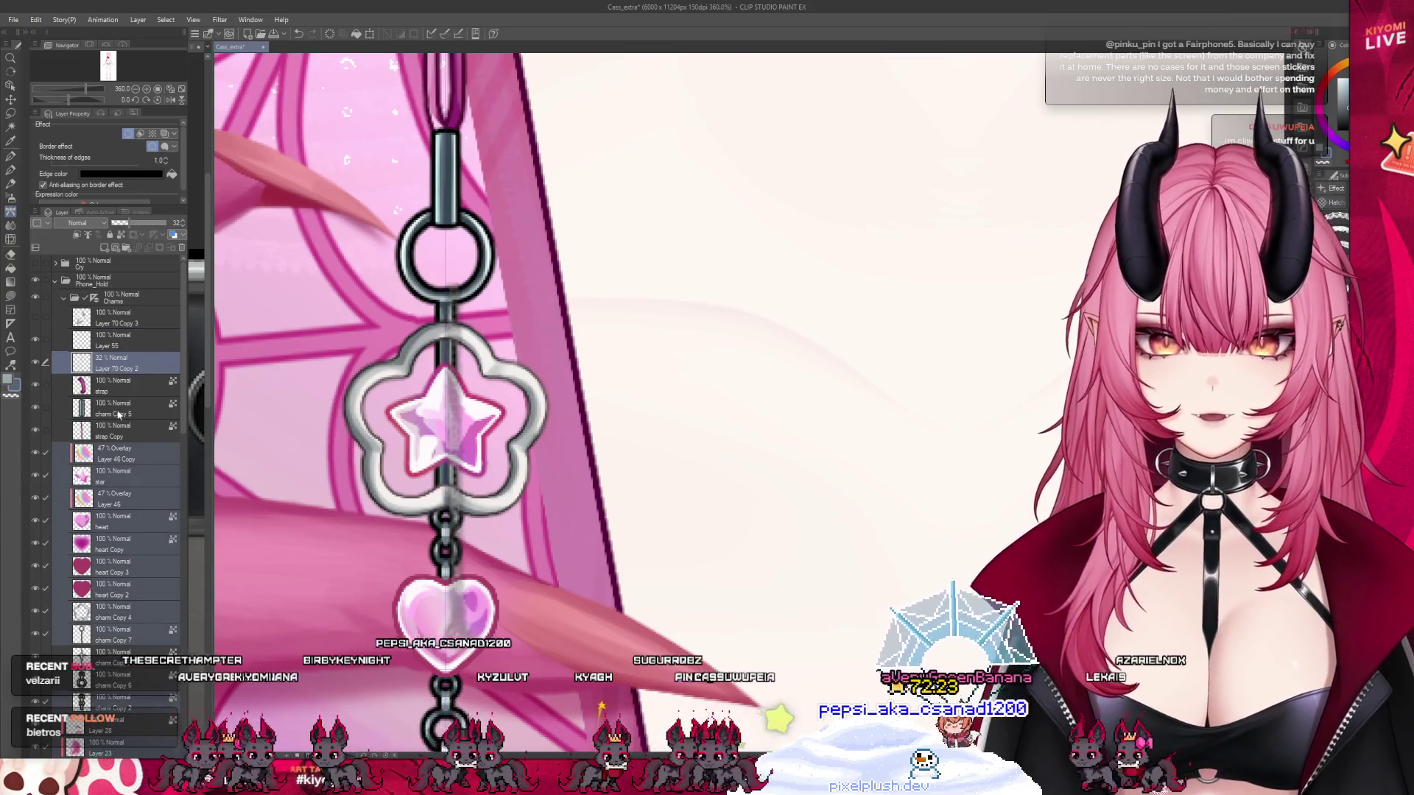
pyautogui.hotkey('alt', ']')
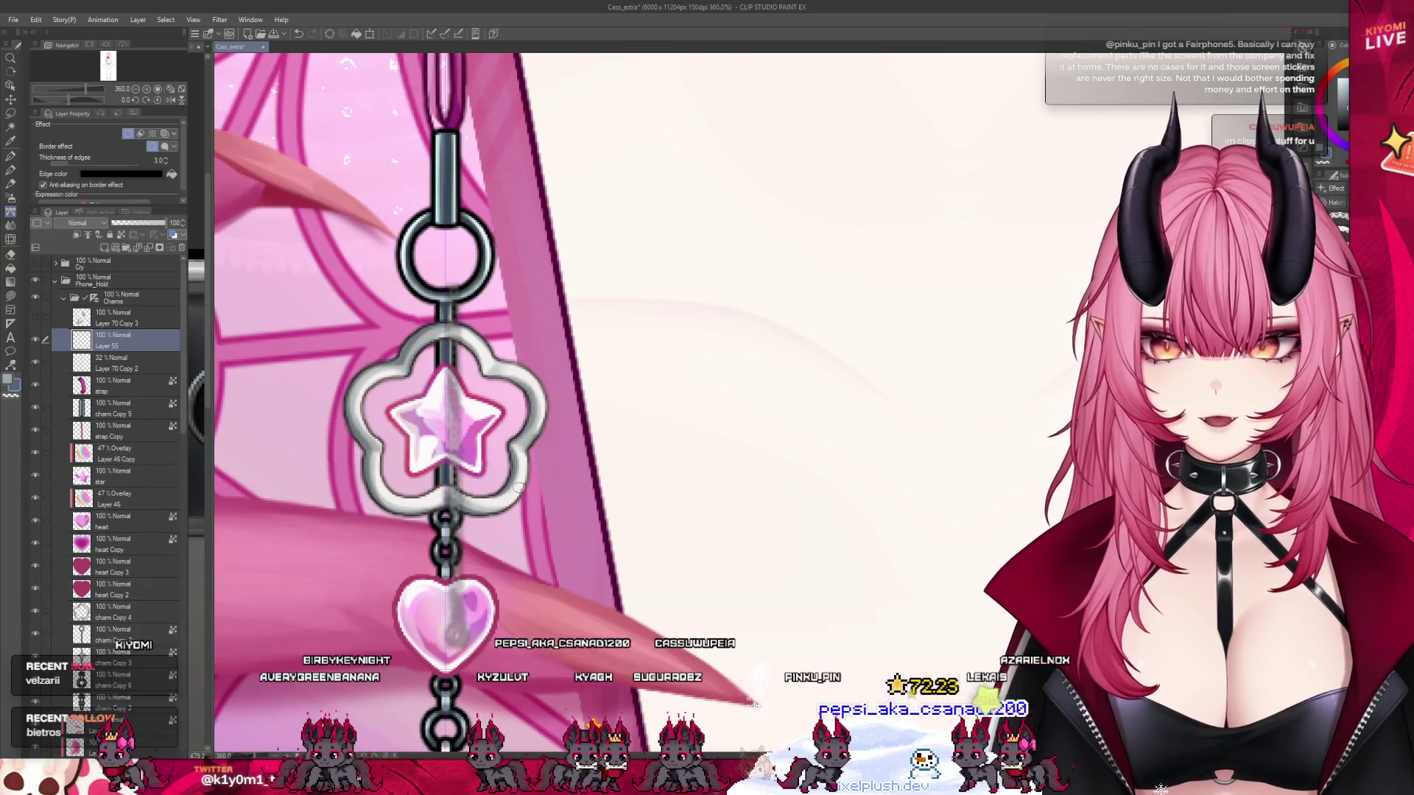
pyautogui.moveTo(458, 292); pyautogui.dragTo(456, 630)
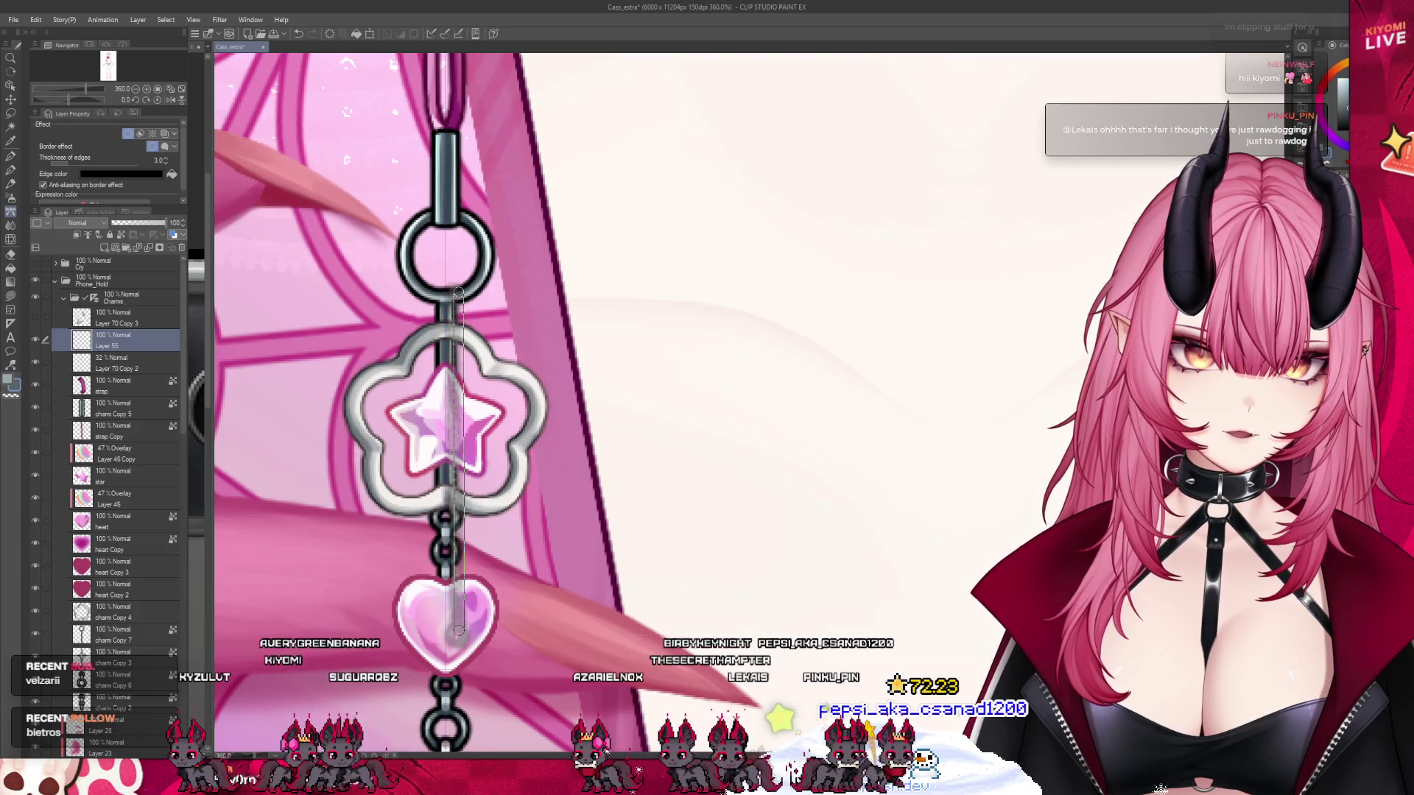
# - Lay the straight dark chain stroke from ring to heart with a 1.0 border thickness
pyautogui.moveTo(458, 632); pyautogui.dragTo(458, 631)
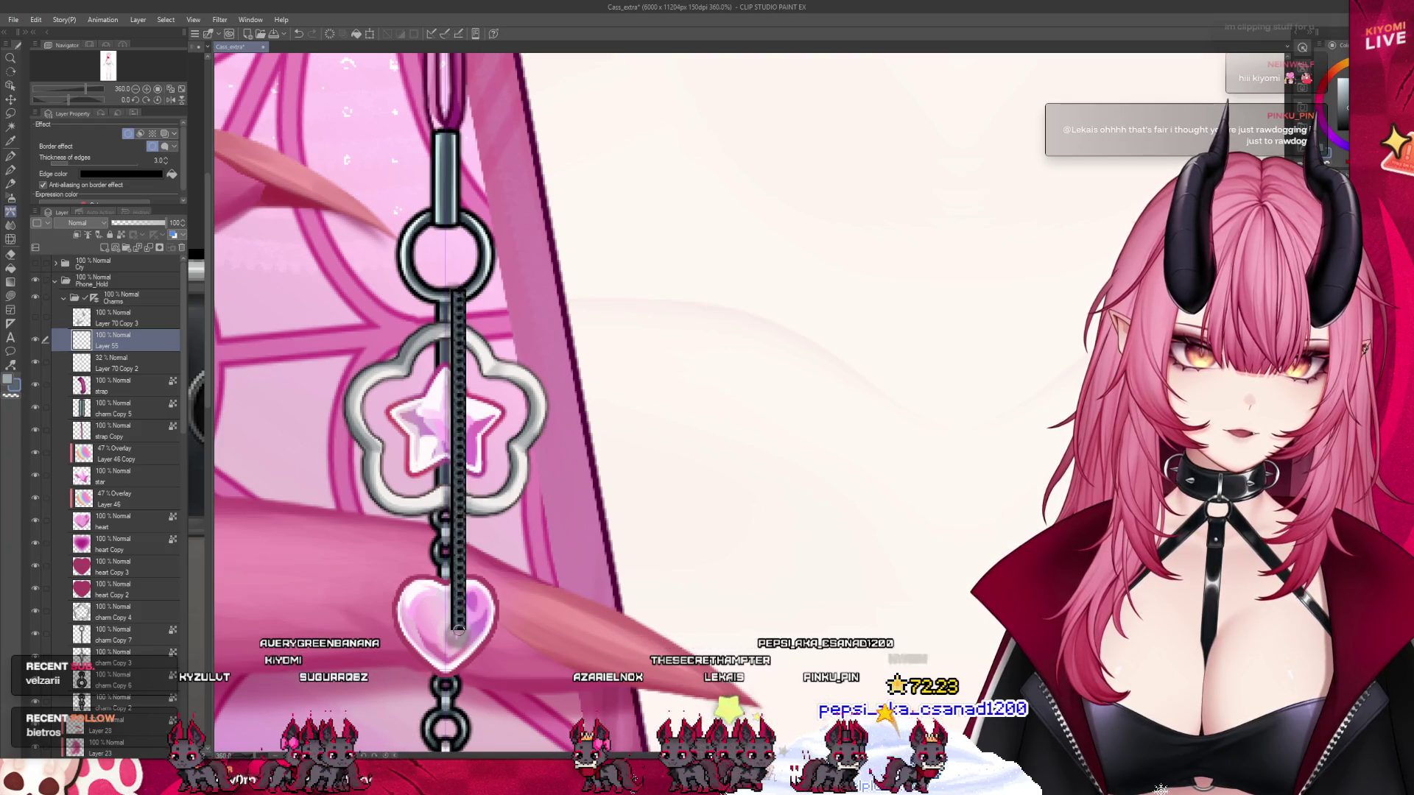
pyautogui.click(165, 163)
pyautogui.click(165, 163)
pyautogui.hotkey('ctrl', '-')
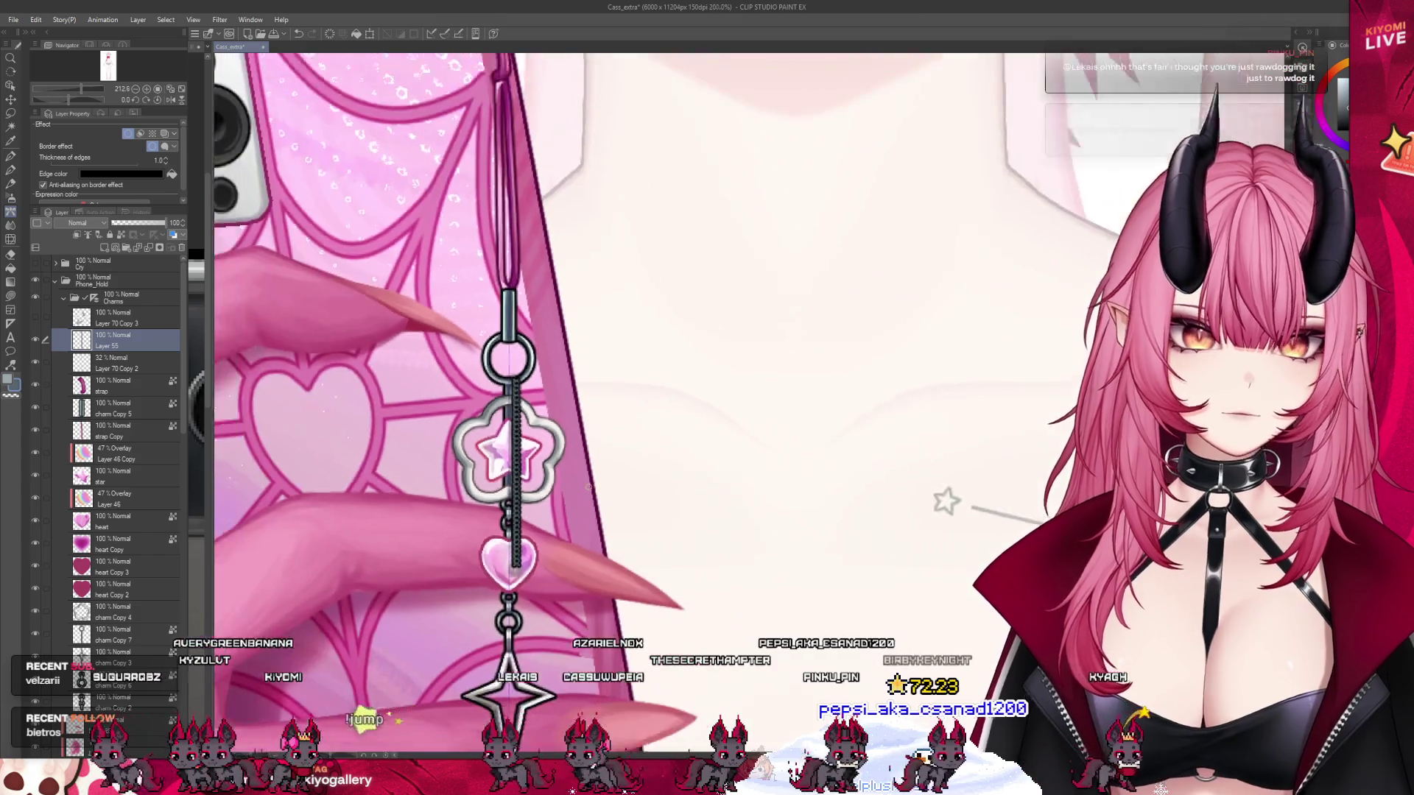
pyautogui.scroll(-3, 587, 486)
pyautogui.scroll(5, 574, 478)
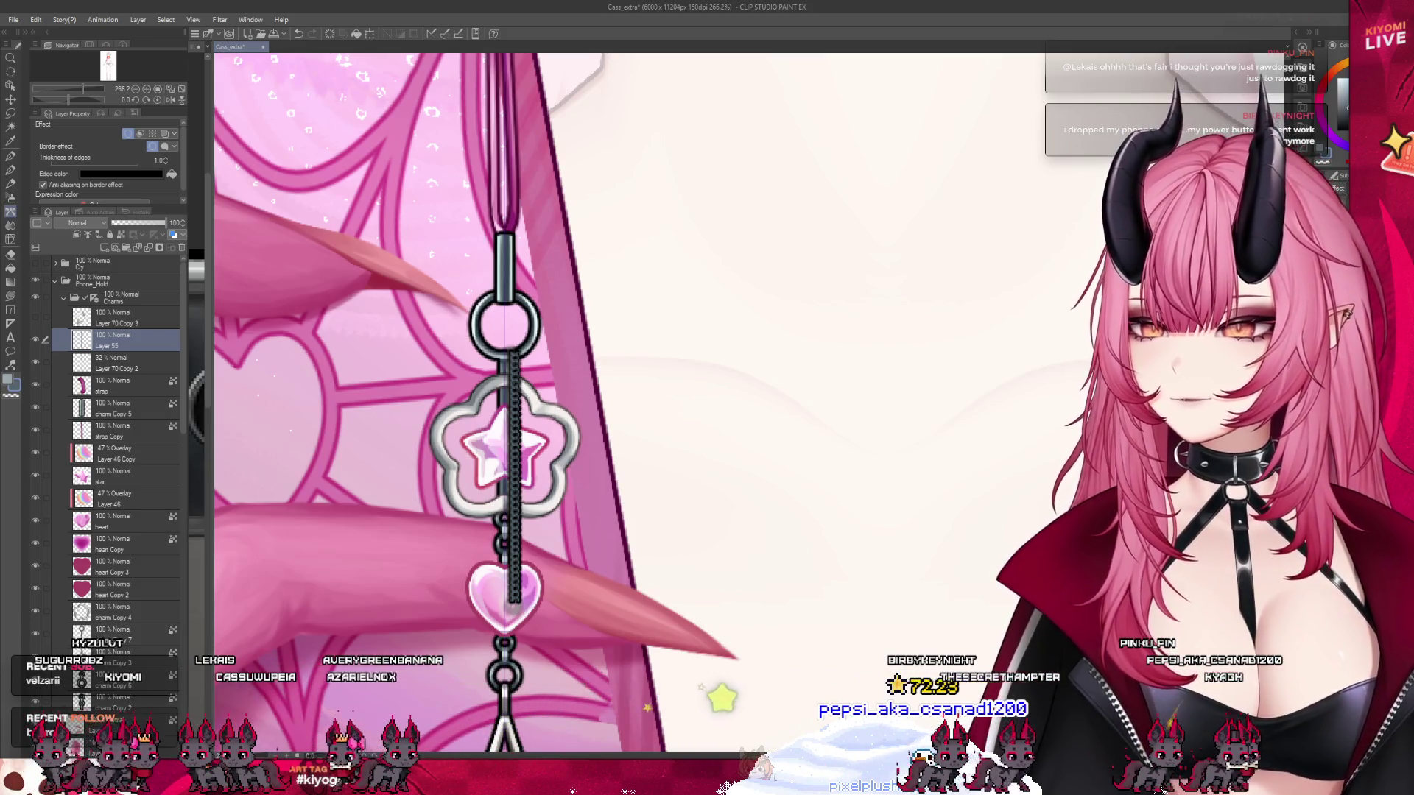
pyautogui.scroll(-2, 654, 344)
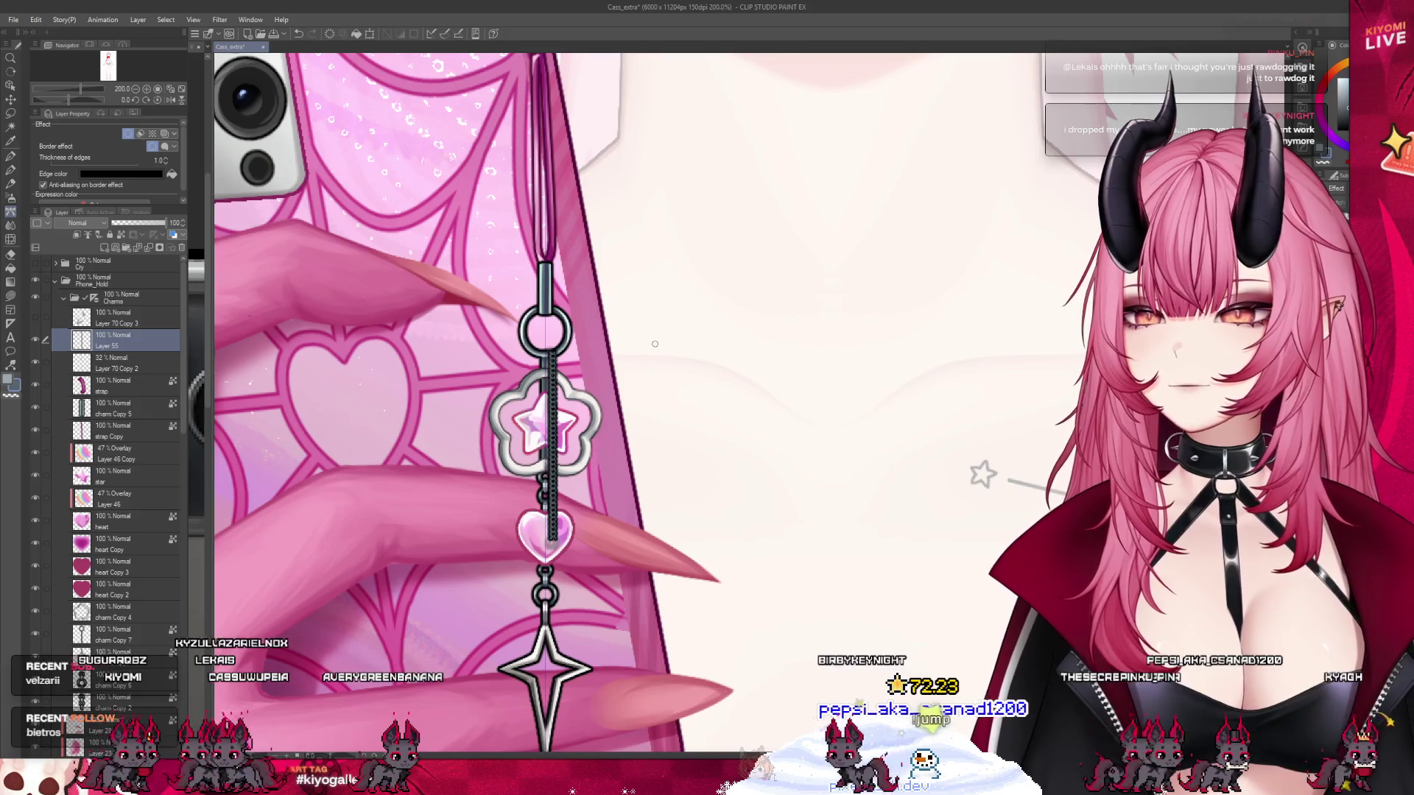
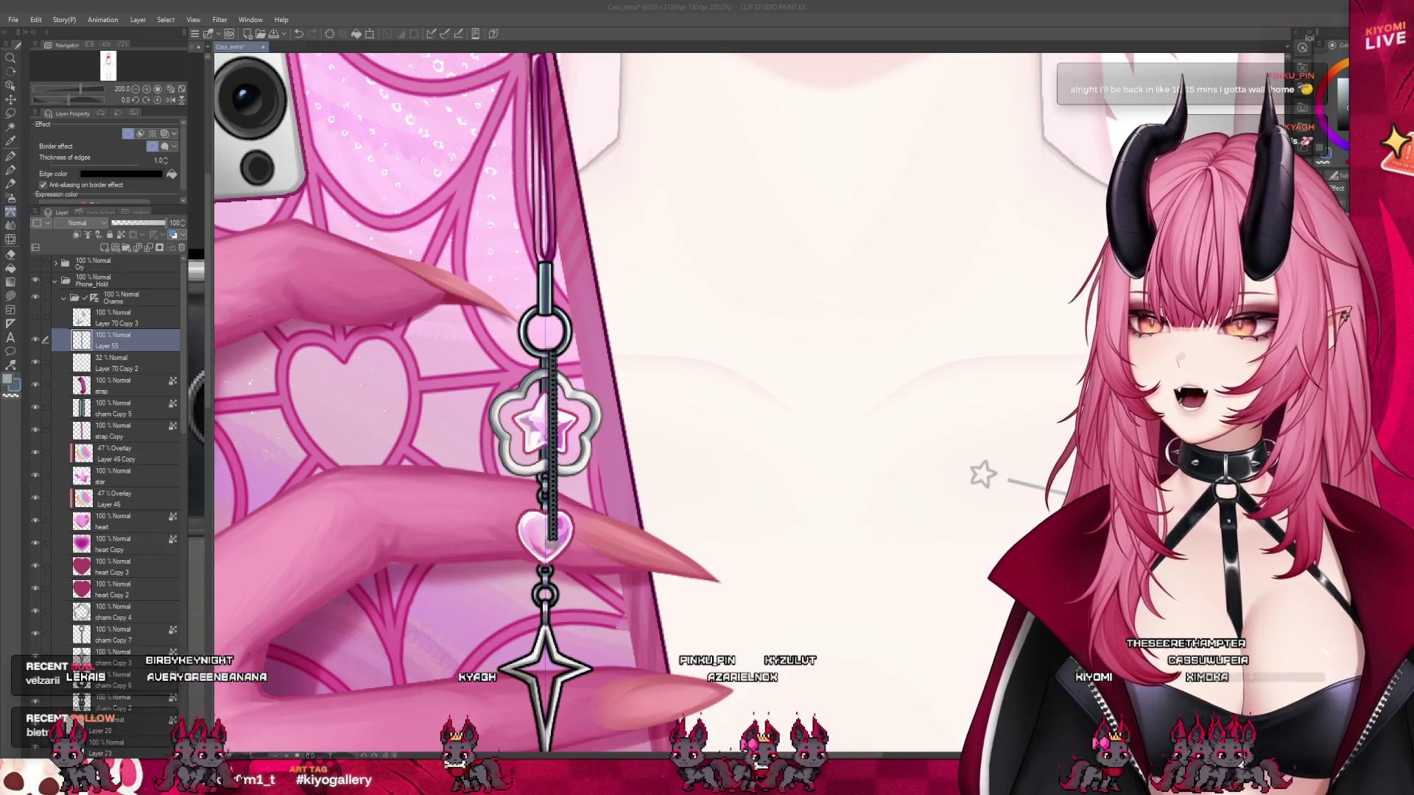
# - Zoom in on the phone charm and undo the last three chain strap edits
pyautogui.scroll(-2, 552, 448)
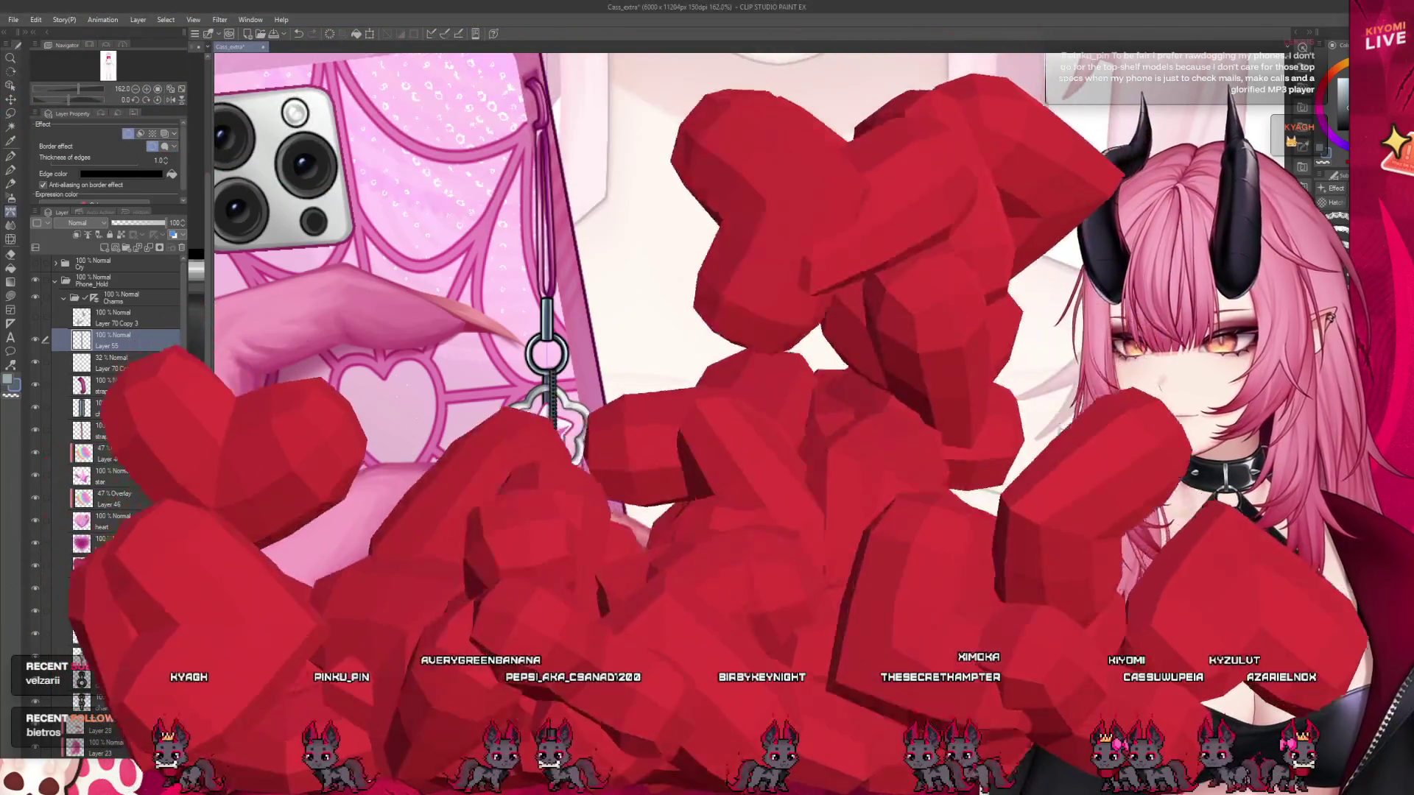
pyautogui.scroll(-2, 626, 398)
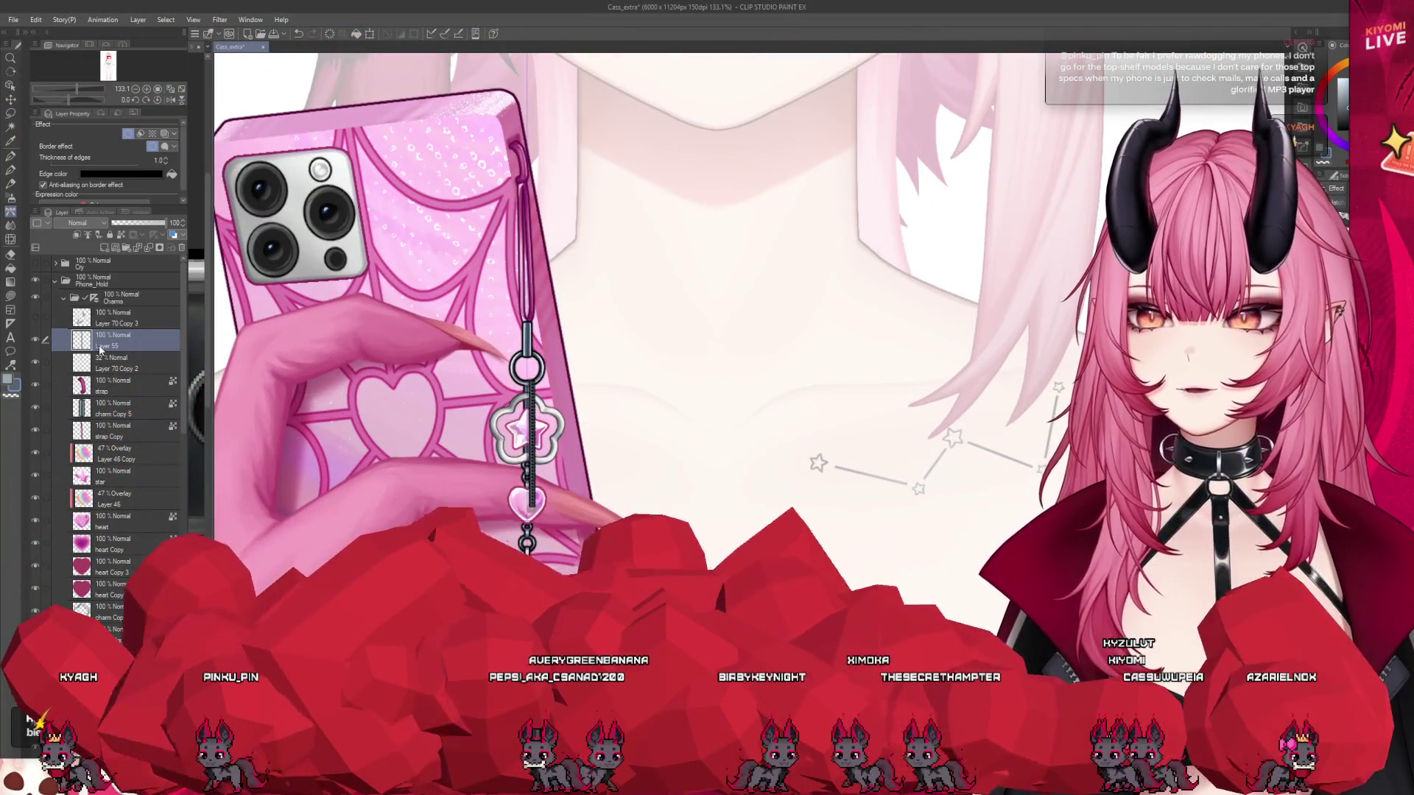
pyautogui.scroll(2, 563, 530)
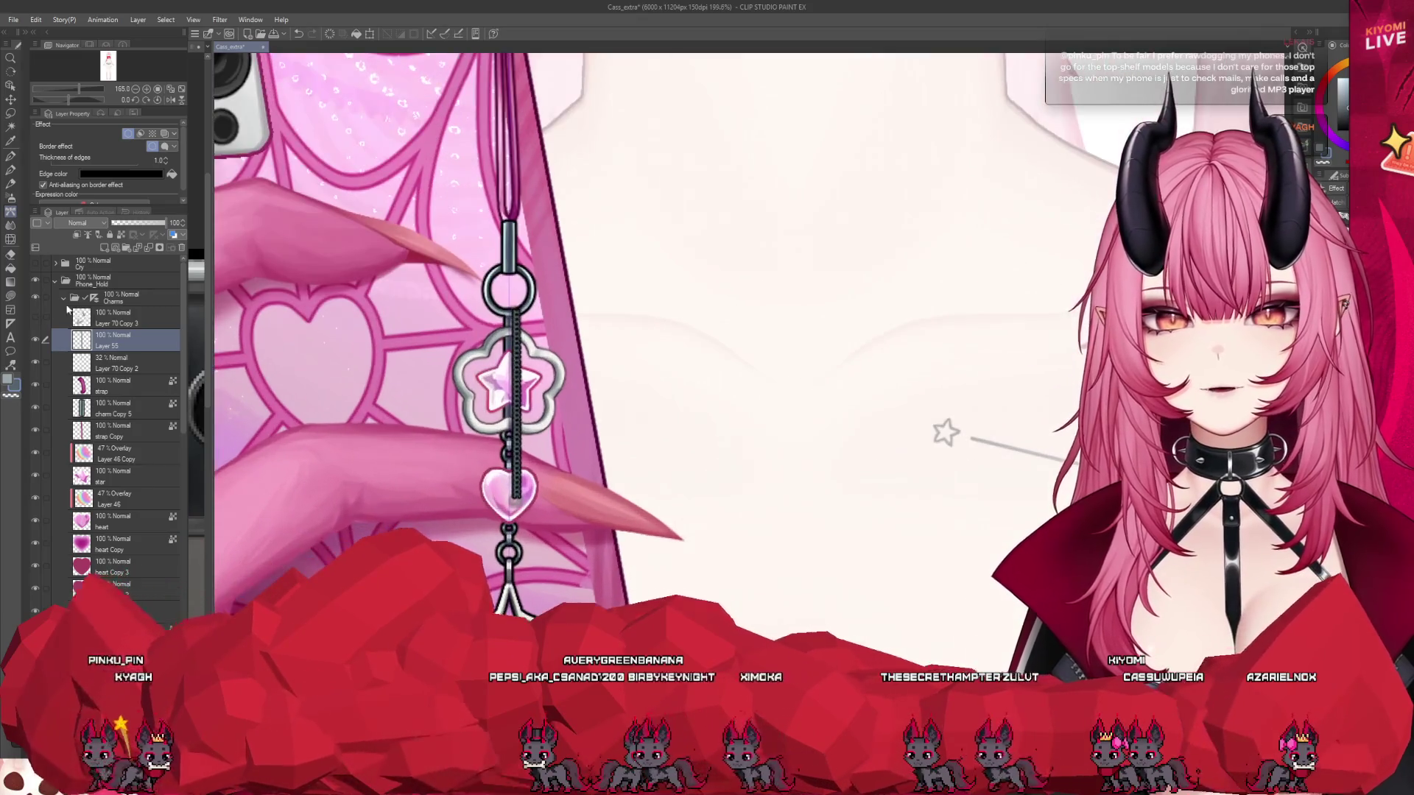
pyautogui.hotkey('ctrl', '+')
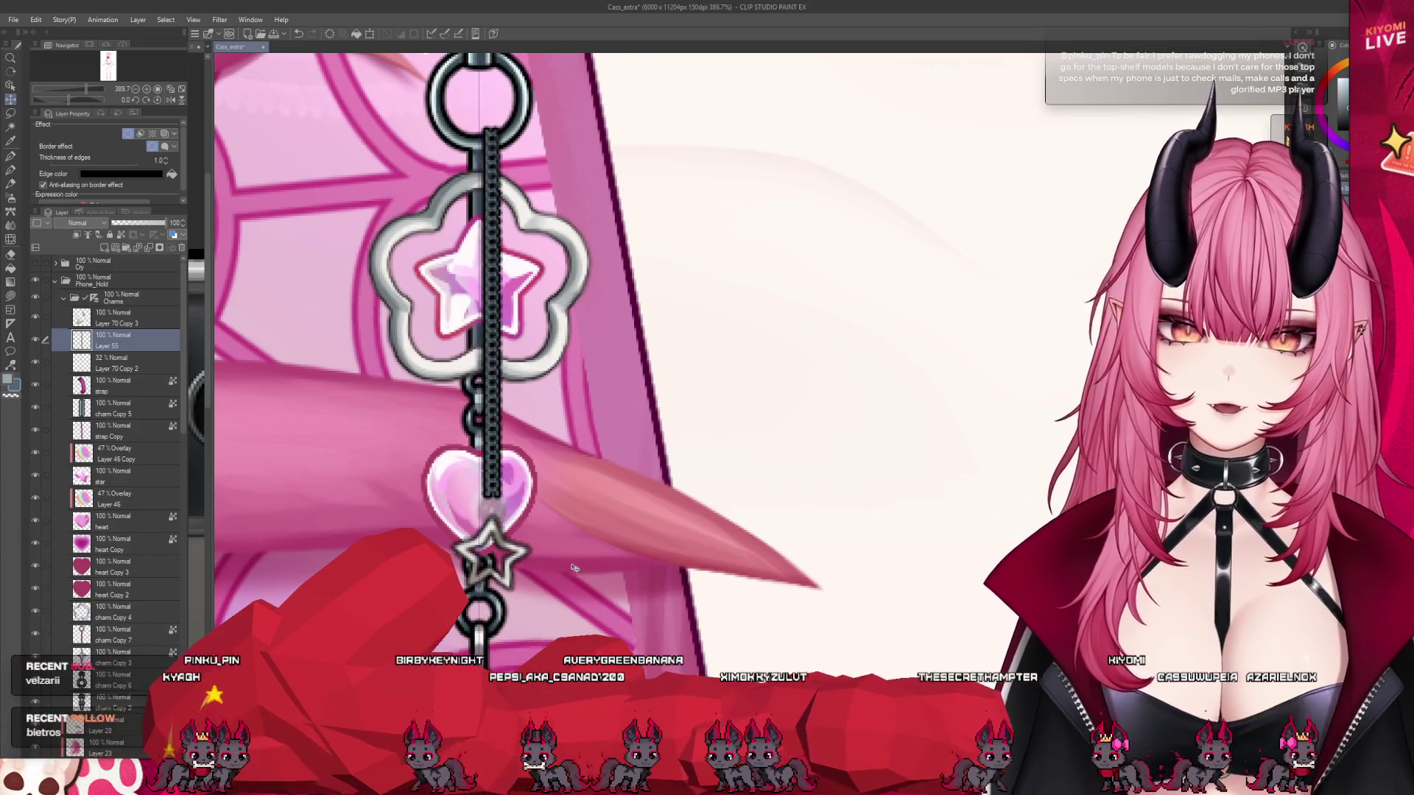
pyautogui.click(302, 34)
pyautogui.click(302, 34)
pyautogui.hotkey('ctrl', 'z')
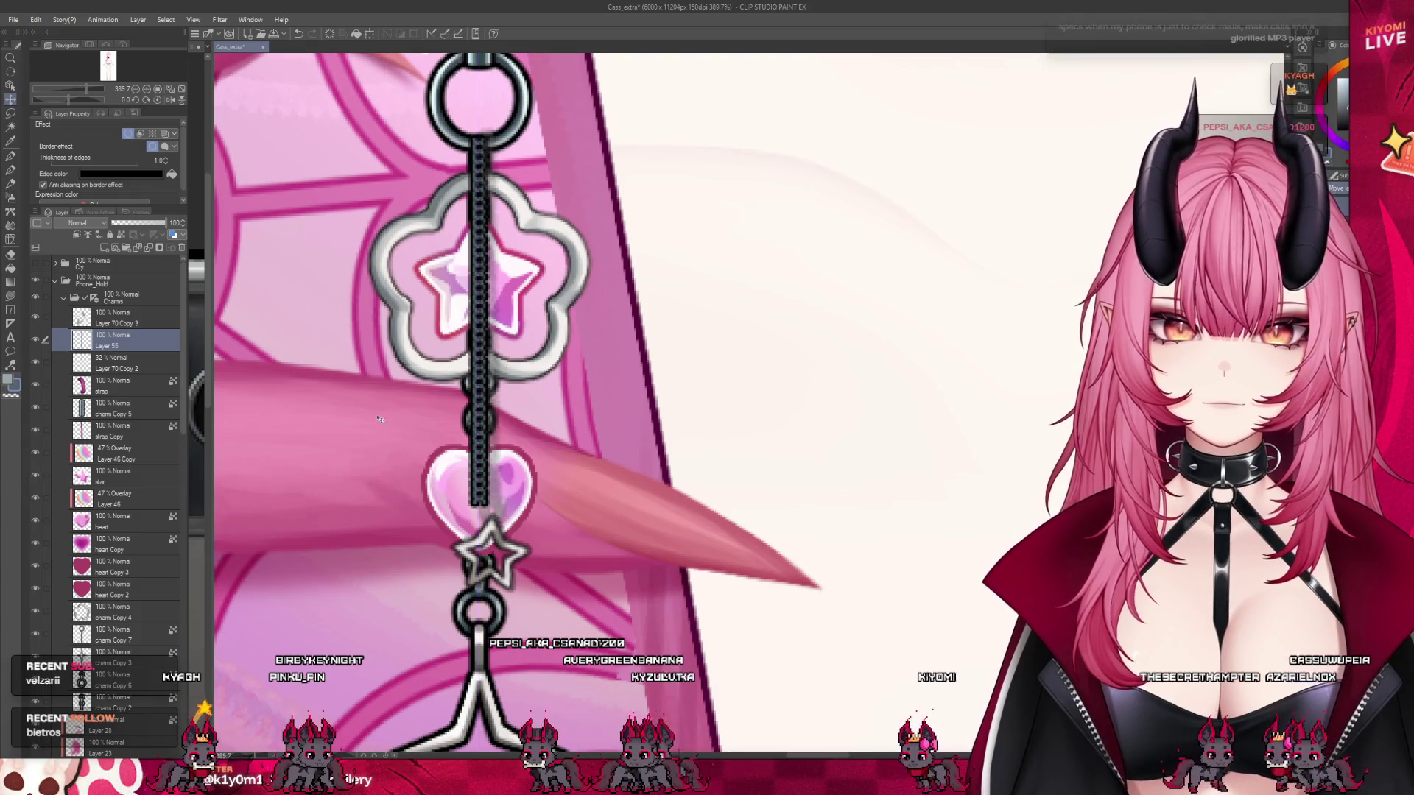
# - Select Layer 70 Copy 3 and zoom back out
pyautogui.click(106, 322)
pyautogui.scroll(-2, 520, 531)
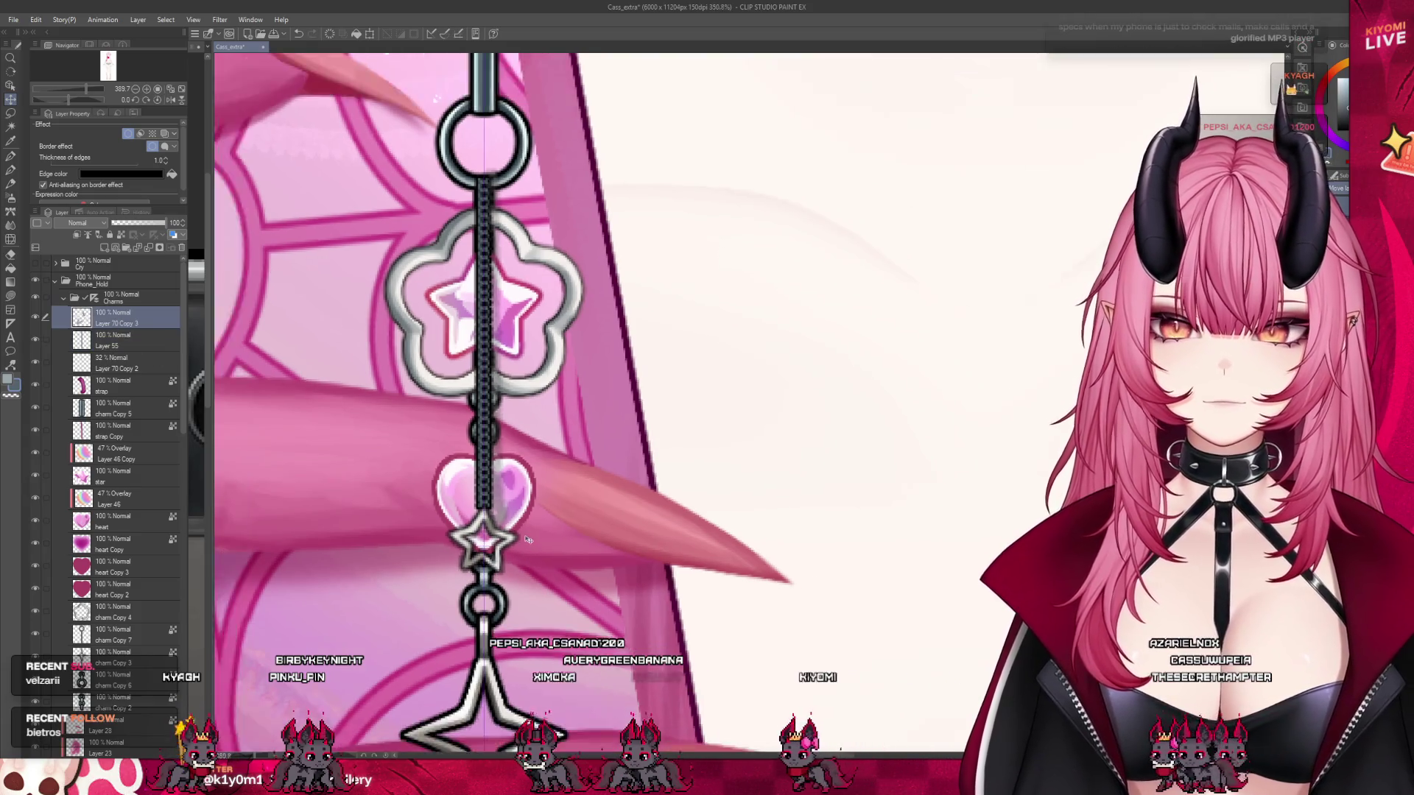
pyautogui.scroll(-3, 520, 532)
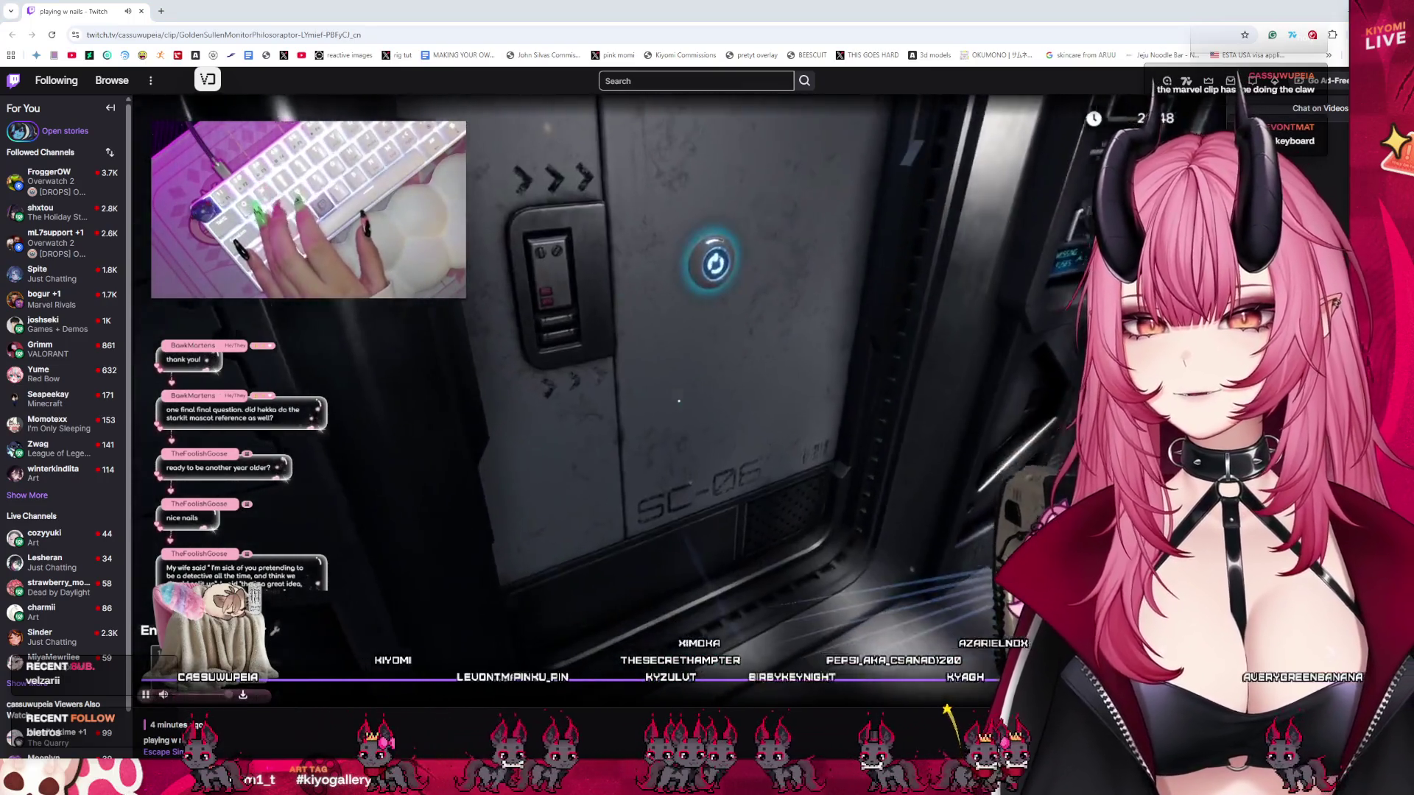
# - Pause the keyboard clip playing on Twitch
pyautogui.click(679, 402)
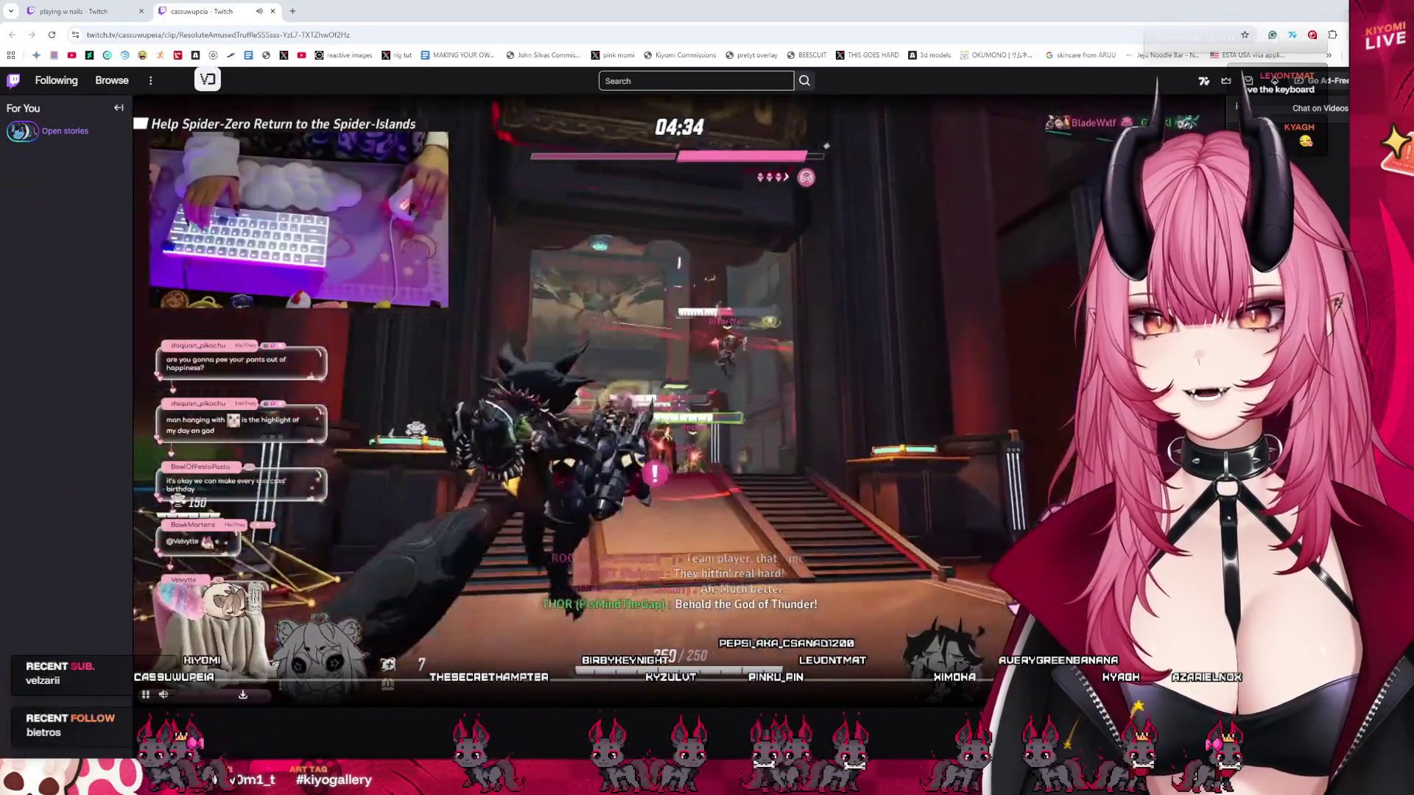
# - Check the claw clip's info below the player, then pause and resume the clip
pyautogui.scroll(-5, 611, 369)
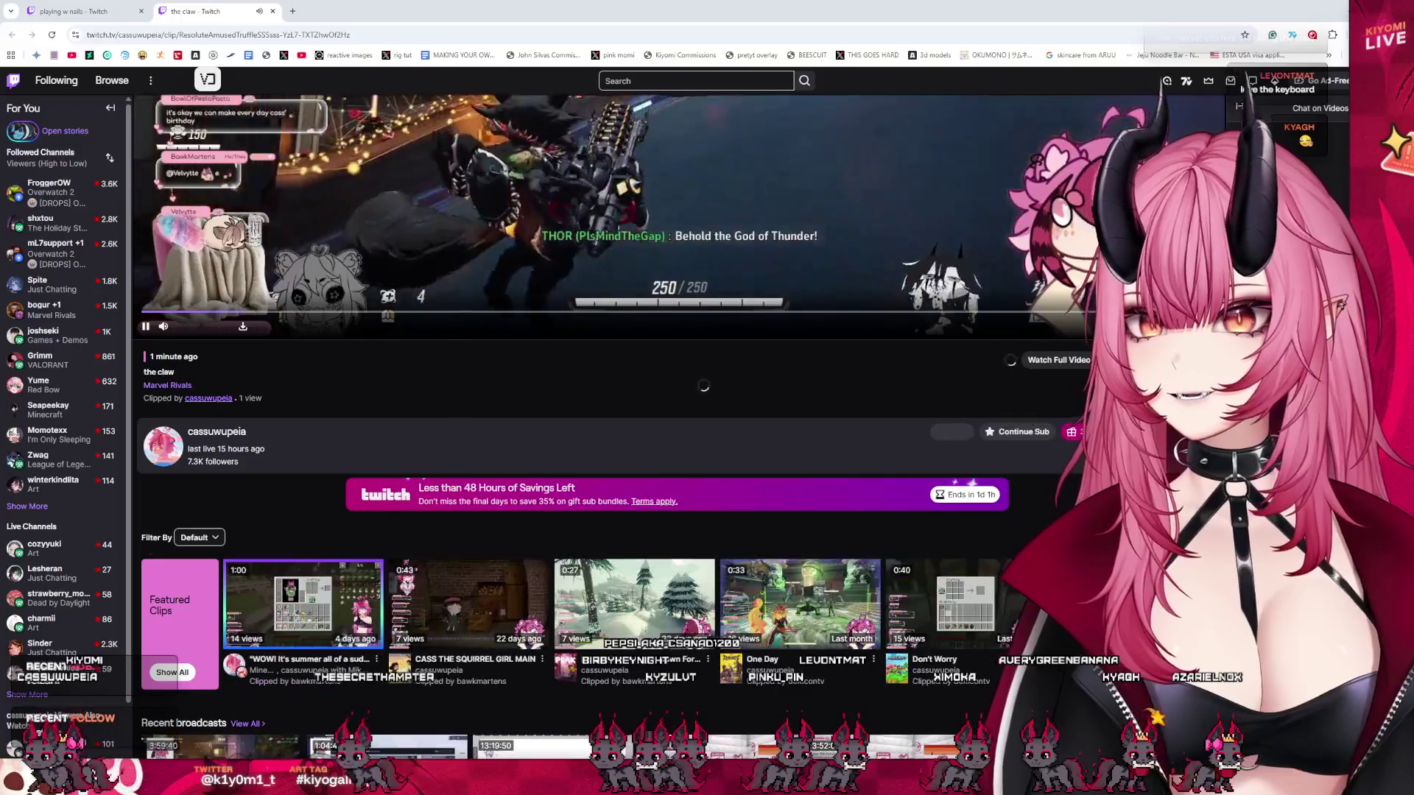
pyautogui.scroll(5, 611, 368)
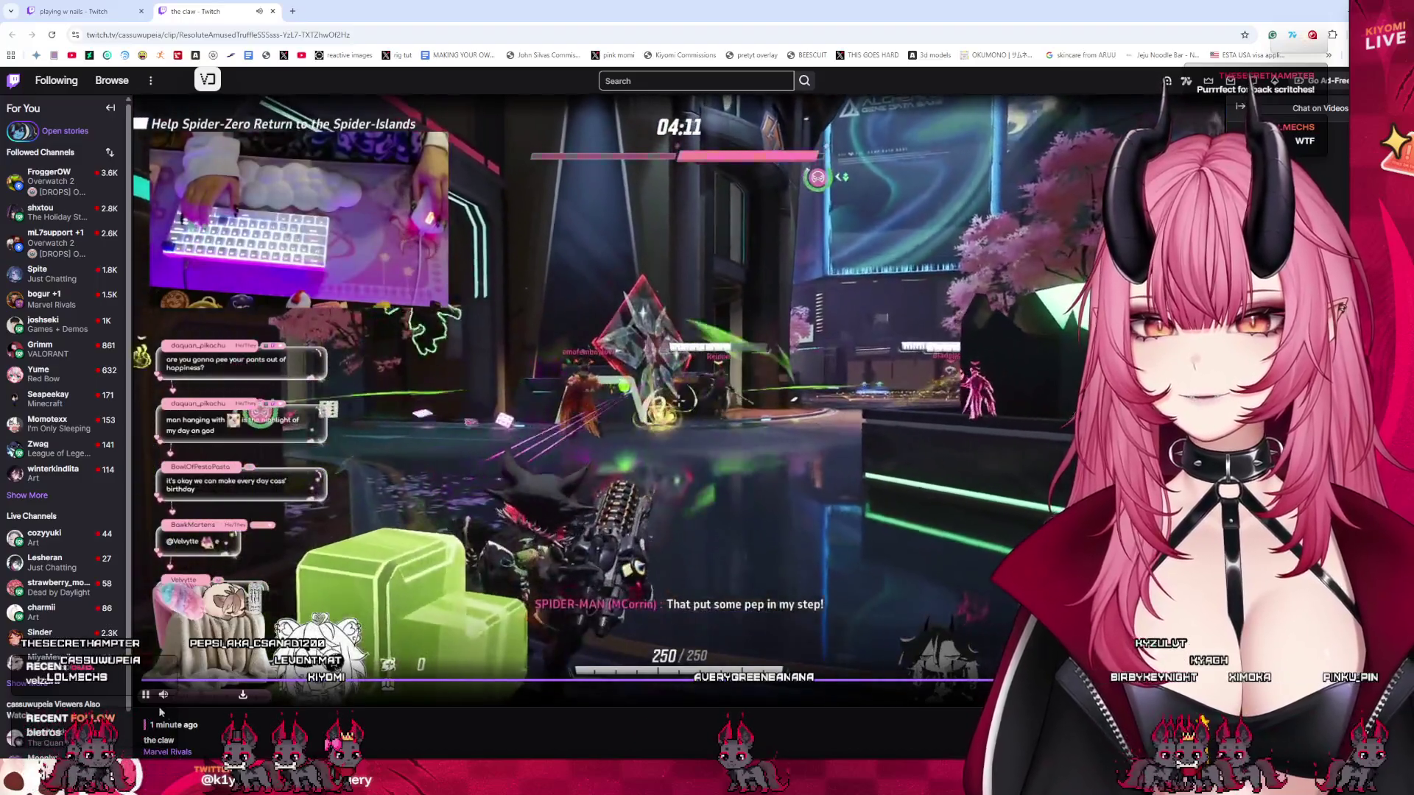
pyautogui.click(146, 696)
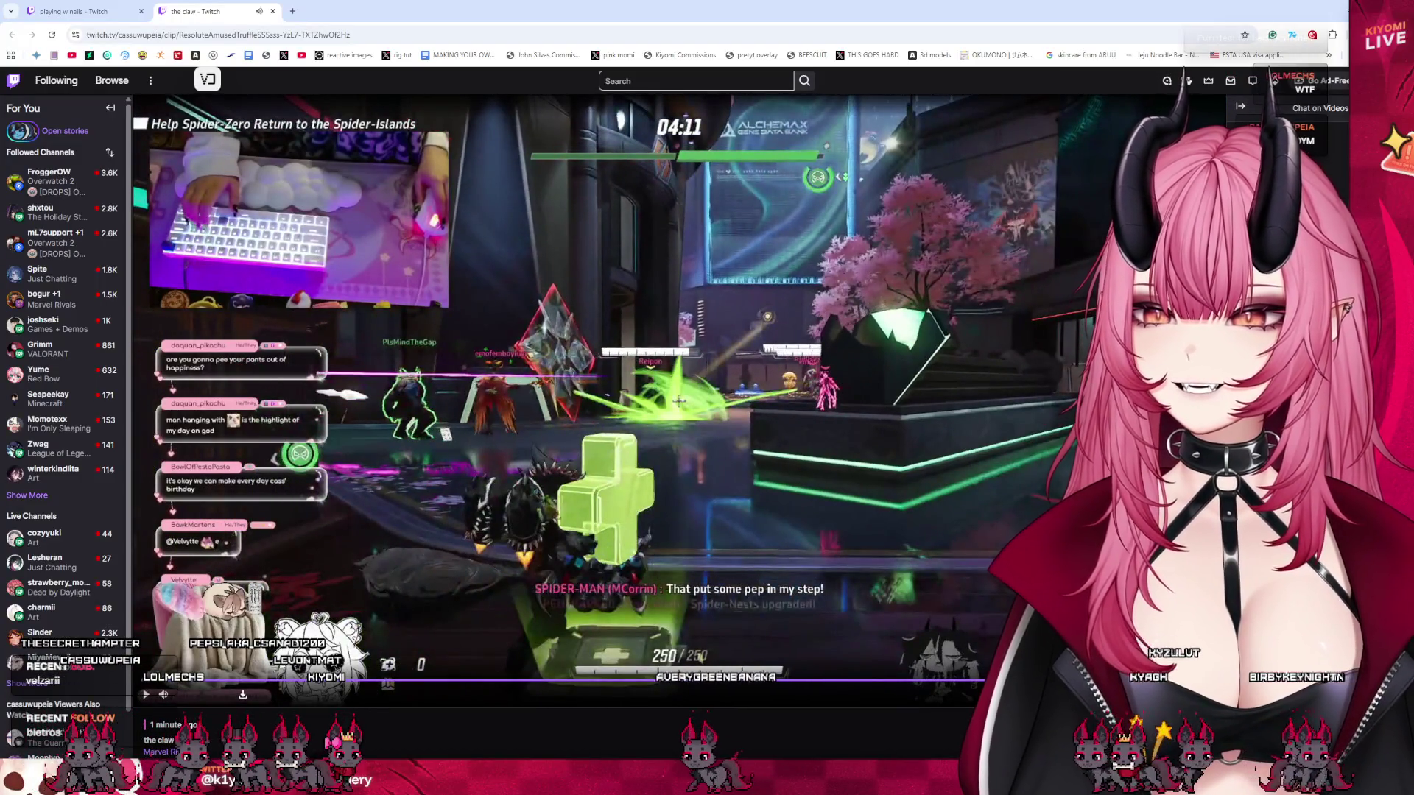
pyautogui.click(146, 696)
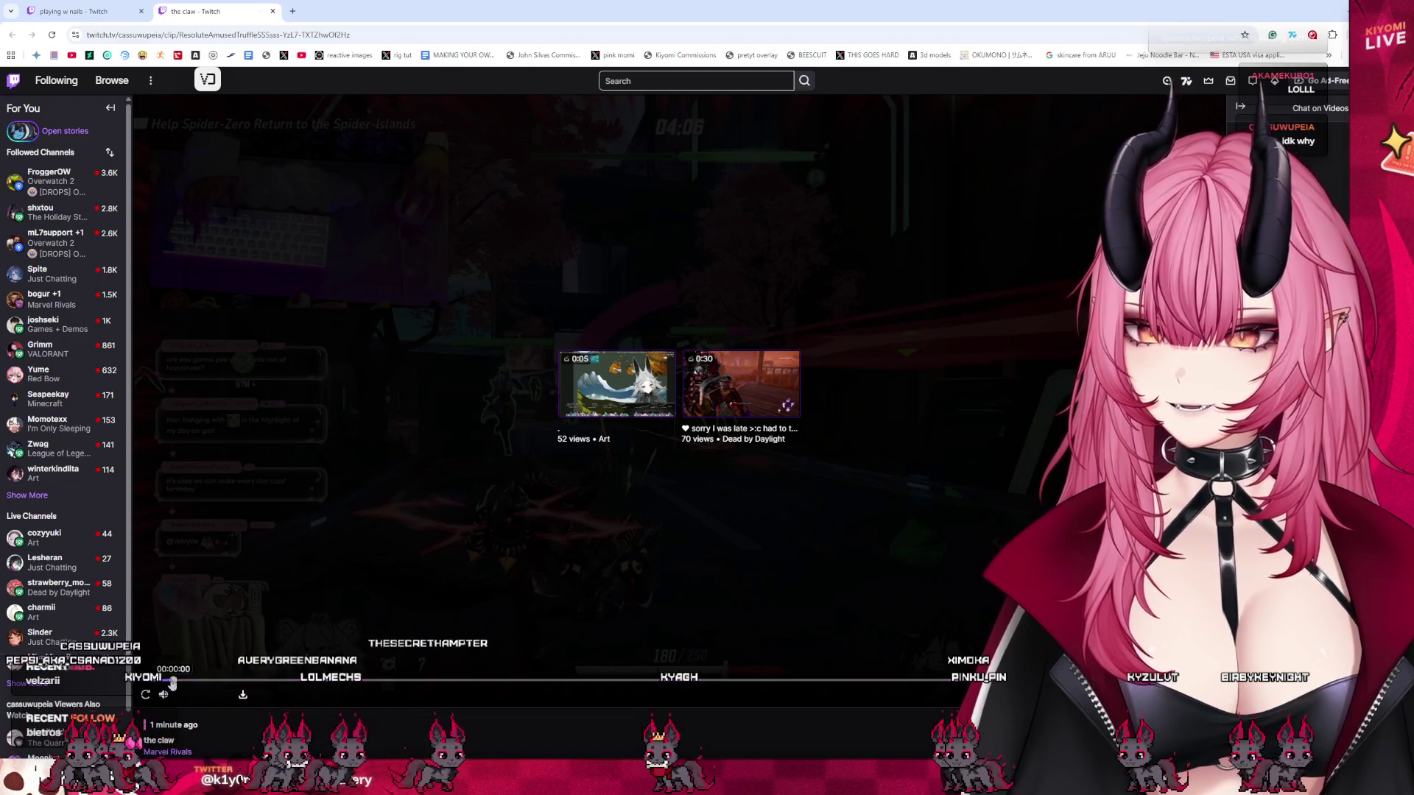
# - Replay the ended claw clip from the start, and again after it finishes
pyautogui.click(173, 680)
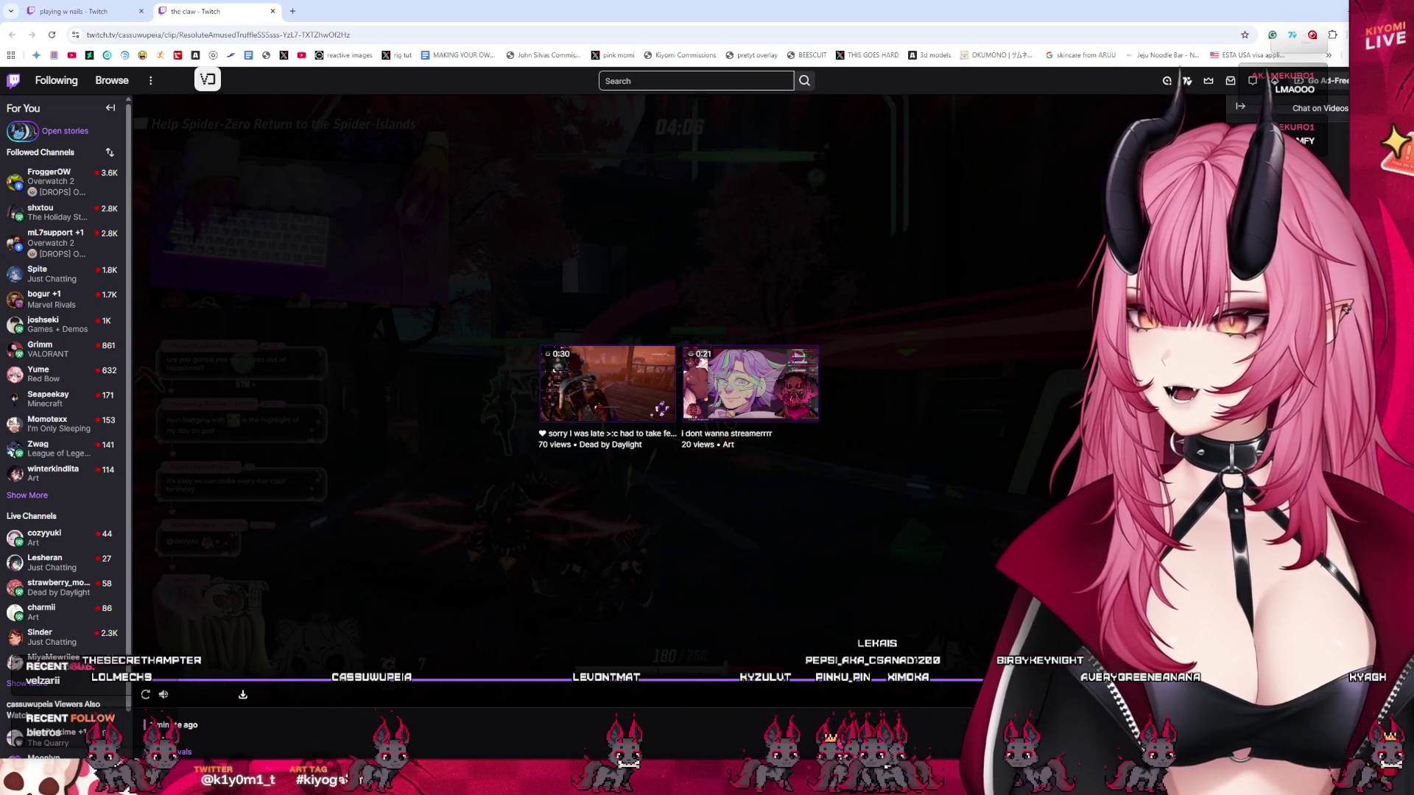
pyautogui.click(143, 696)
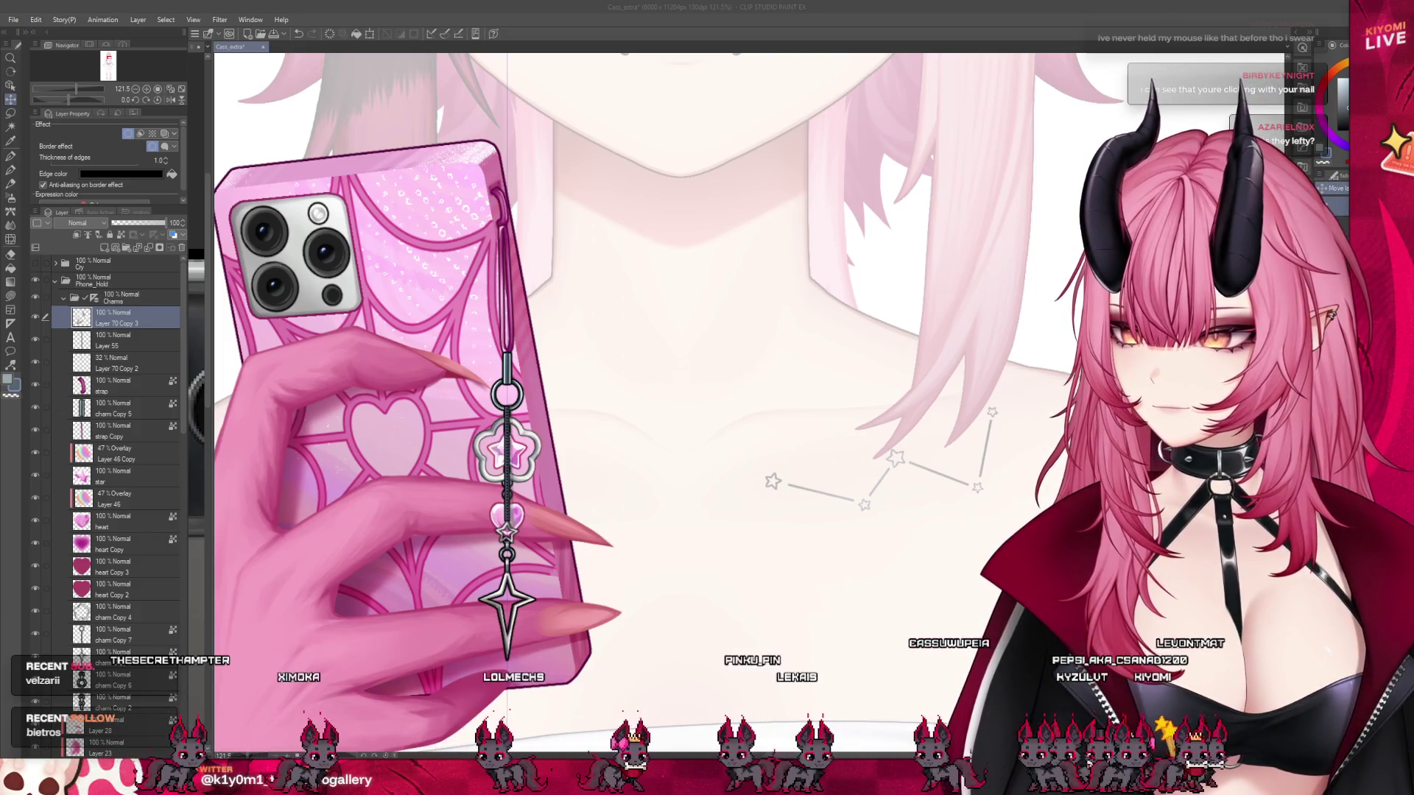
# - Inspect the charm up close, delete the faint Layer 70 Copy 2, and reselect Layer 70 Copy 3
pyautogui.scroll(-3, 602, 419)
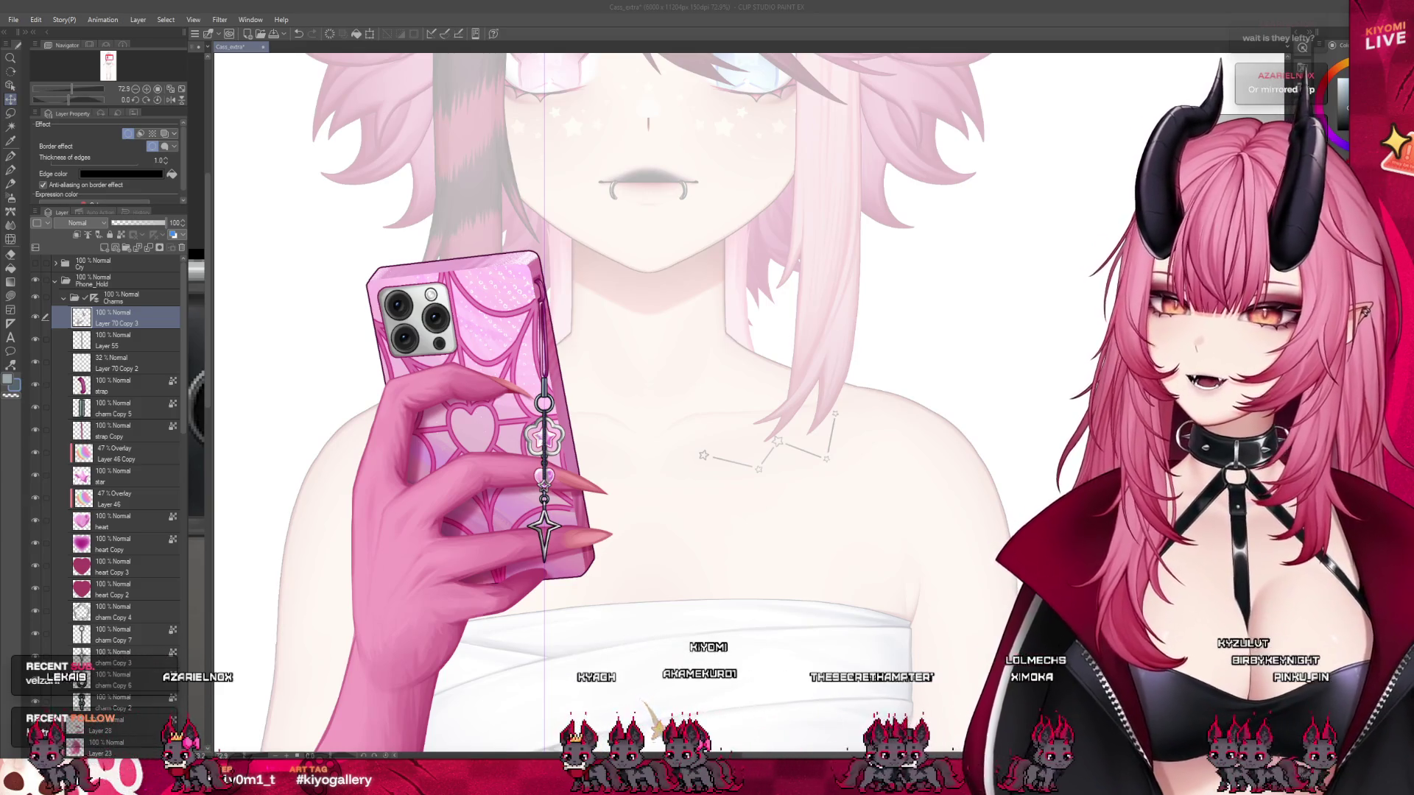
pyautogui.scroll(-2, 483, 338)
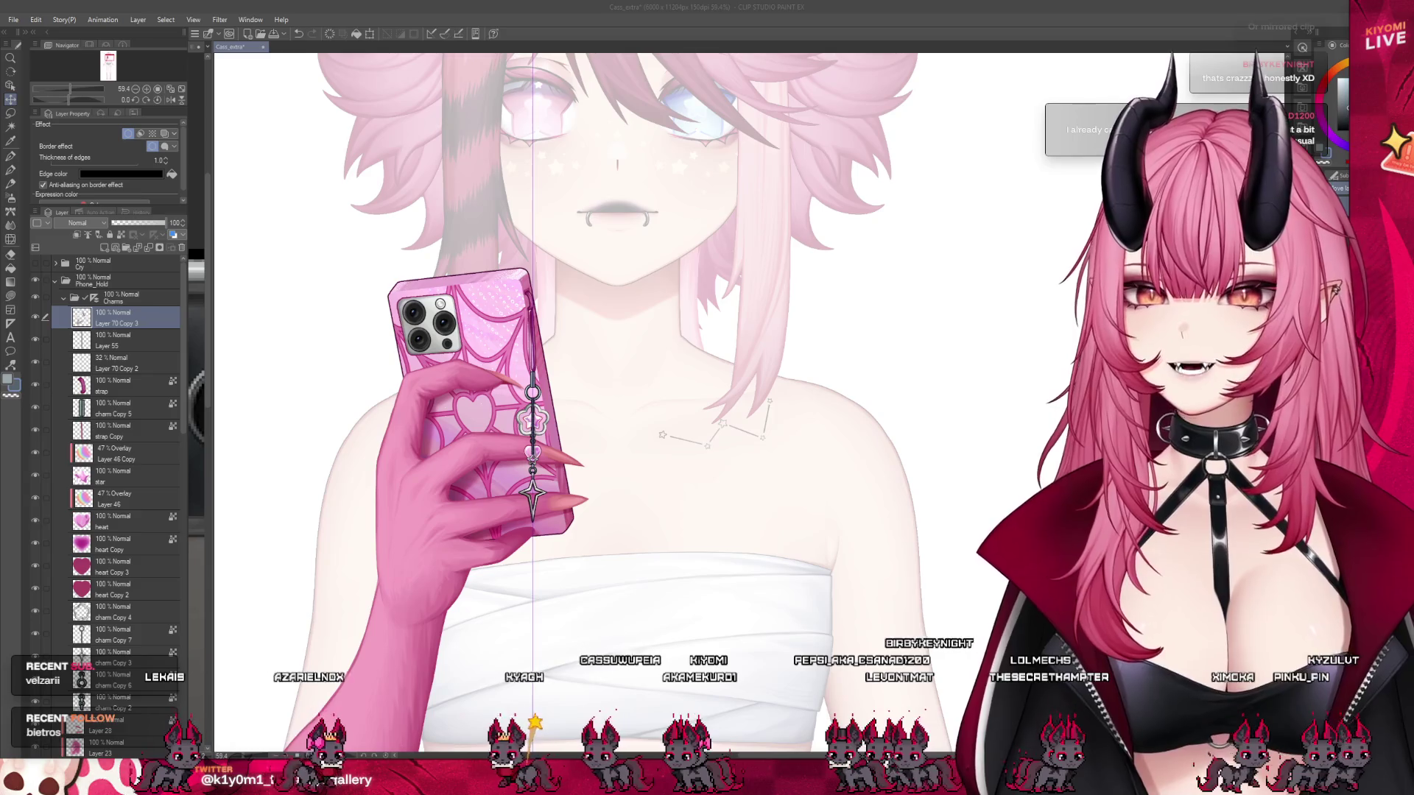
pyautogui.scroll(2, 517, 378)
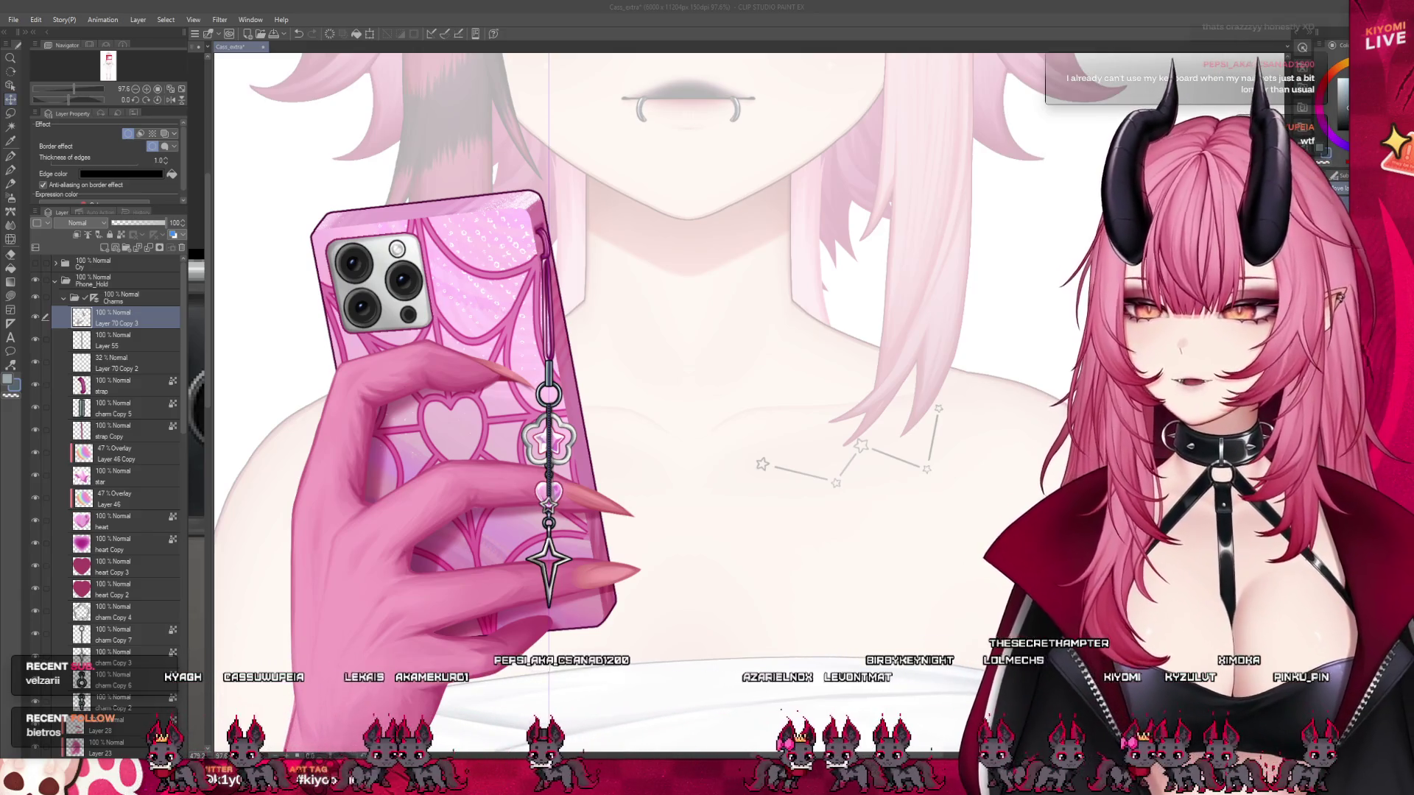
pyautogui.scroll(-2, 587, 335)
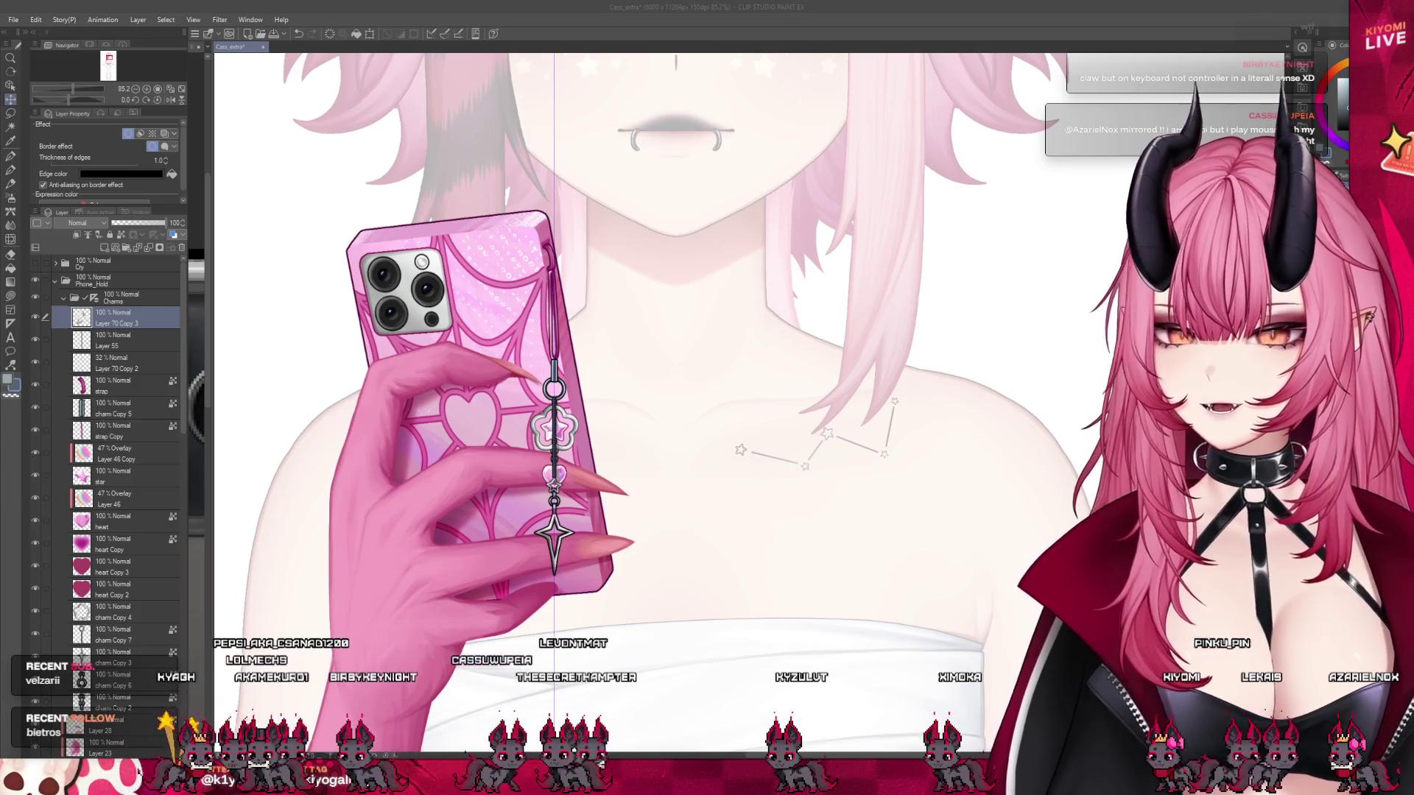
pyautogui.scroll(3, 504, 322)
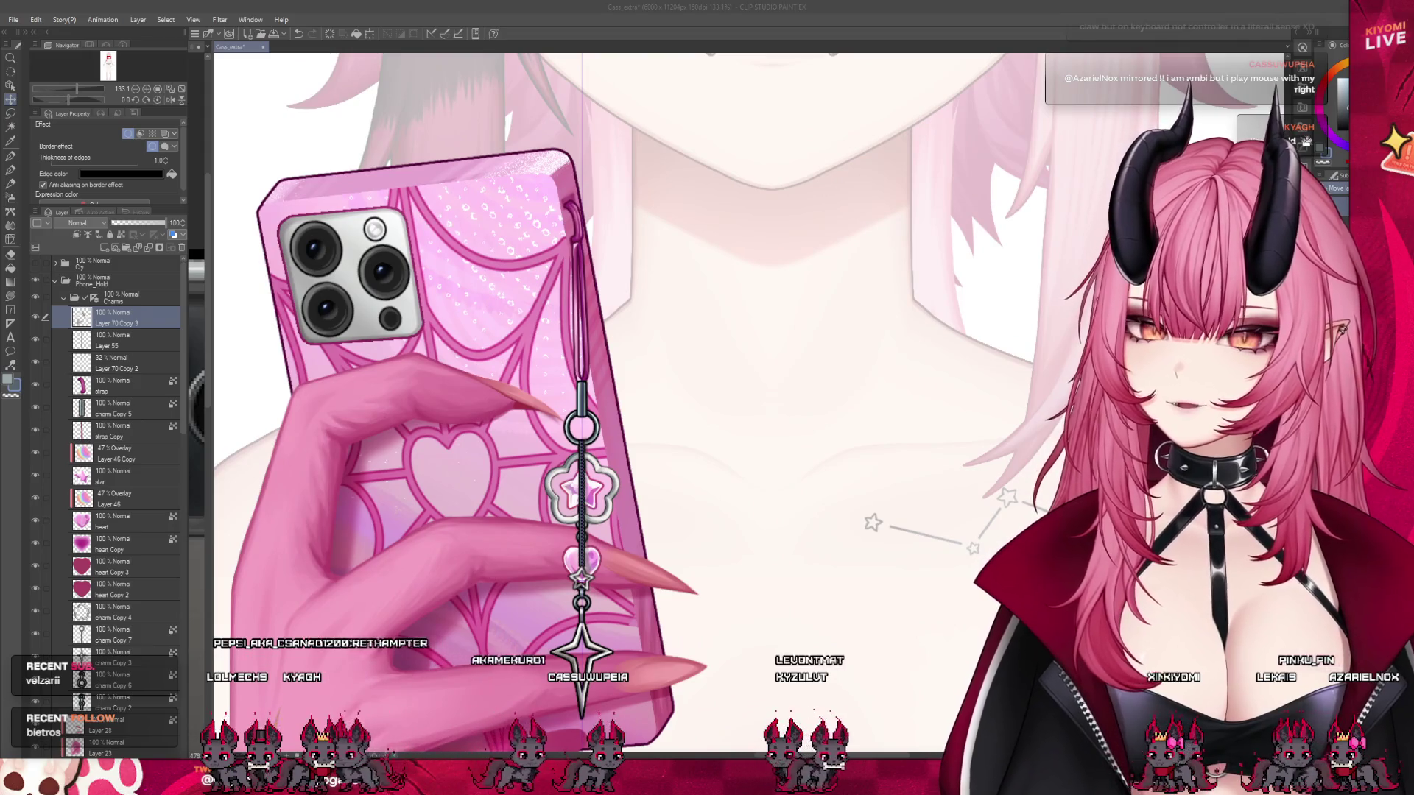
pyautogui.scroll(3, 736, 589)
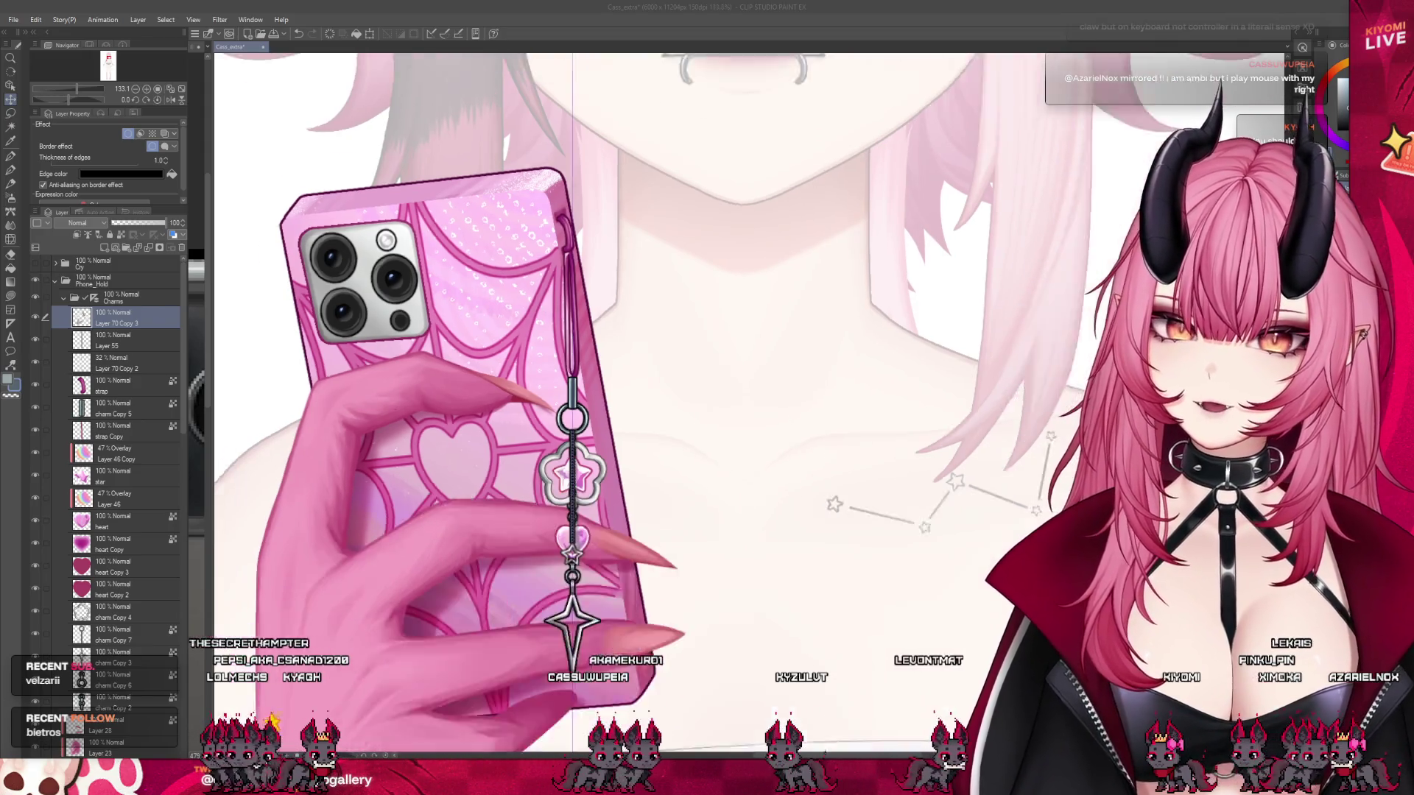
pyautogui.scroll(1, 564, 472)
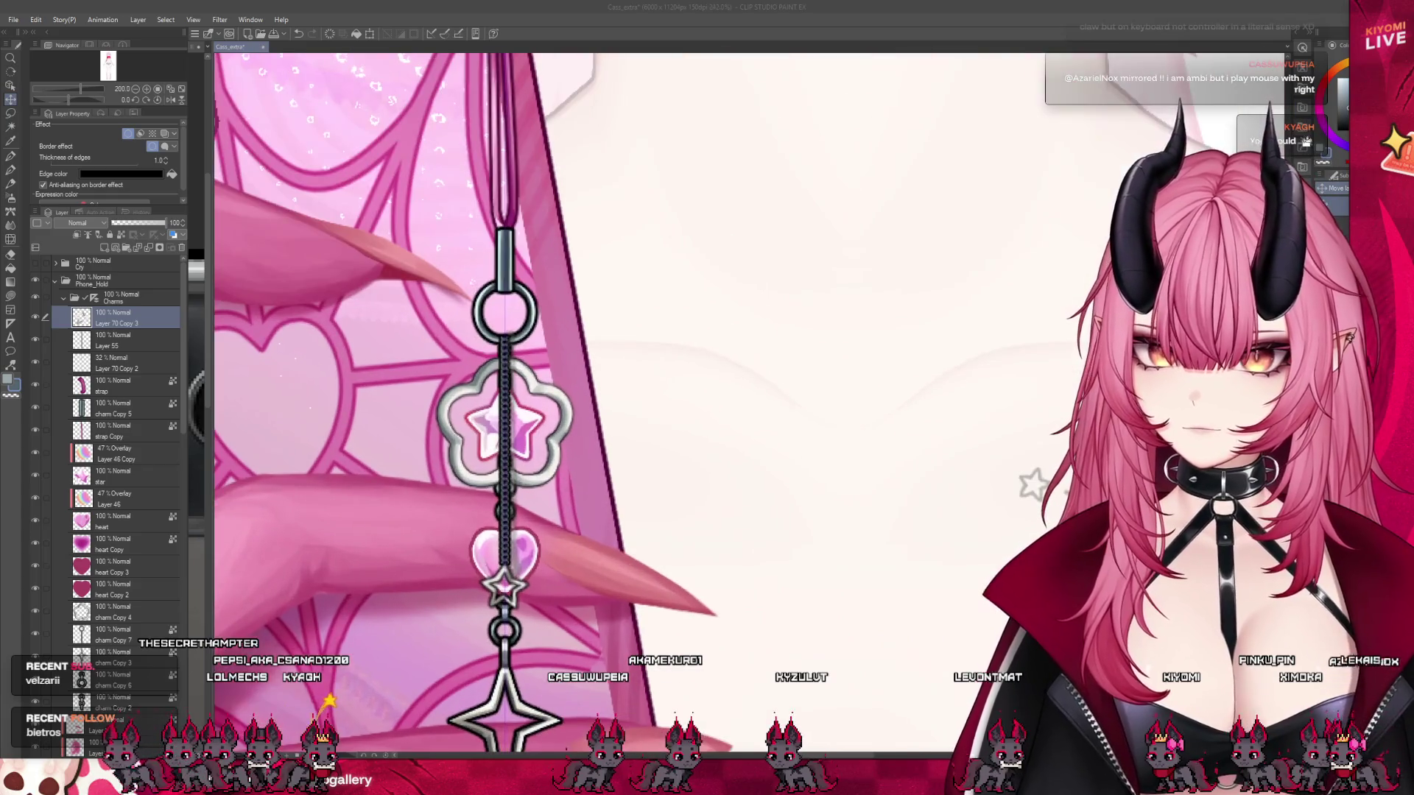
pyautogui.click(112, 362)
pyautogui.click(180, 250)
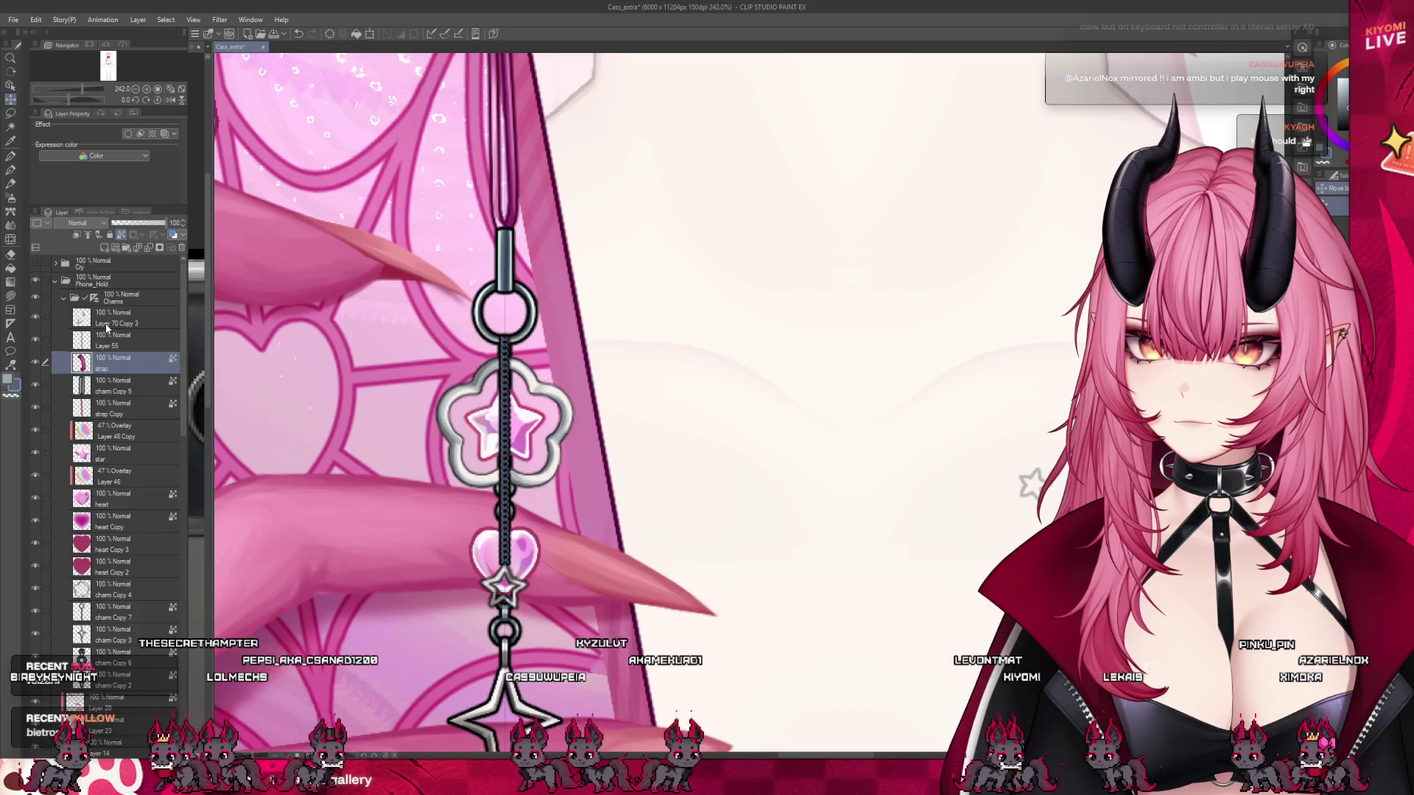
pyautogui.click(106, 328)
pyautogui.scroll(10, 480, 551)
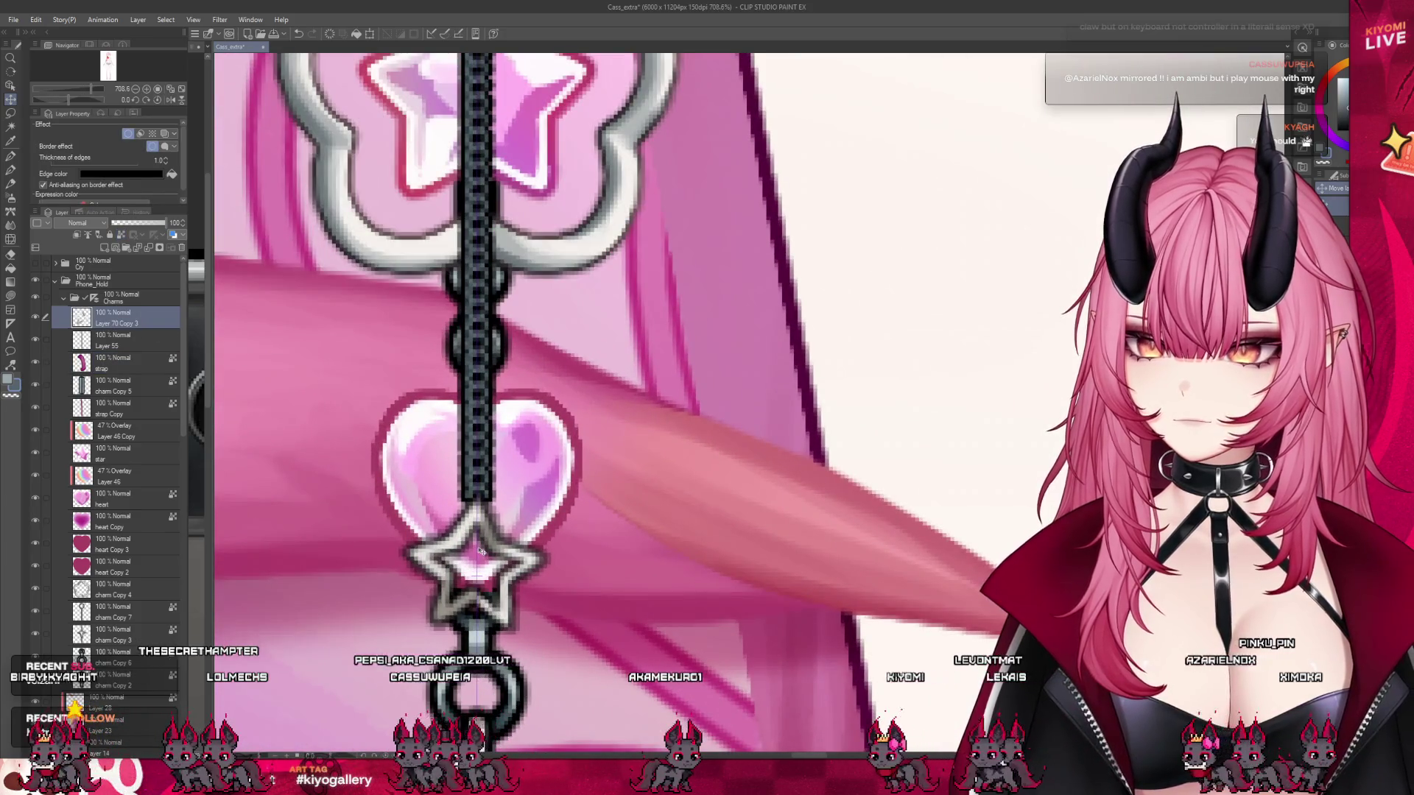
# - With the Pen, paint out the old star over the heart and draw a symmetric dark star outline
pyautogui.press('p')
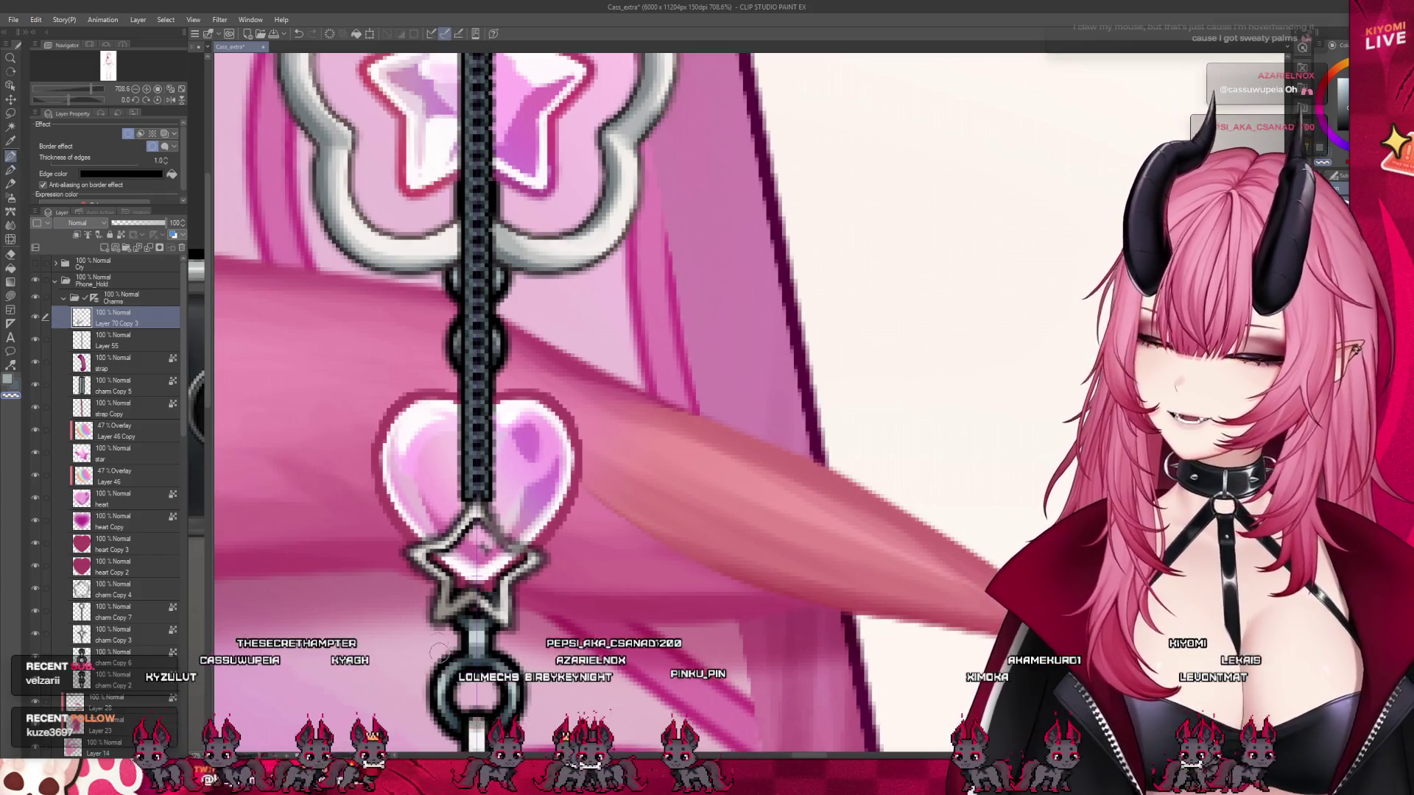
pyautogui.moveTo(435, 581)
pyautogui.mouseDown()
pyautogui.moveTo(479, 604)
pyautogui.moveTo(499, 593)
pyautogui.mouseUp()
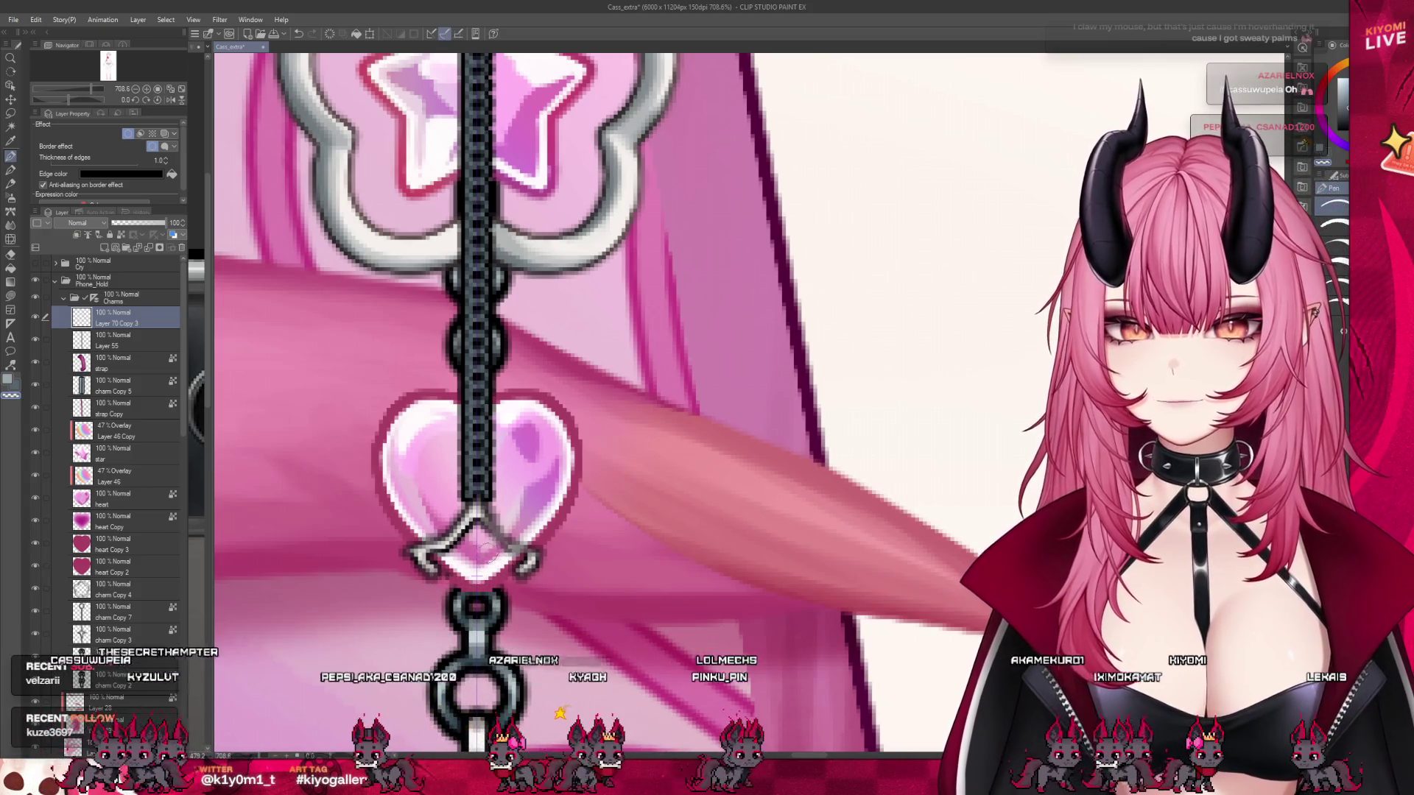
pyautogui.moveTo(451, 549); pyautogui.dragTo(475, 504)
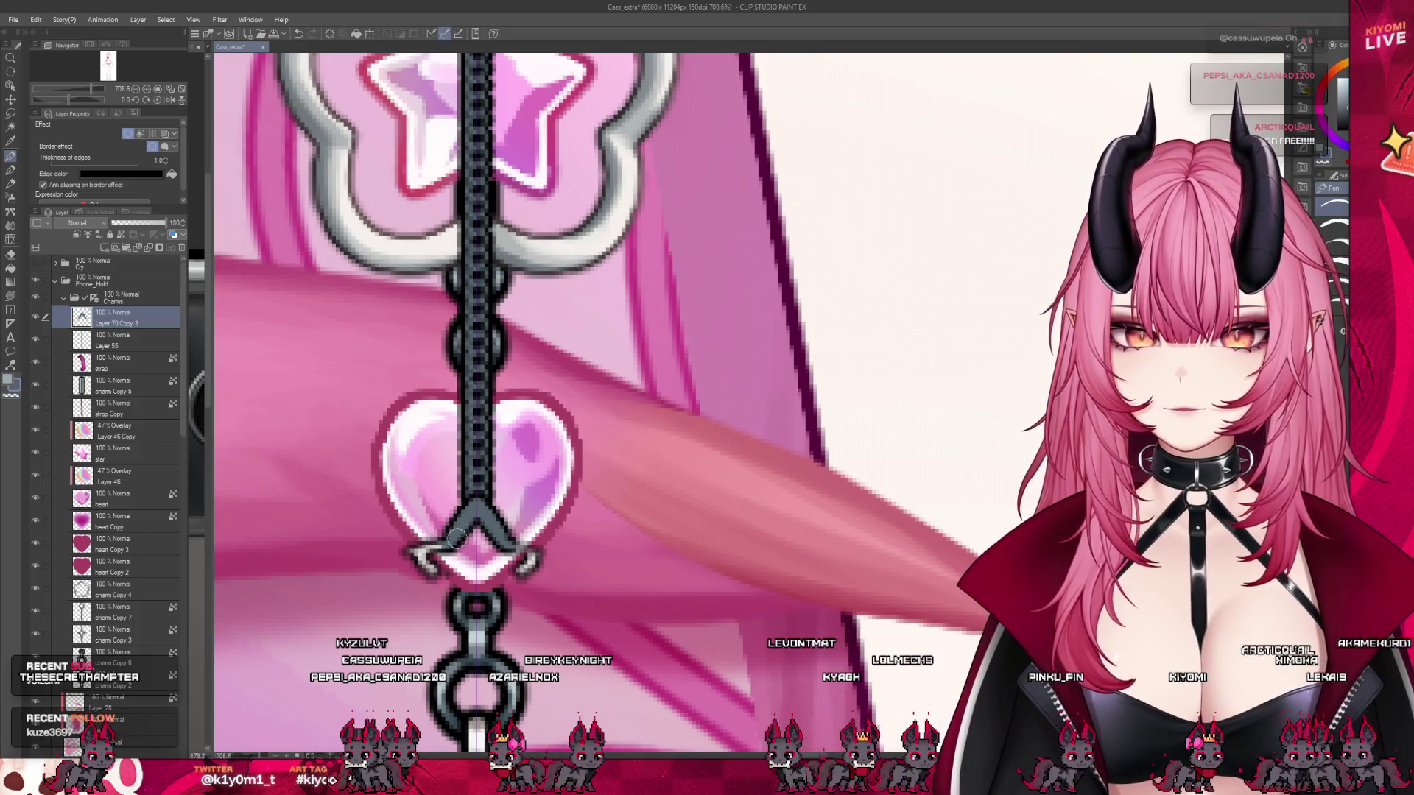
pyautogui.moveTo(415, 558)
pyautogui.mouseDown()
pyautogui.moveTo(430, 560)
pyautogui.moveTo(440, 626)
pyautogui.moveTo(435, 589)
pyautogui.mouseUp()
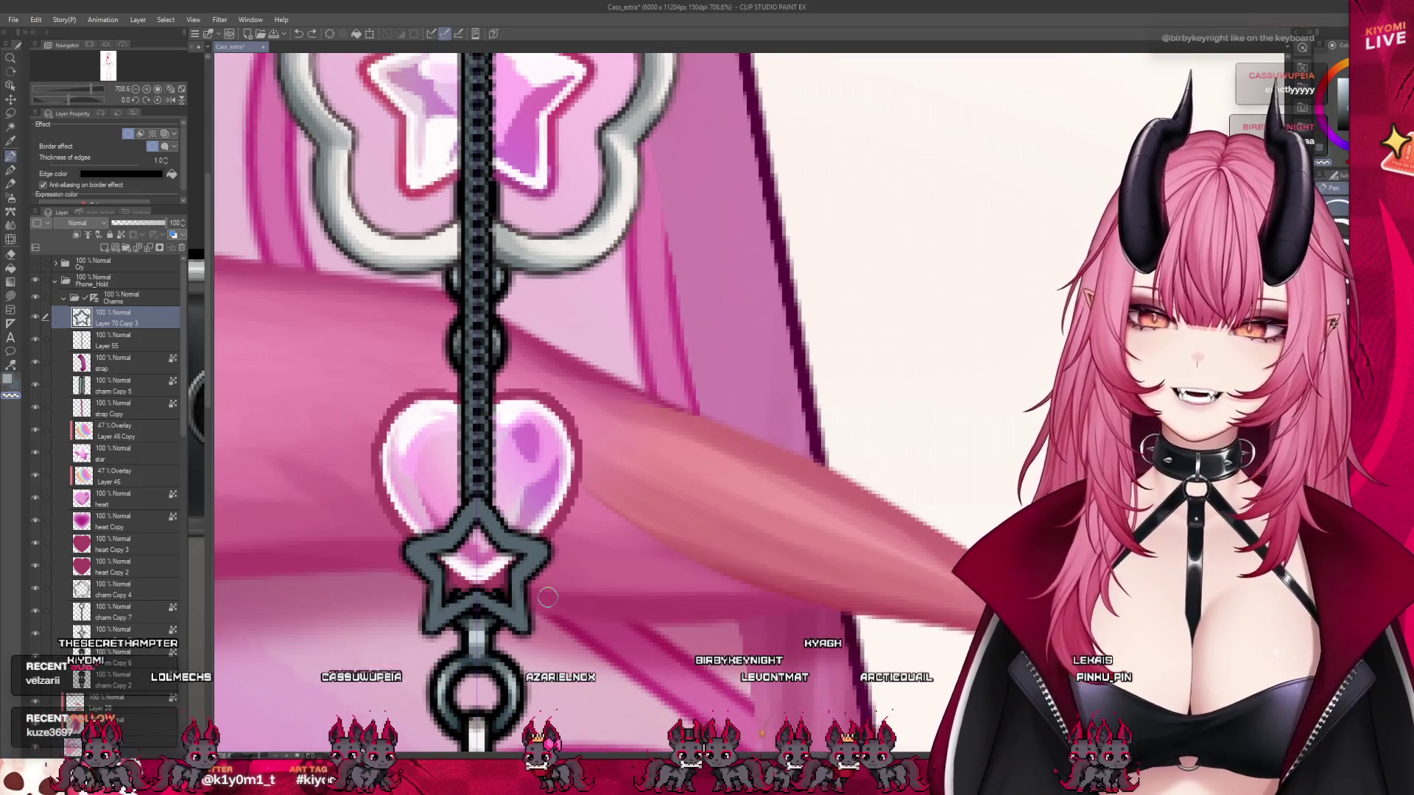
# - Try and undo a lower-arm stroke, then thicken the star's outline at its side arms
pyautogui.moveTo(508, 571); pyautogui.dragTo(450, 596)
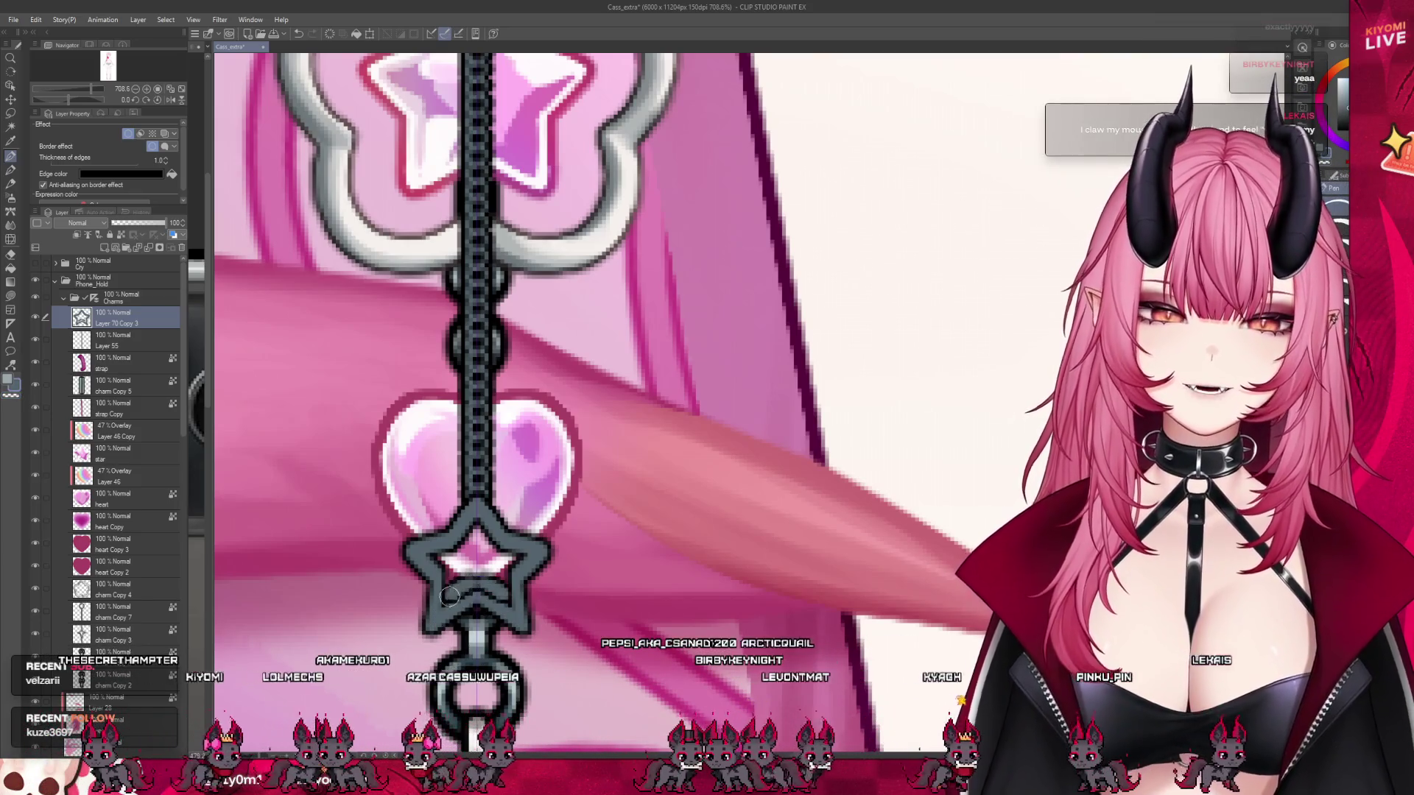
pyautogui.hotkey('ctrl', 'z')
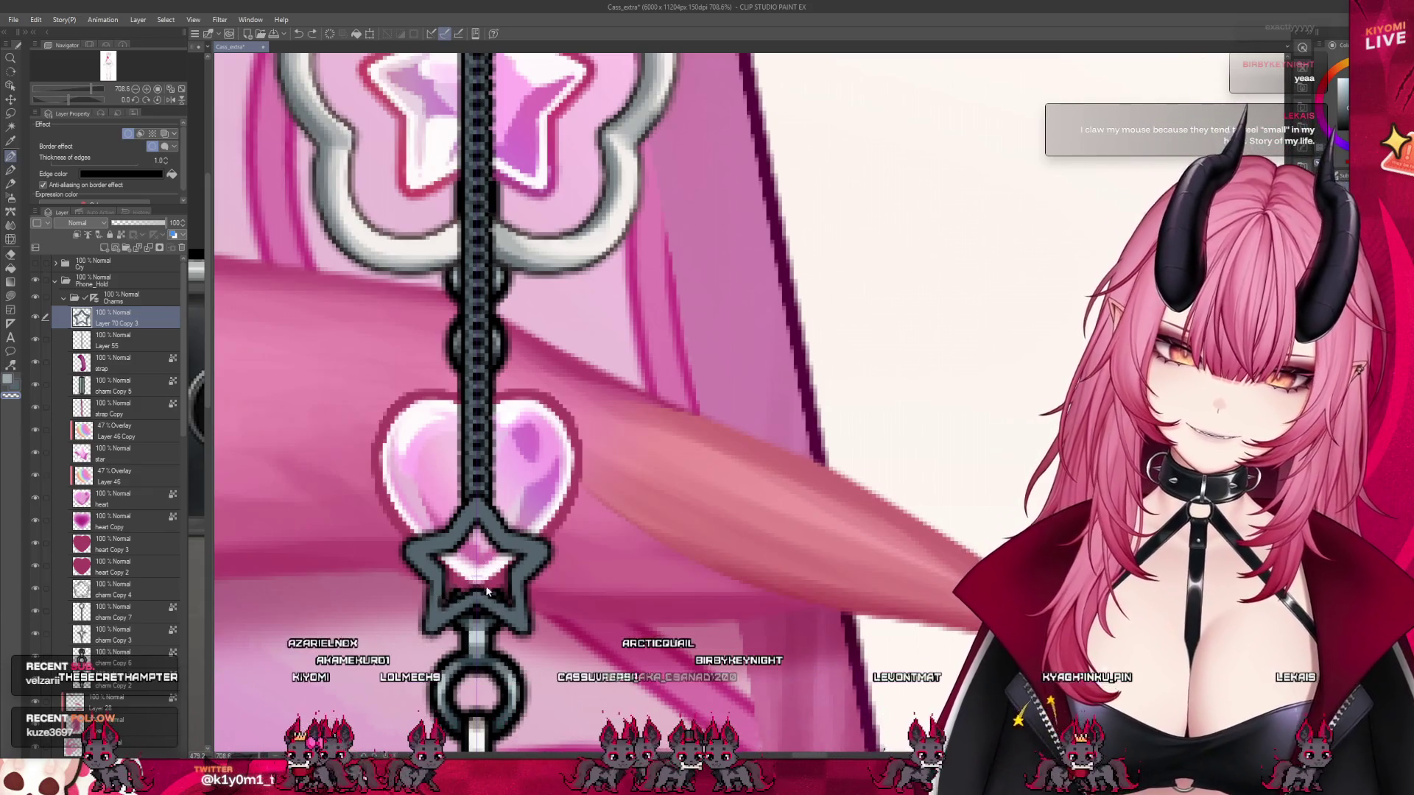
pyautogui.hotkey('ctrl', 'y')
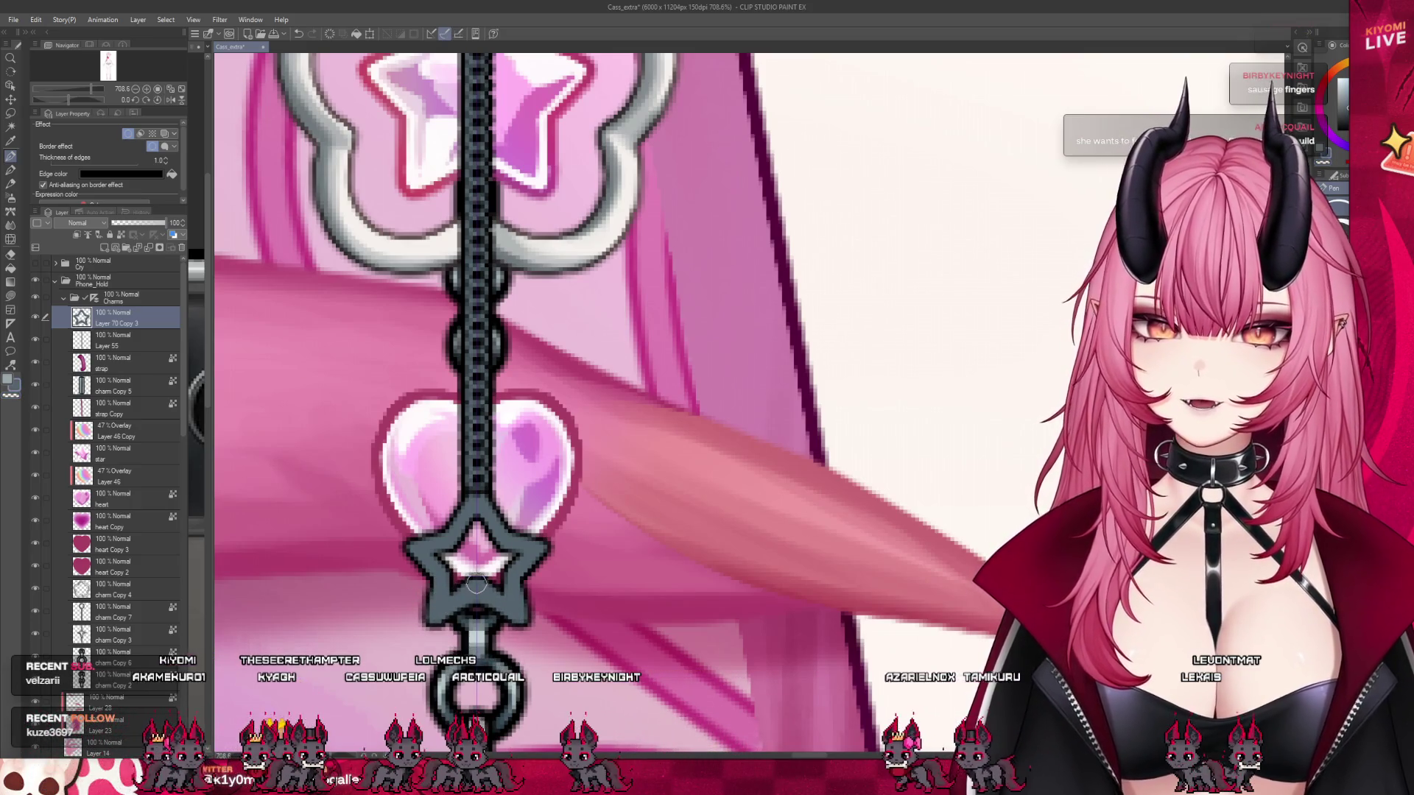
pyautogui.hotkey('ctrl', 'z')
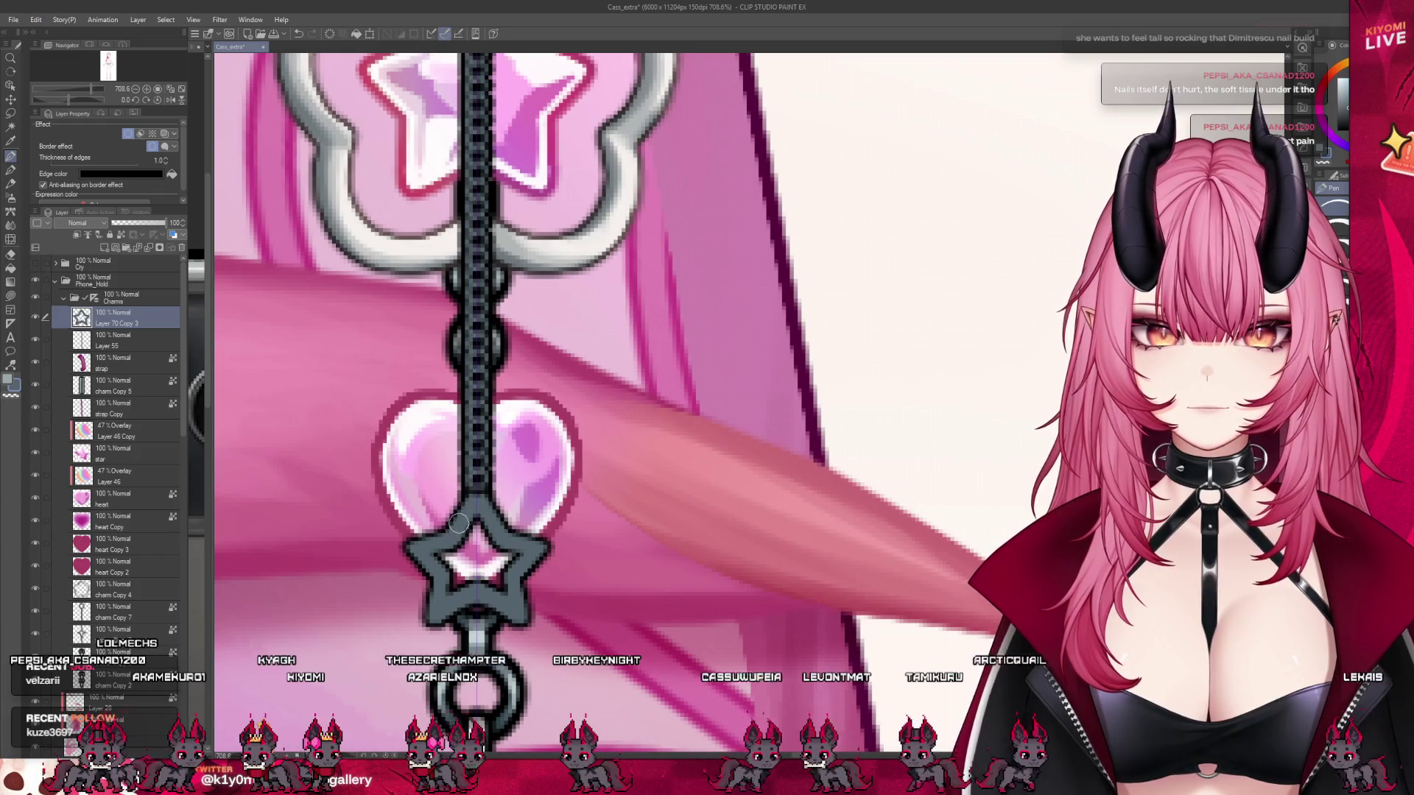
pyautogui.press('j')
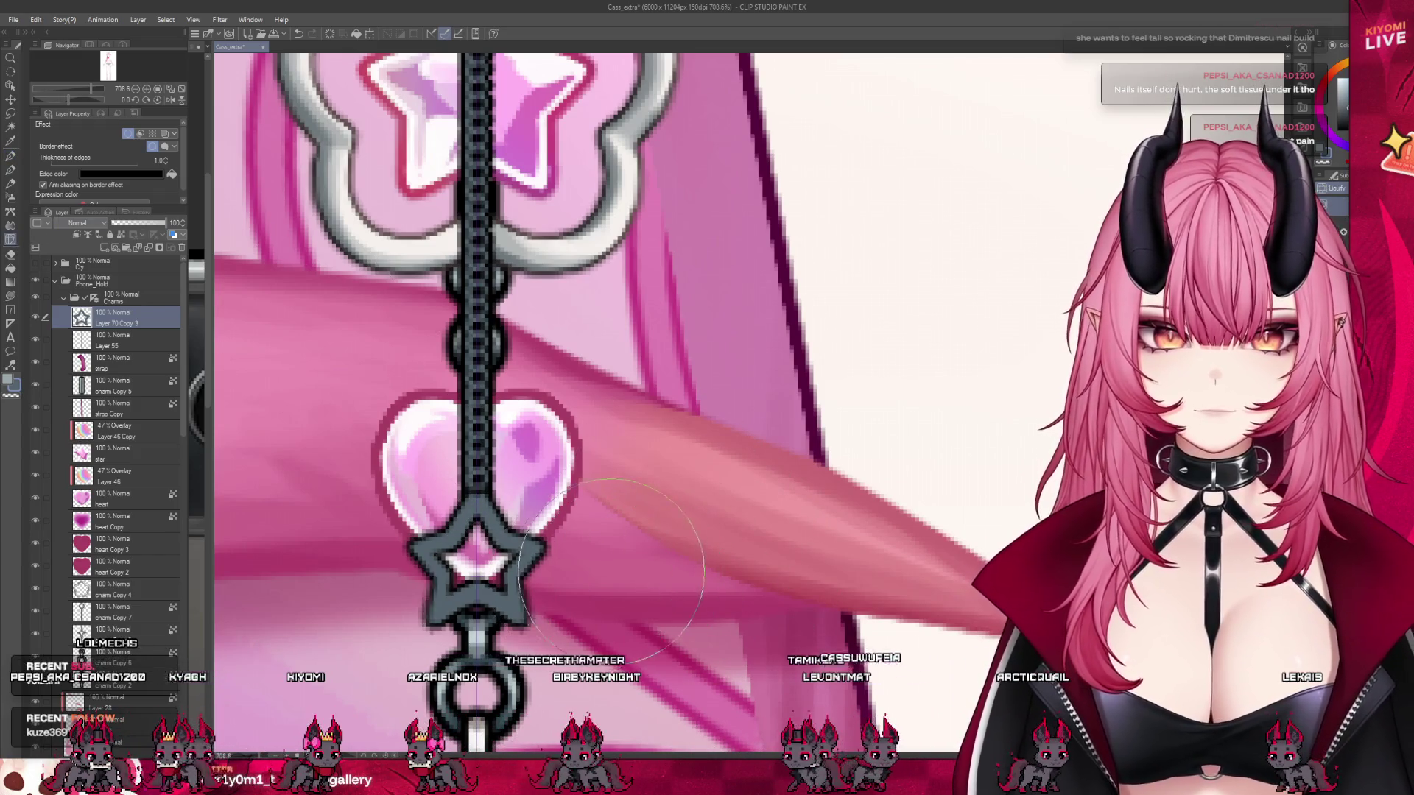
pyautogui.click(11, 157)
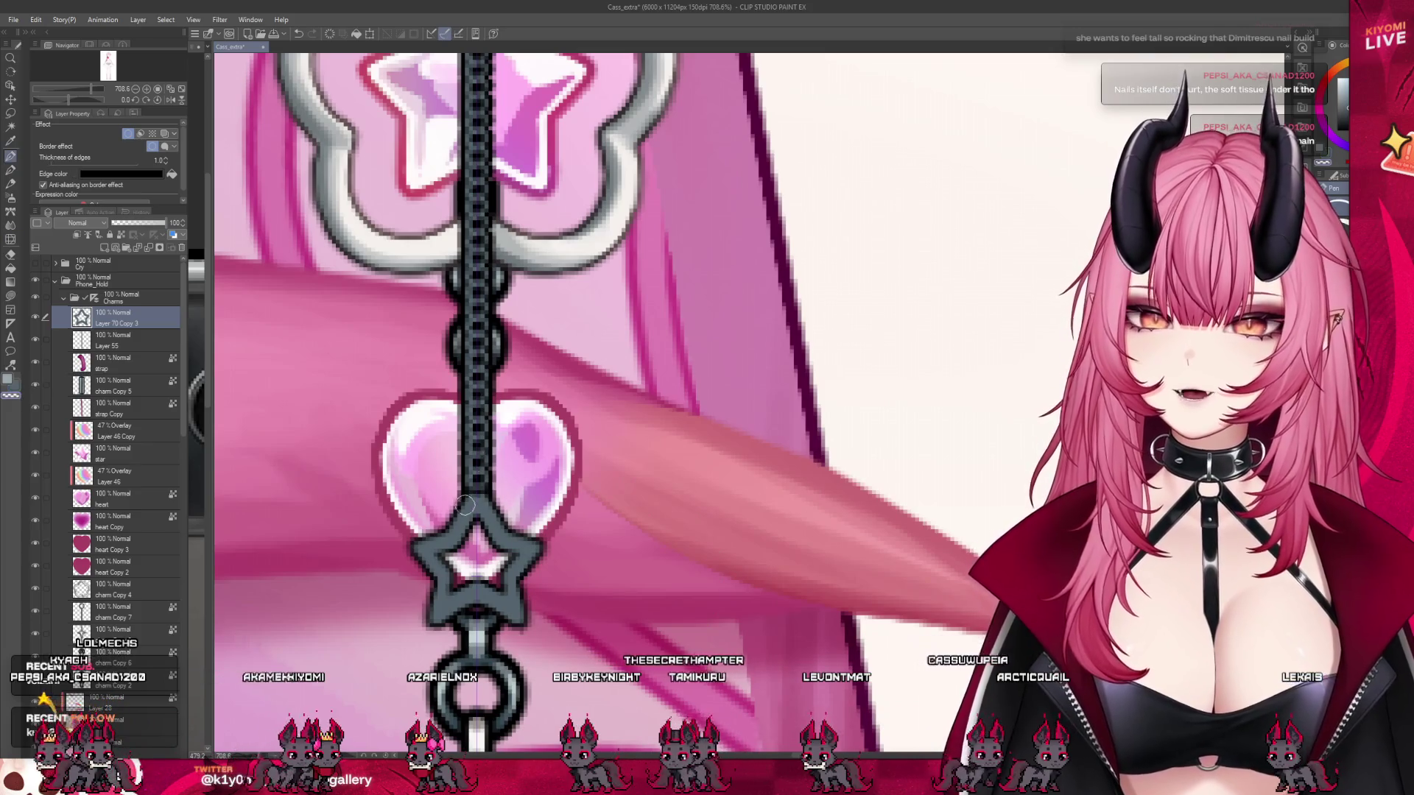
pyautogui.moveTo(444, 541); pyautogui.dragTo(400, 538)
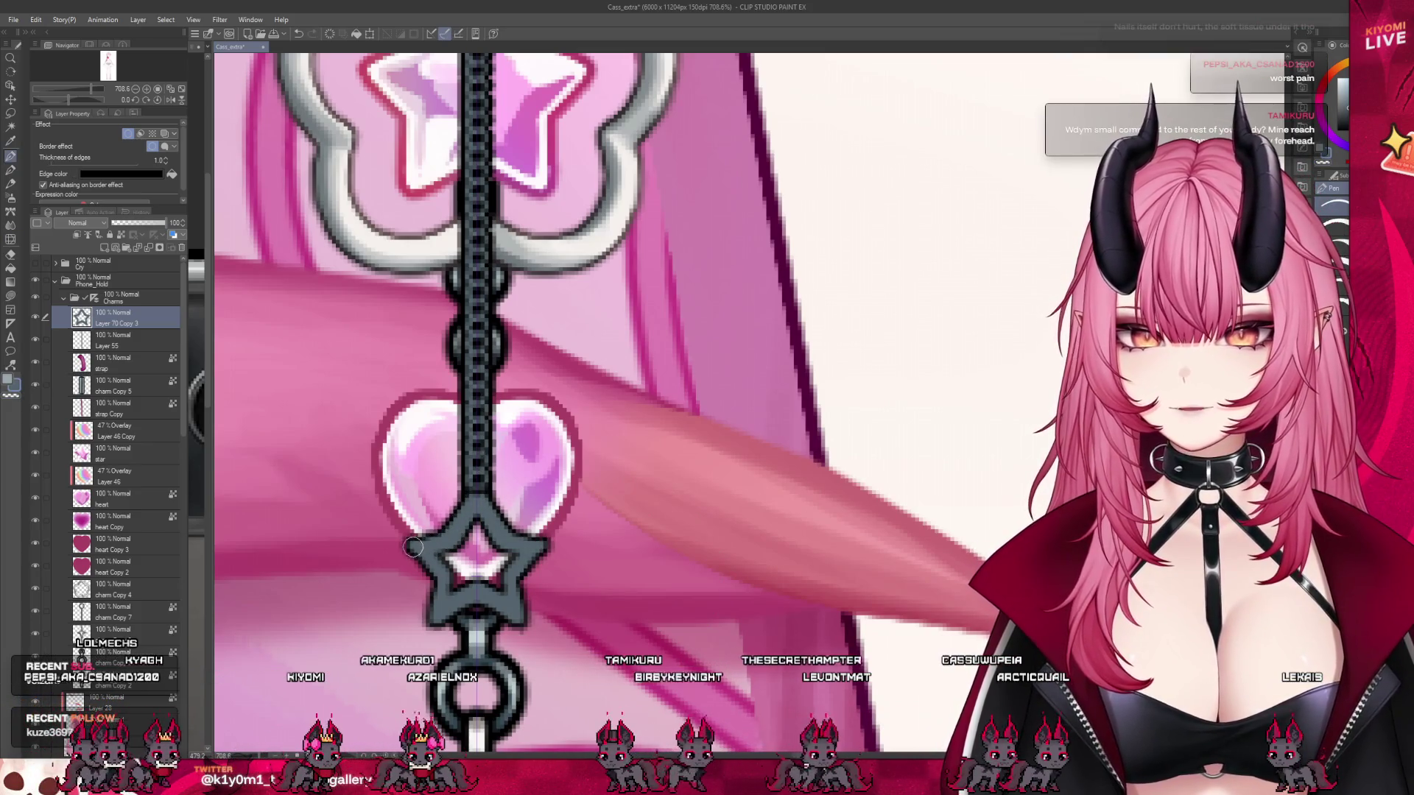